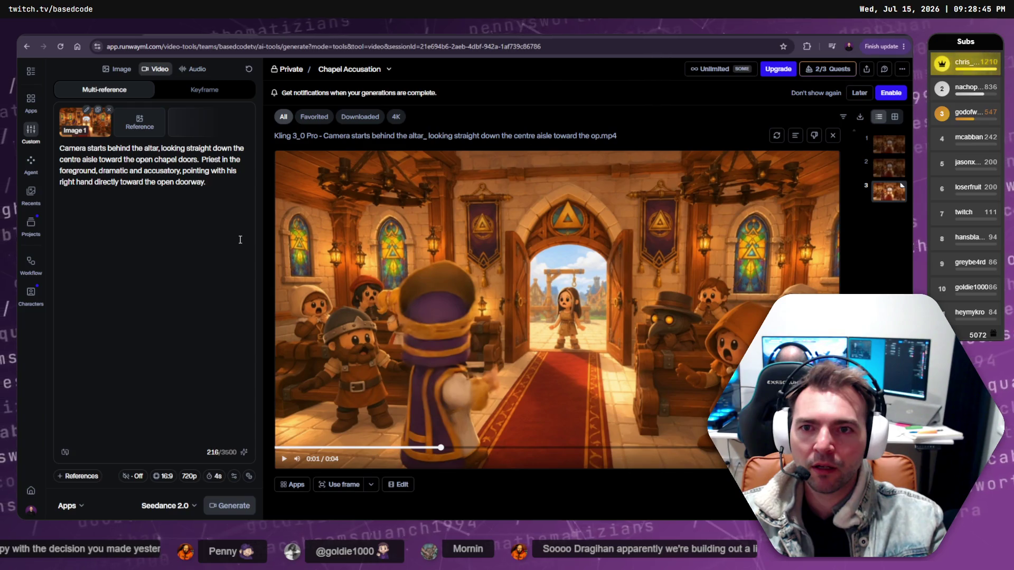
Append the forward push-in camera sentence, delete the opening altar sentence, and rewind the preview to 0:00.
type("The camera moves forward with organic motion to push in closer to the scene.")
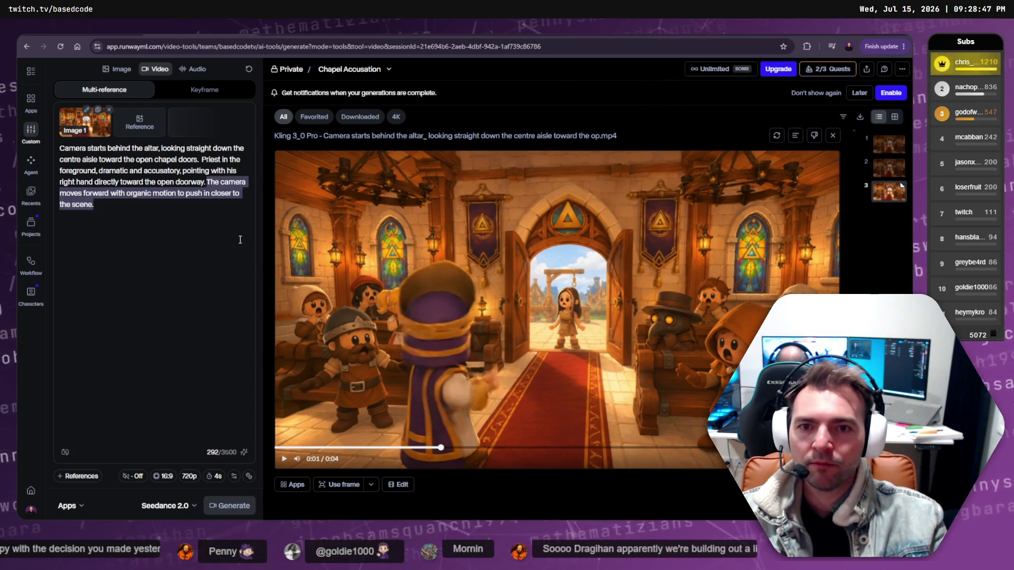
key("Up")
key("shift+Home")
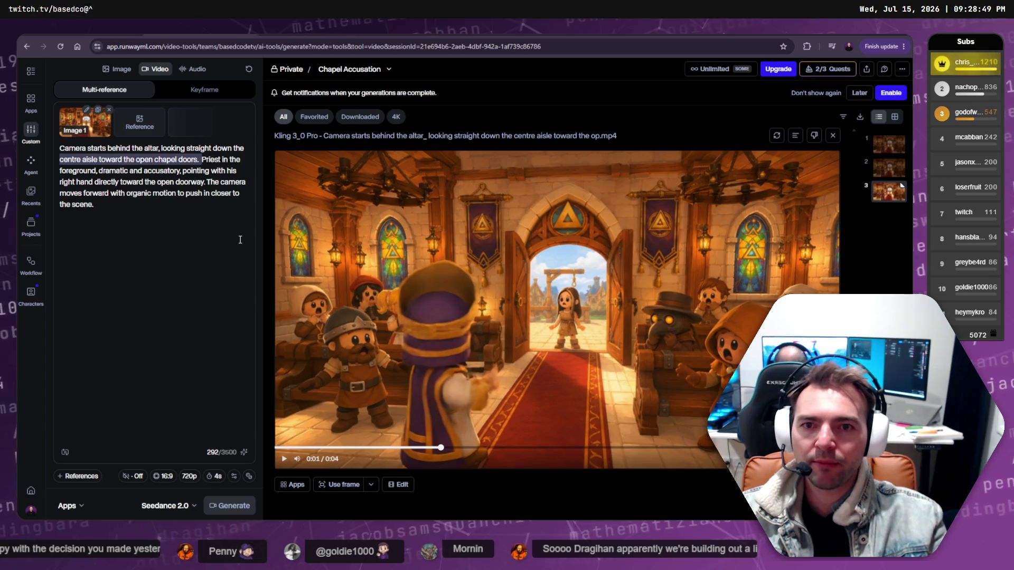
key("shift+Up")
key("BackSpace")
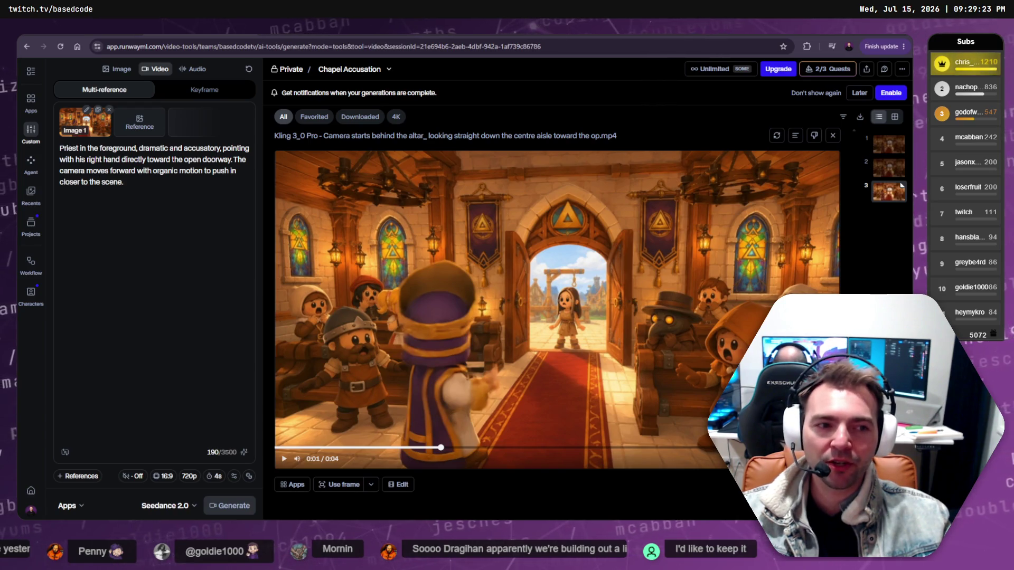
left_click_drag(372, 448, 262, 448)
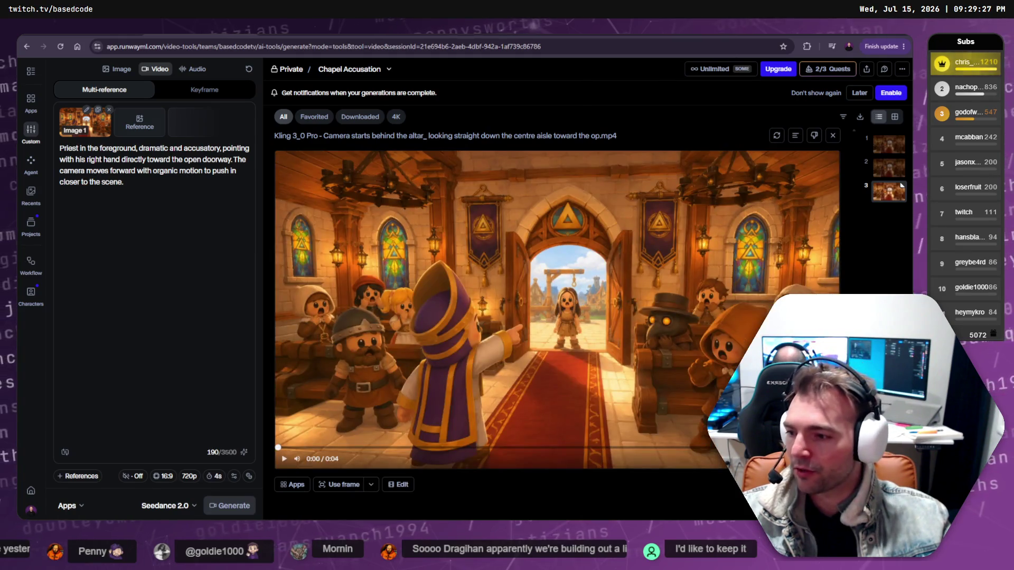
key("alt+Tab")
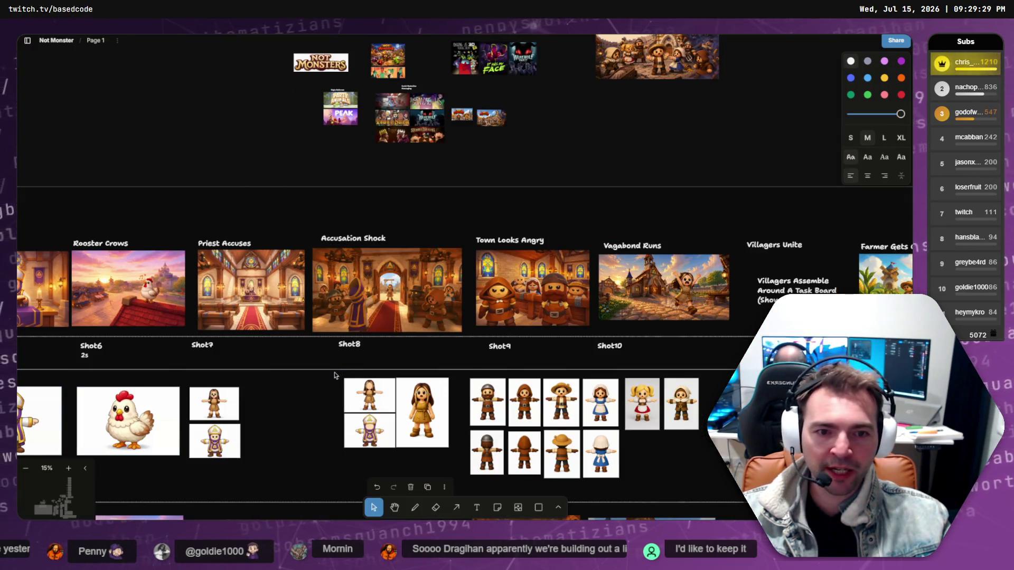
Zoom out and pan across the Not Monster board, then zoom in on the Expressions frame's crowd images.
scroll(334, 375, "down", 5)
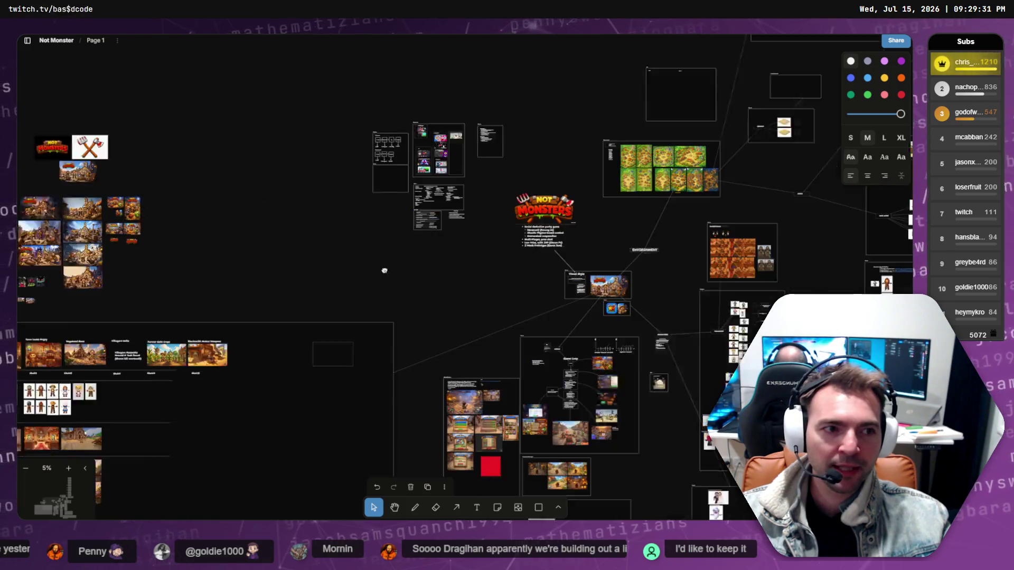
scroll(384, 271, "right", 10)
scroll(476, 275, "left", 10)
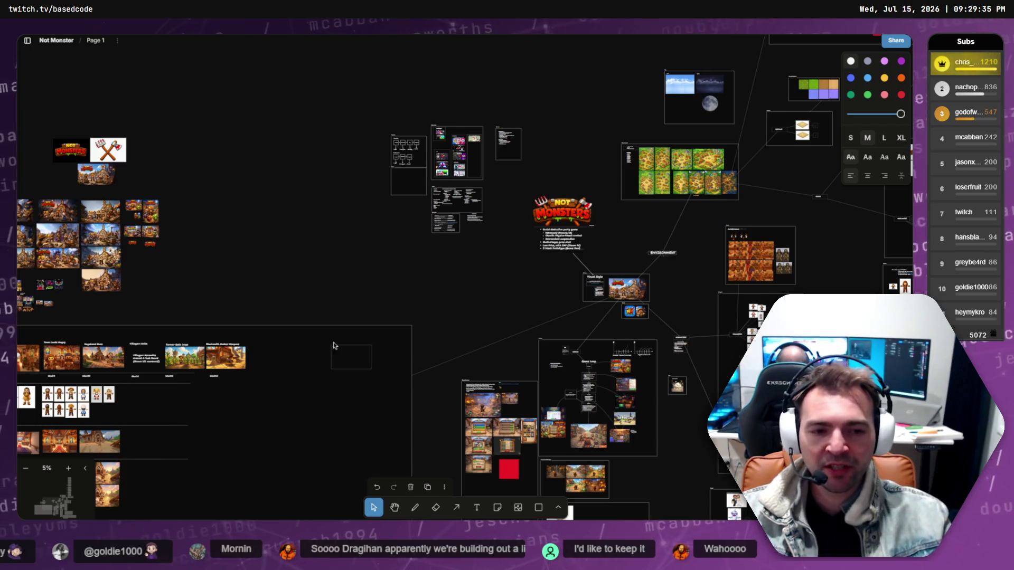
mouse_move(268, 395)
left_mouse_down()
mouse_move(596, 181)
mouse_move(720, 160)
mouse_move(338, 174)
mouse_move(158, 222)
mouse_move(50, 340)
left_mouse_up()
scroll(469, 227, "up", 5)
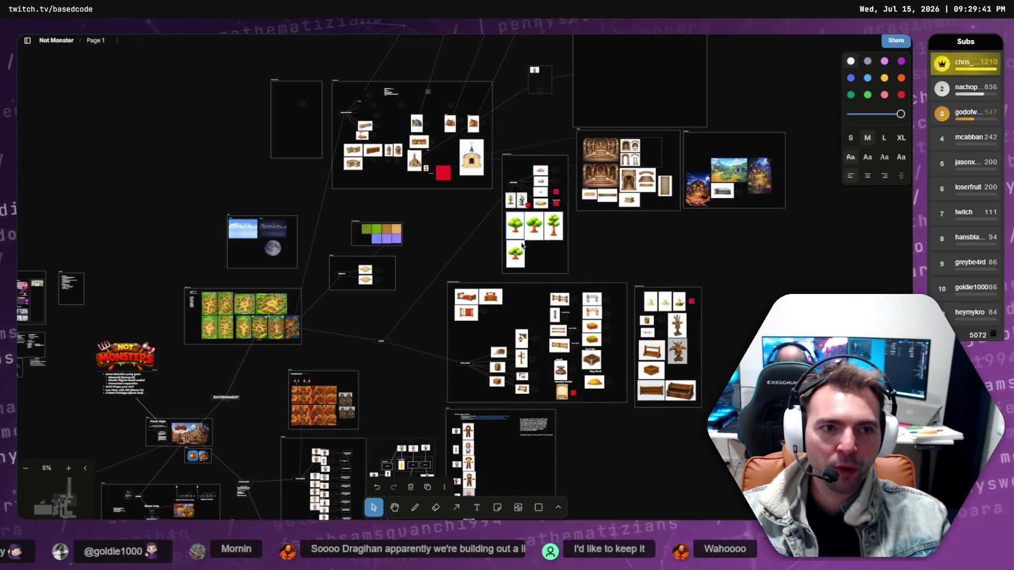
scroll(469, 227, "down", 5)
scroll(459, 229, "up", 5)
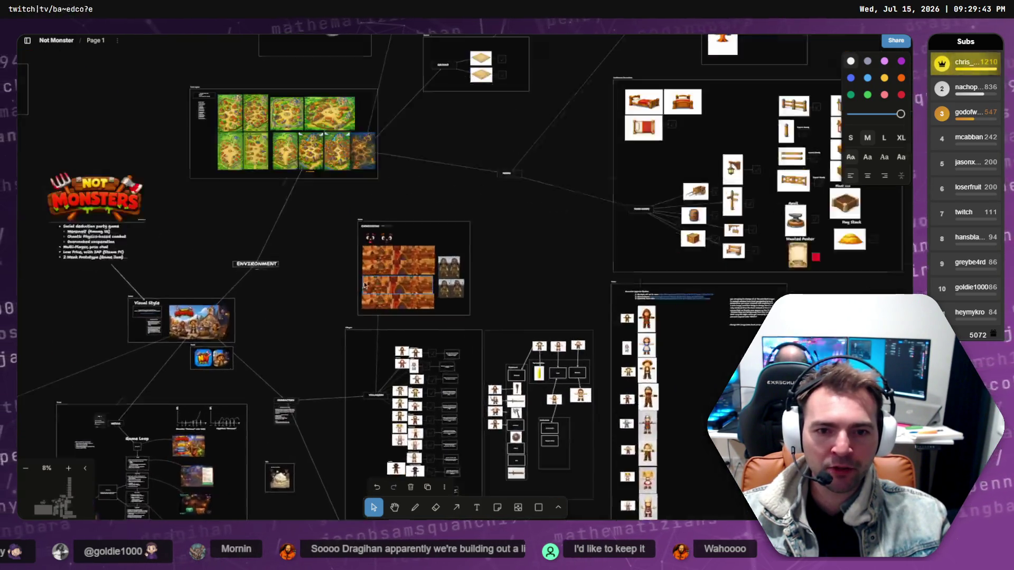
scroll(451, 231, "up", 6)
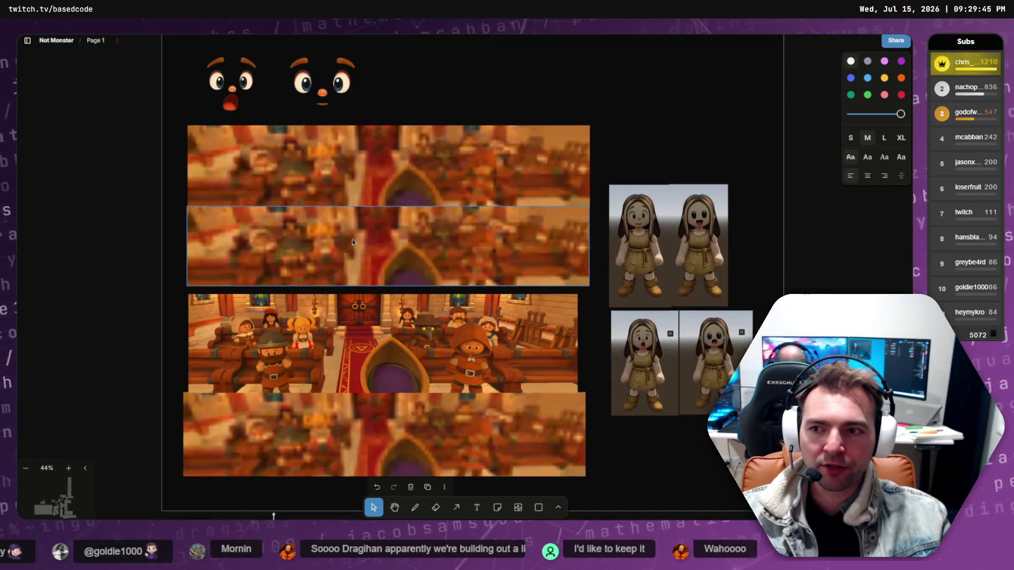
scroll(436, 280, "up", 6)
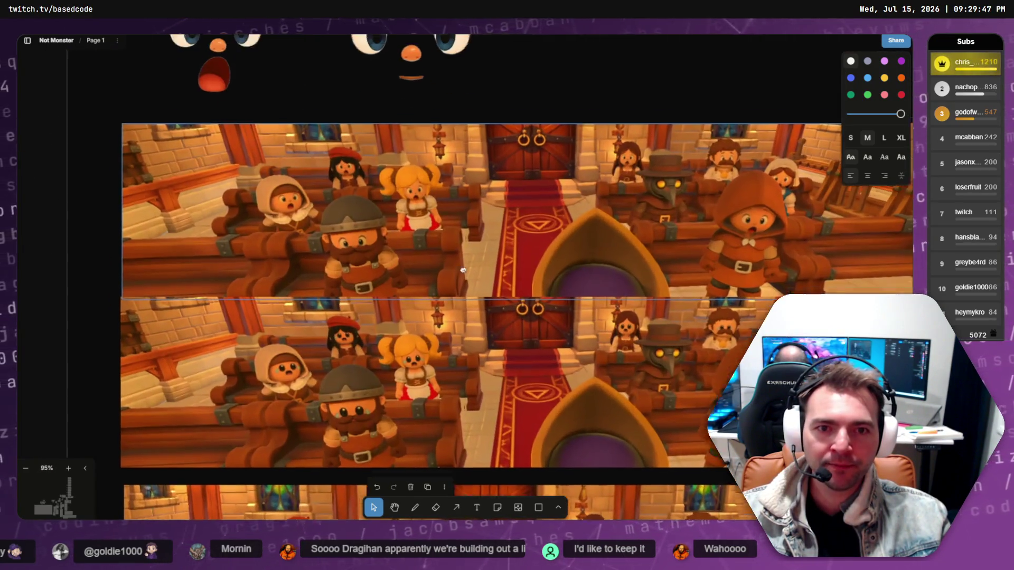
scroll(413, 325, "right", 2)
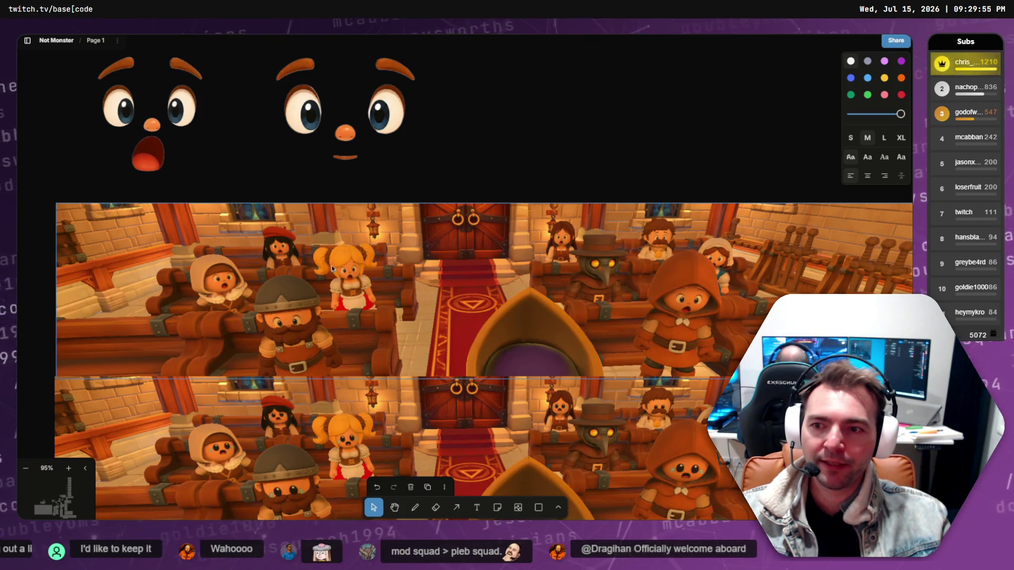
scroll(293, 271, "up", 5)
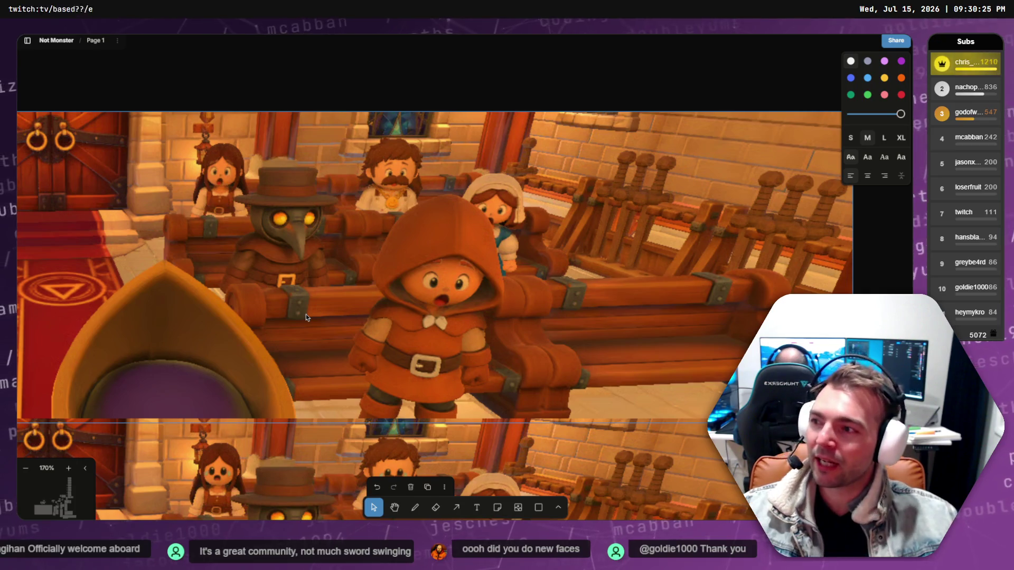
scroll(306, 315, "down", 5)
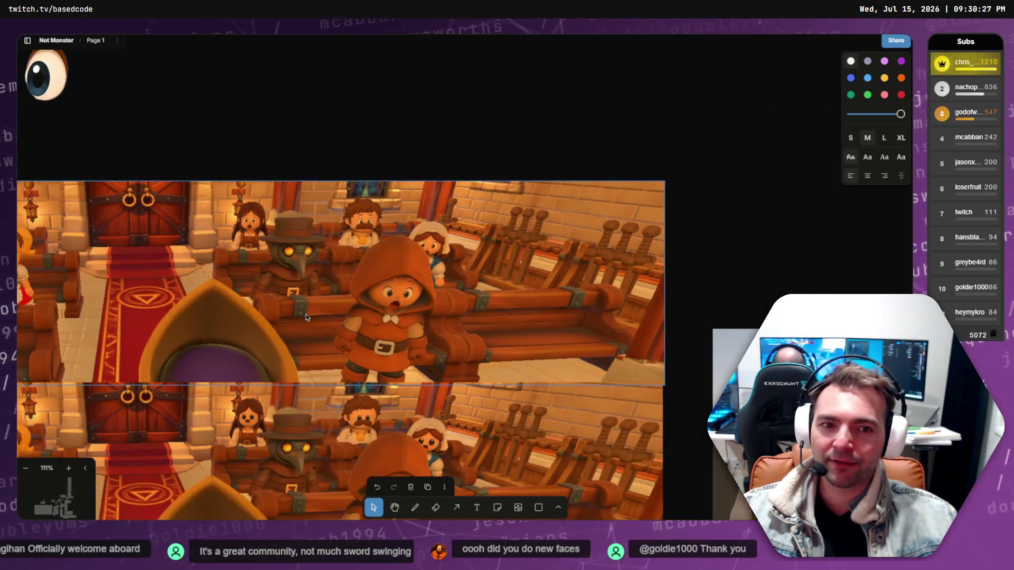
scroll(320, 179, "down", 2)
scroll(370, 237, "down", 1)
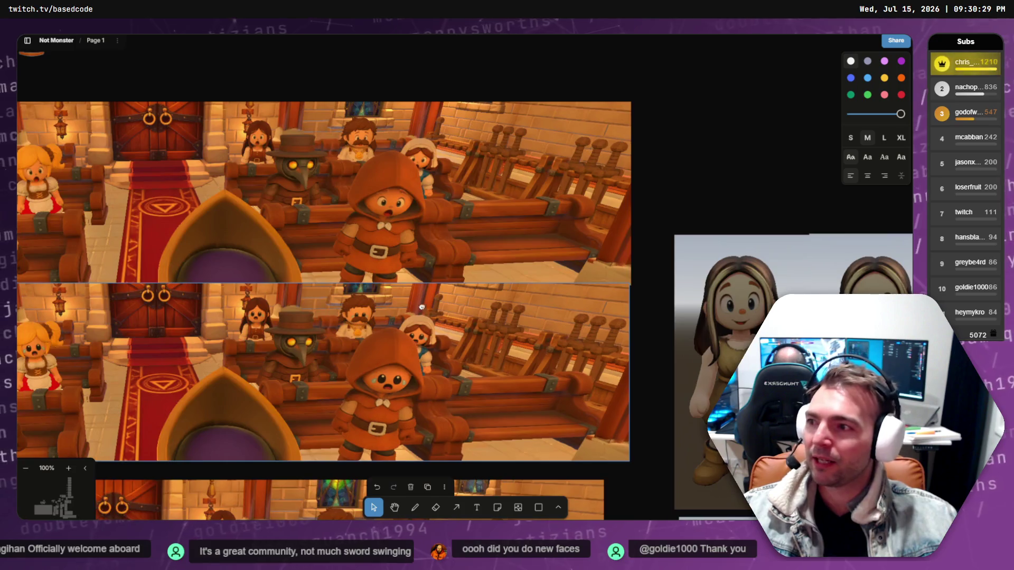
scroll(421, 306, "right", 5)
scroll(343, 184, "down", 4)
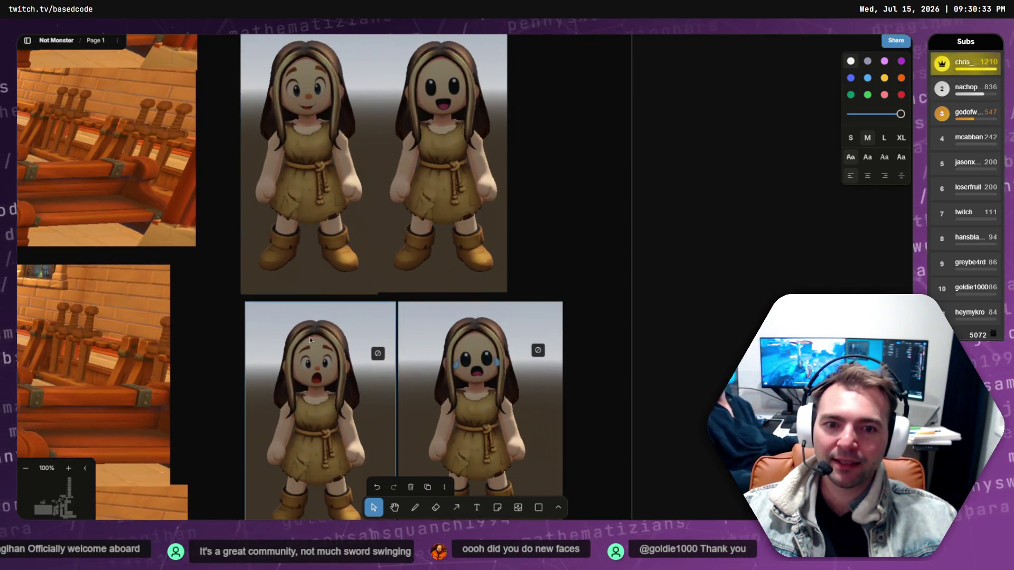
scroll(752, 275, "left", 10)
scroll(400, 280, "down", 3)
scroll(400, 280, "left", 1)
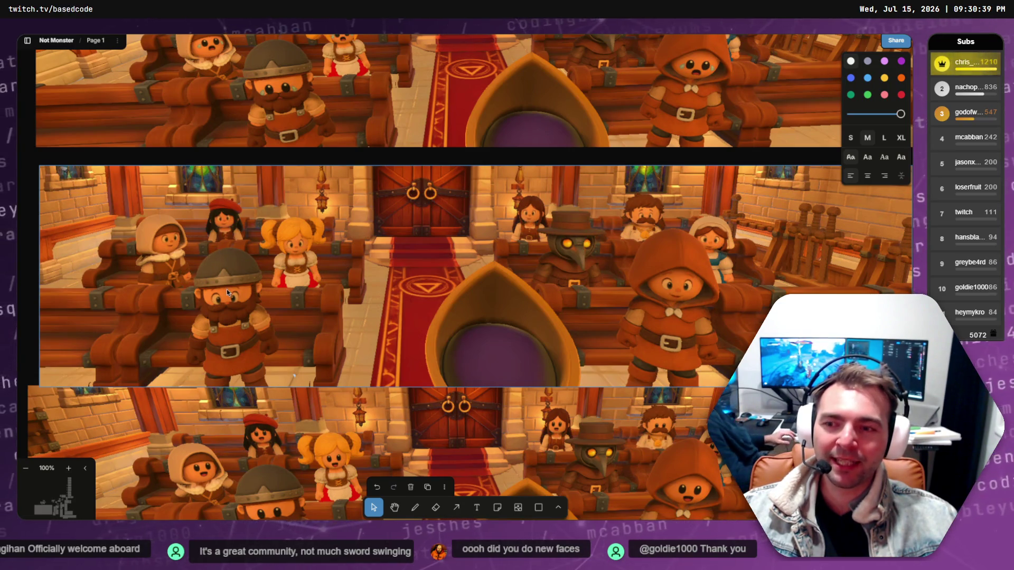
scroll(316, 325, "down", 3)
scroll(294, 261, "up", 5)
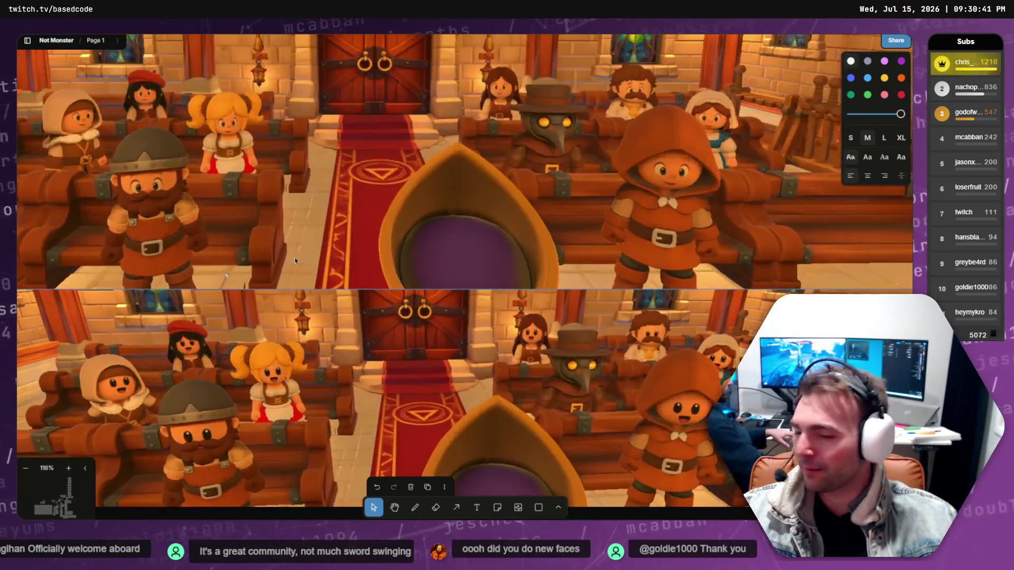
scroll(296, 260, "down", 2)
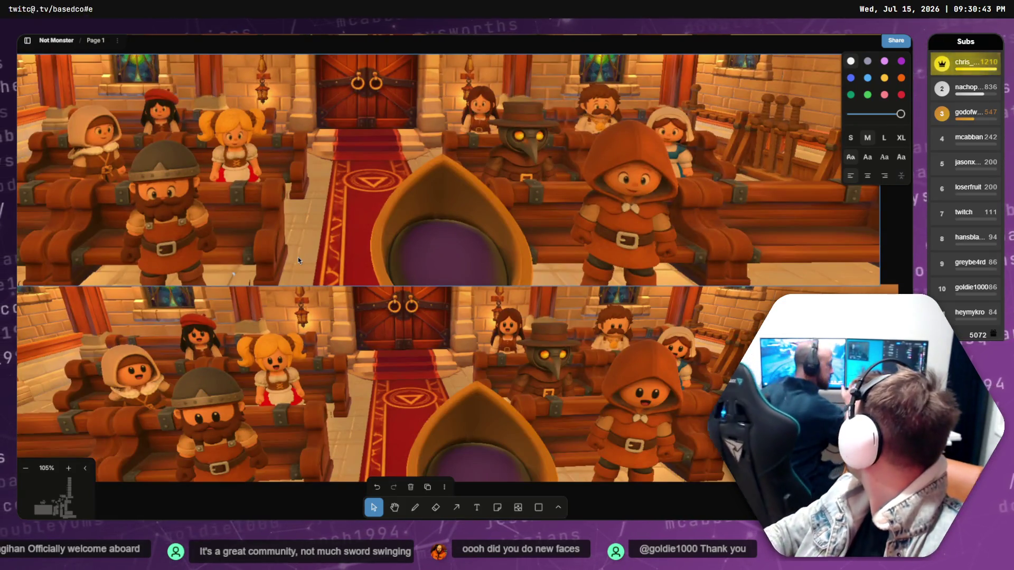
scroll(299, 243, "up", 5)
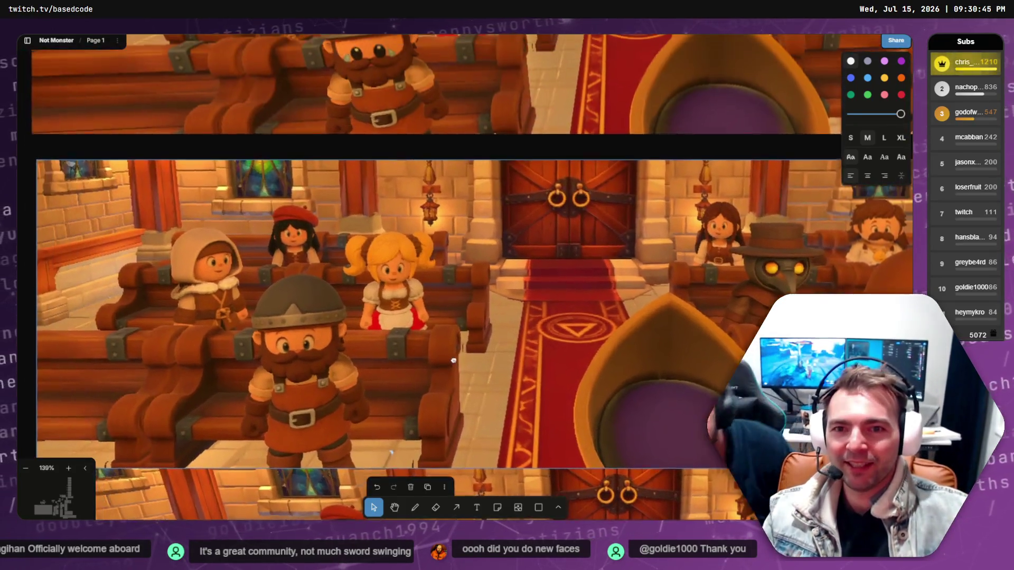
scroll(402, 264, "down", 3)
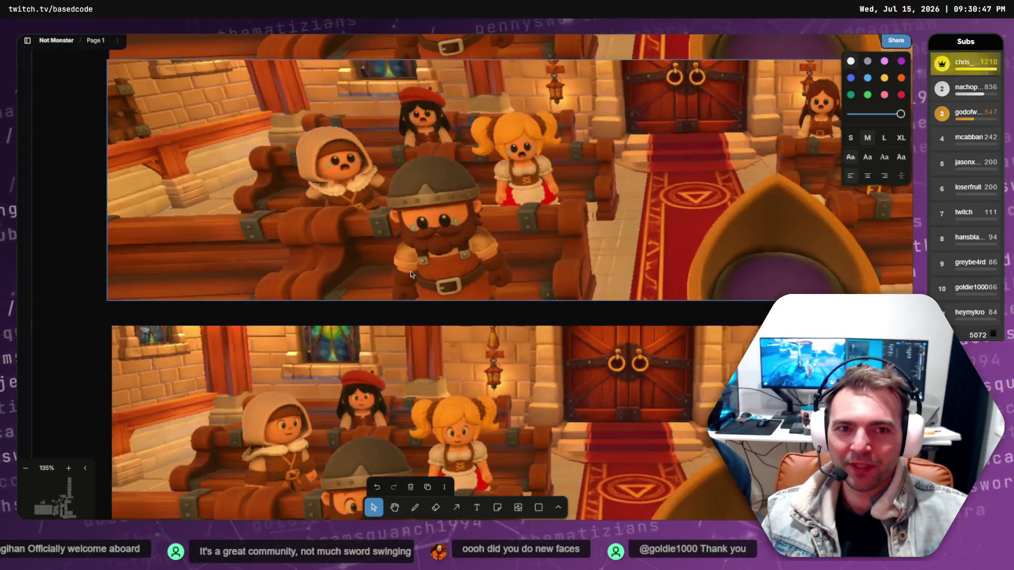
scroll(401, 250, "down", 10)
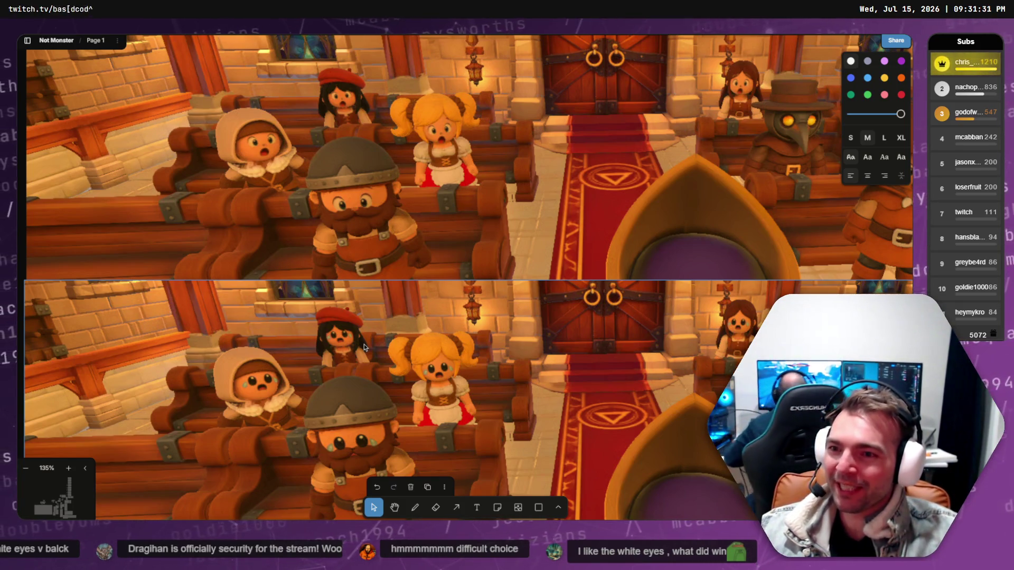
scroll(437, 374, "down", 3)
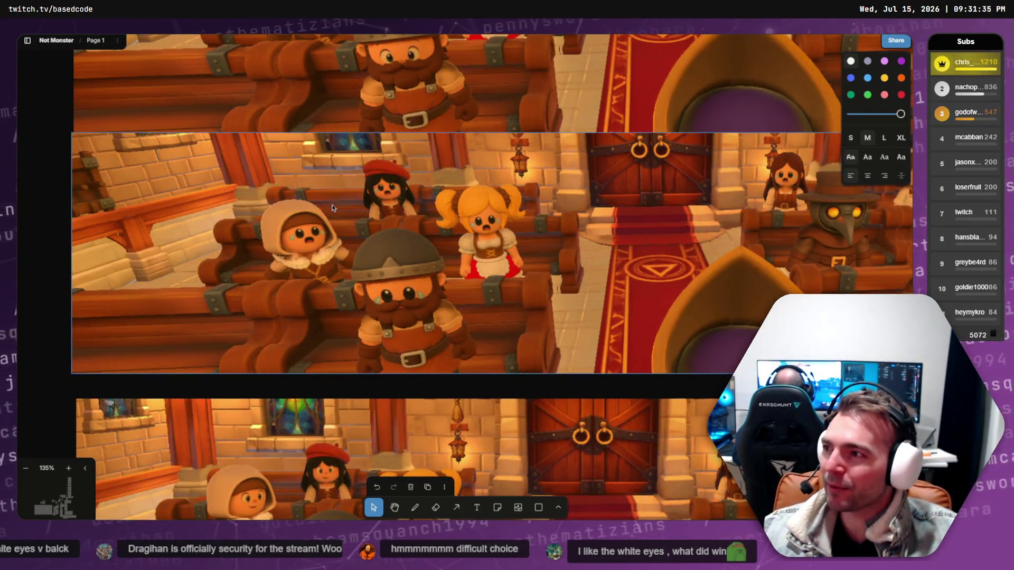
left_click(47, 172)
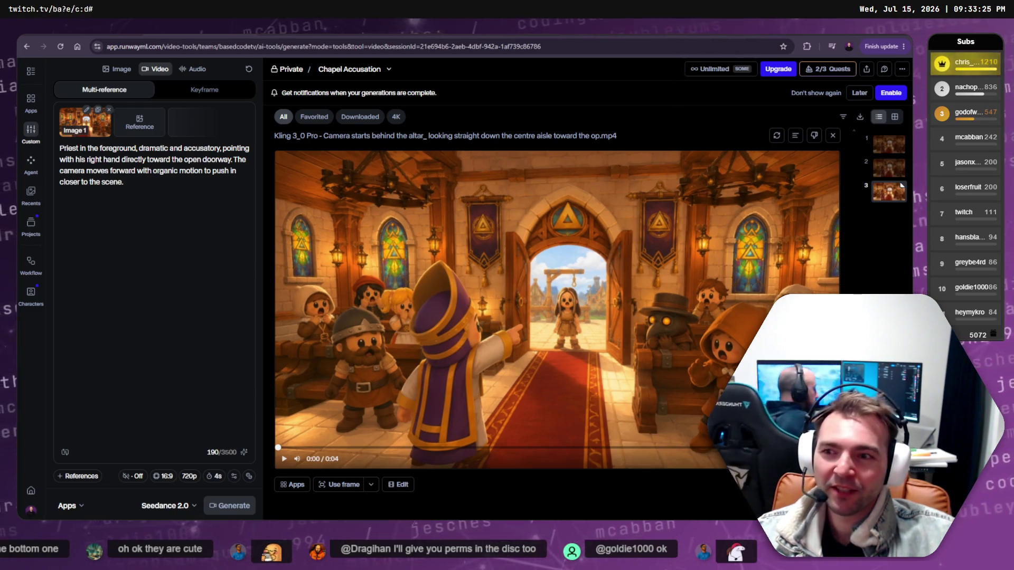
Switch to Credits Mode and generate a fourth Seedance 2.0 clip (16:9, 720p, 4s, 144 credits).
left_click(178, 341)
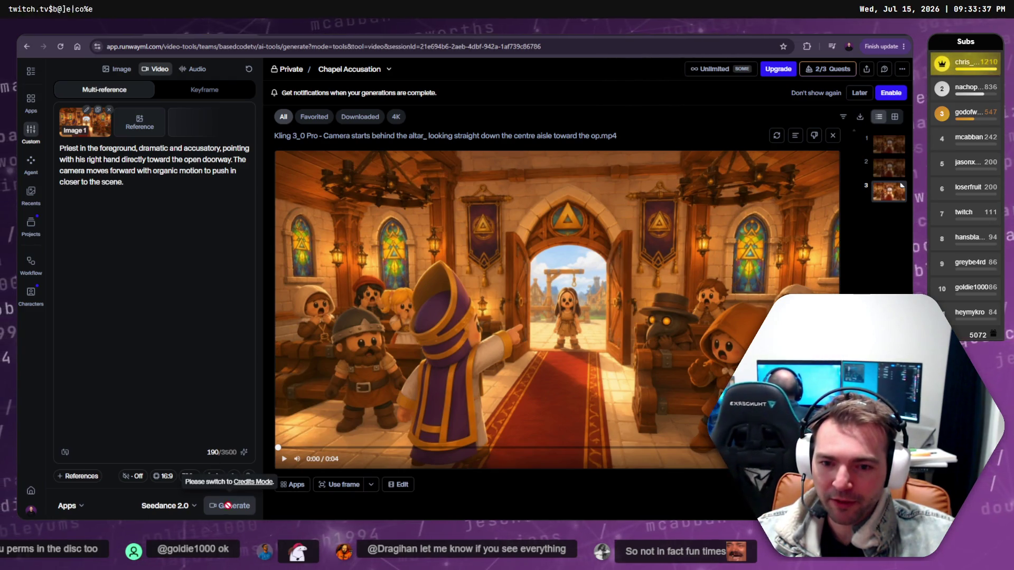
left_click(249, 482)
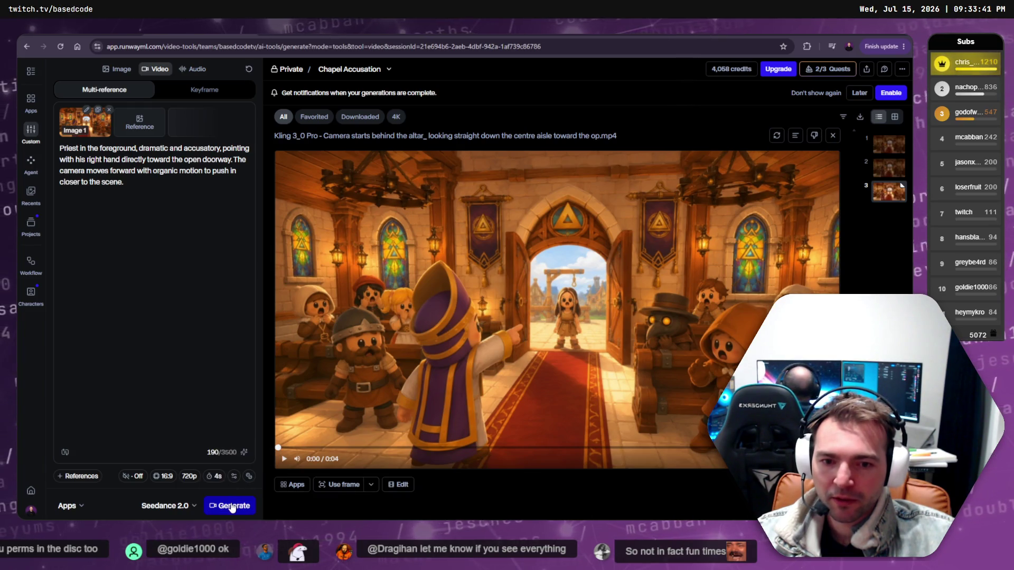
left_click(370, 485)
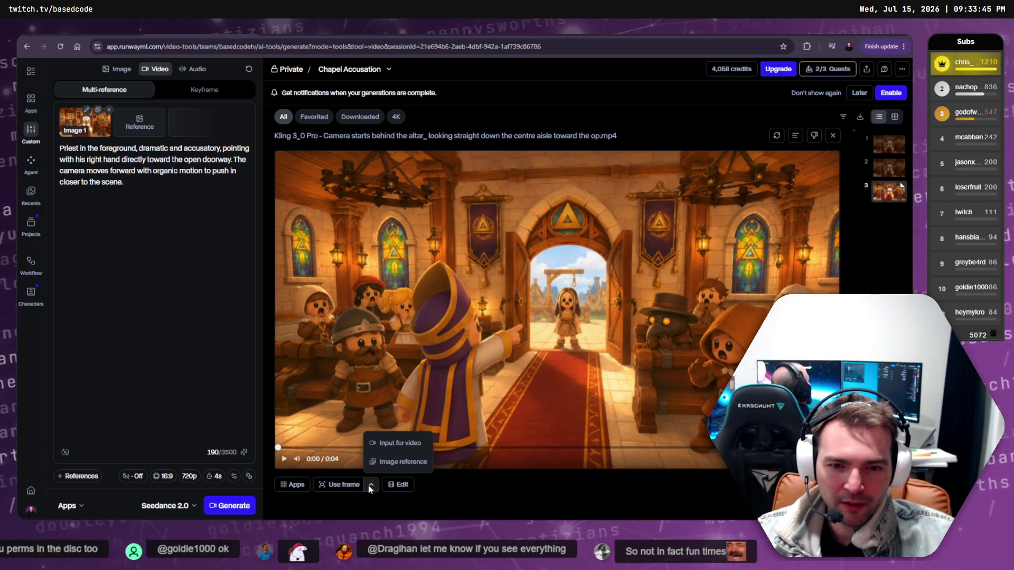
left_click(224, 505)
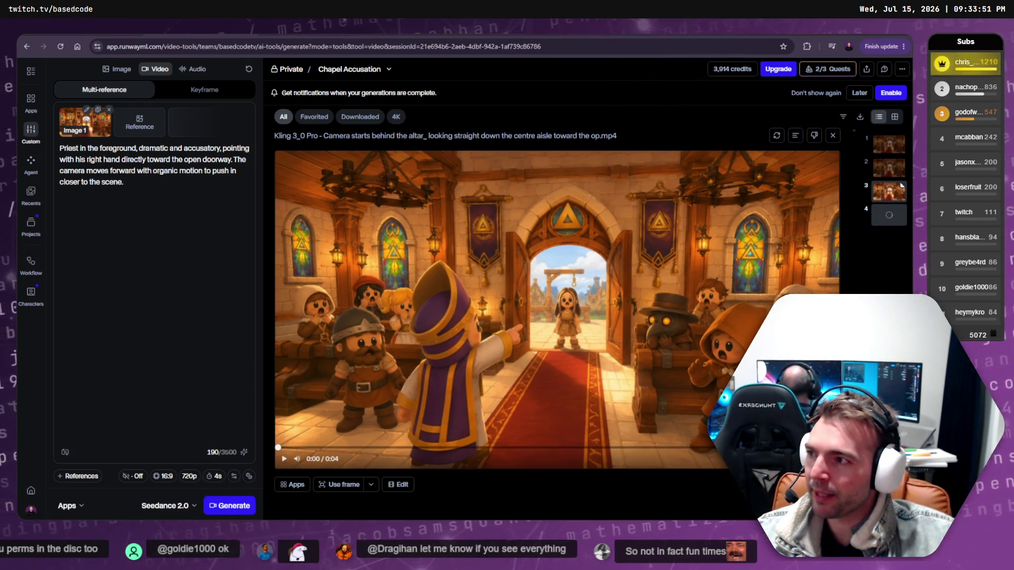
Work out 3500 ÷ 190 in Calculator, giving about 18.42.
key("XF86Calculator")
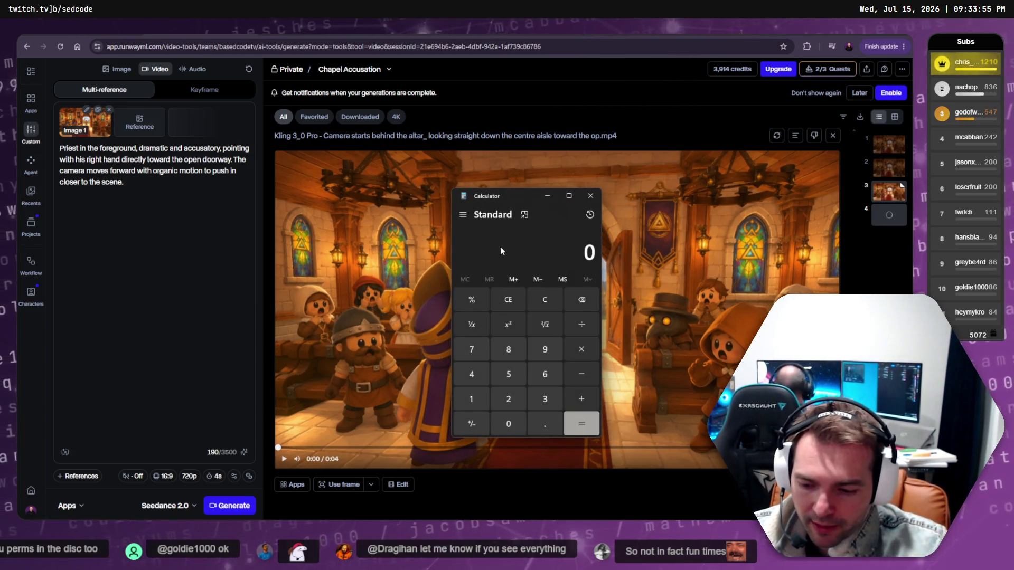
type("3,500")
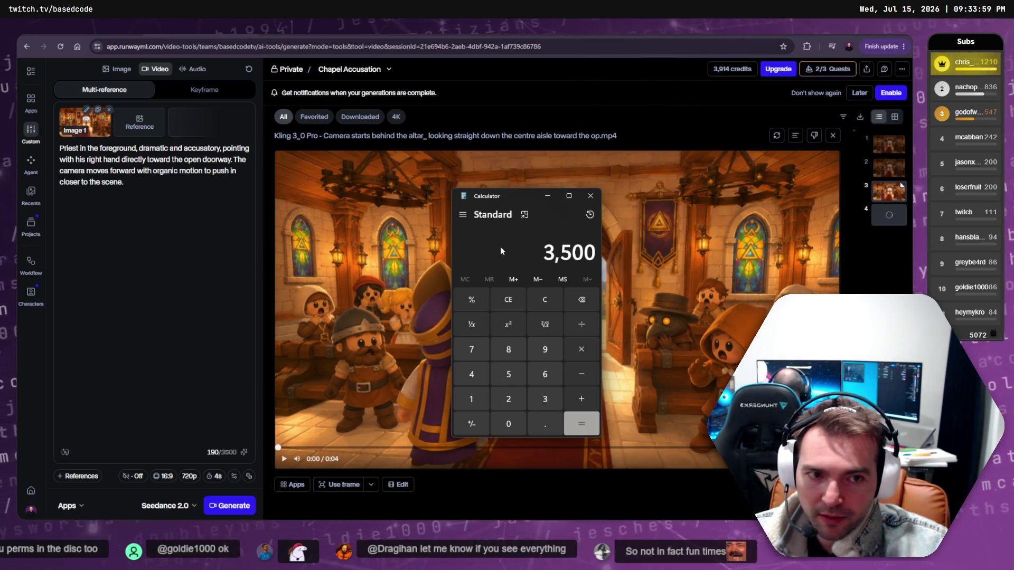
key("slash")
type("190")
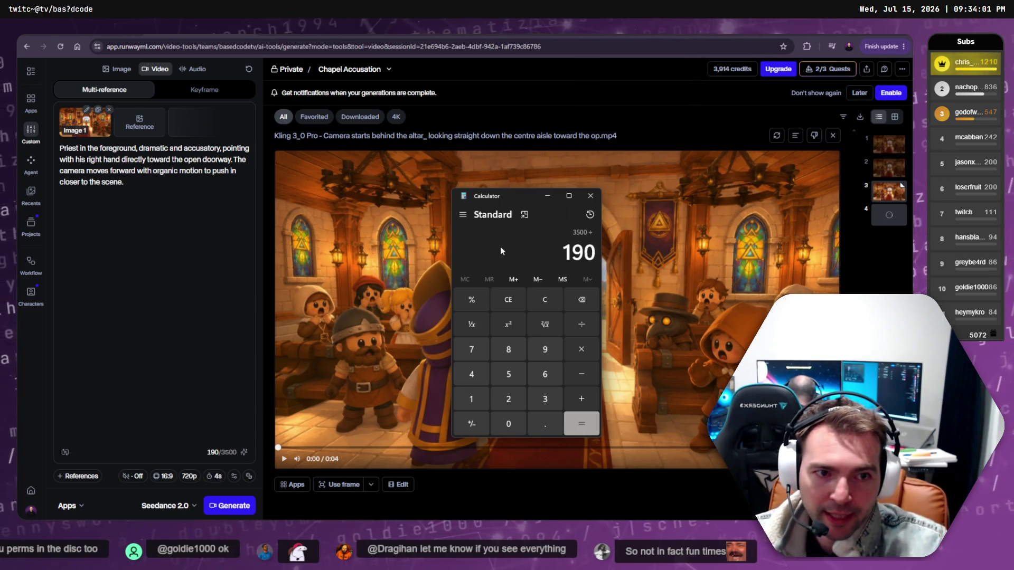
key("Return")
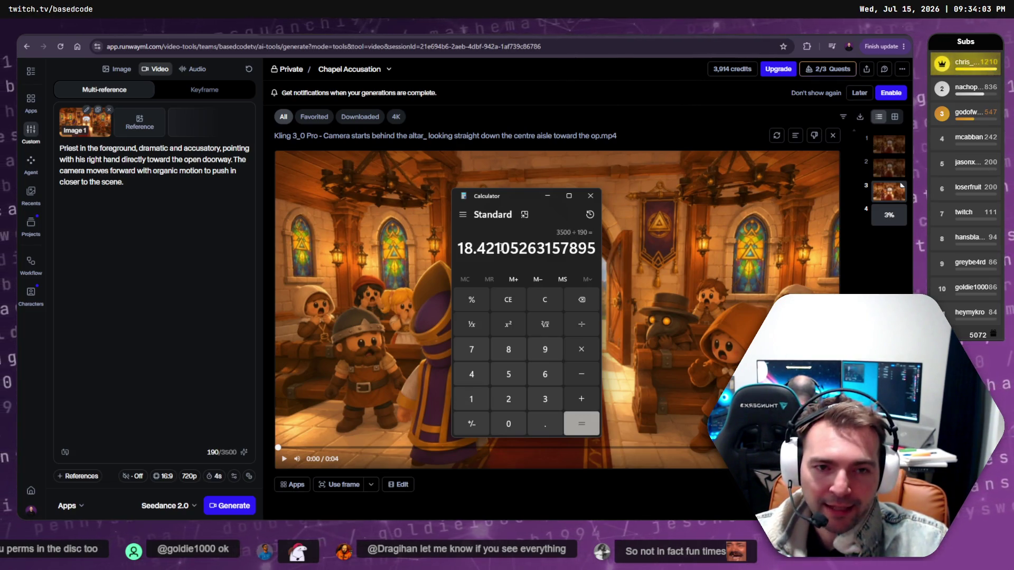
Clear and work out 65 ÷ 18 (about 3.61), then close the calculator.
key("Escape")
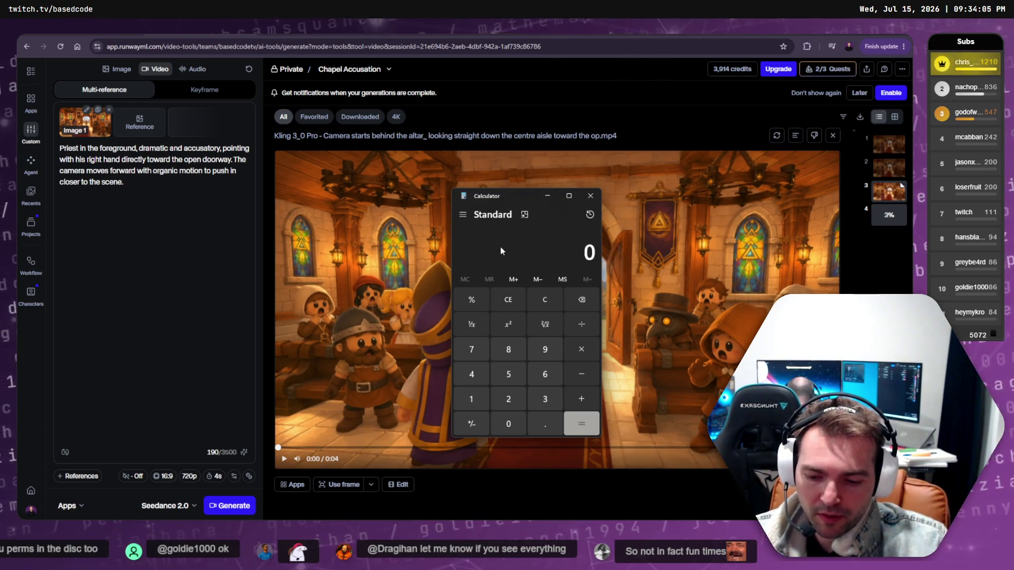
type("65/18")
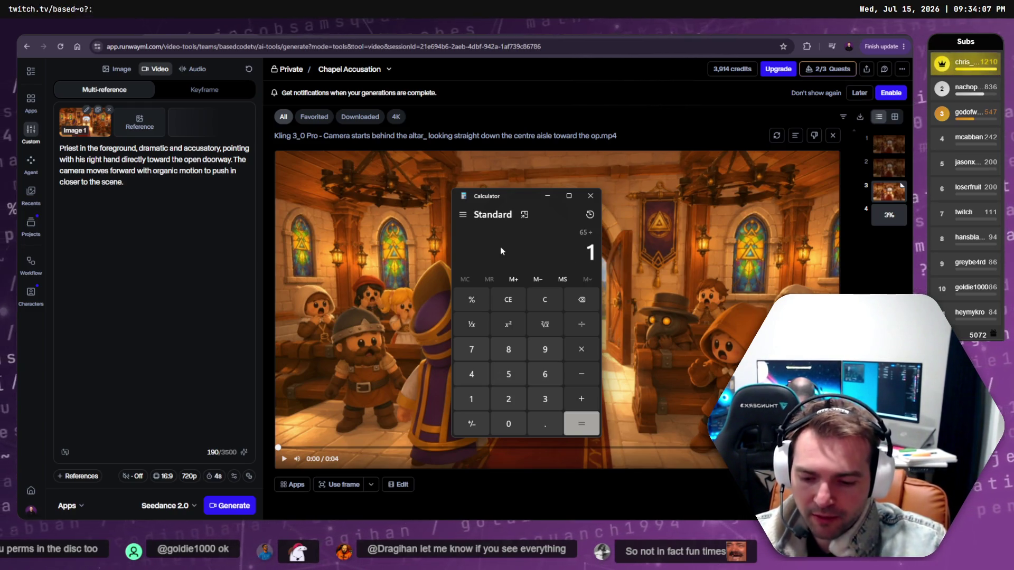
key("Return")
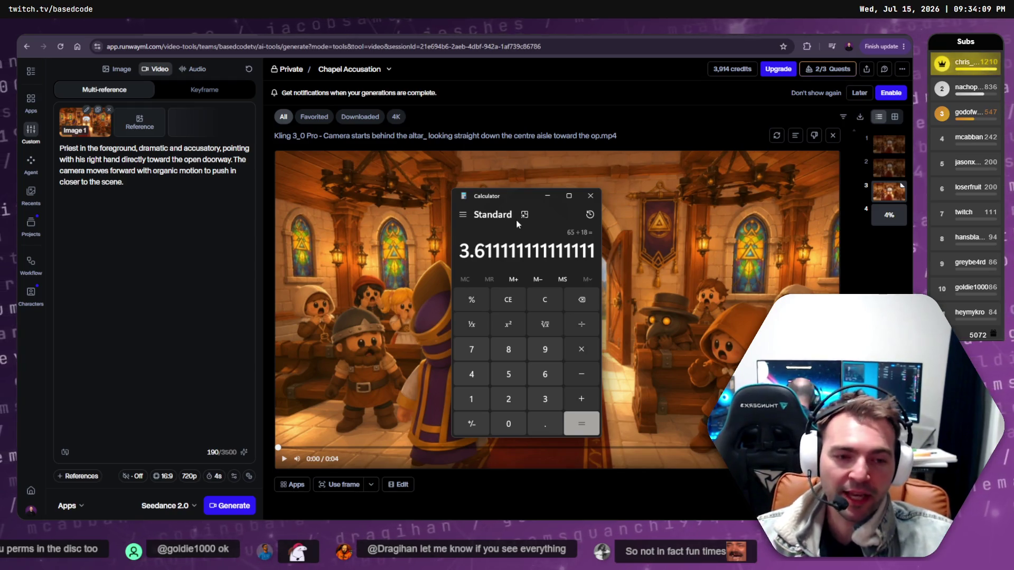
left_click(590, 196)
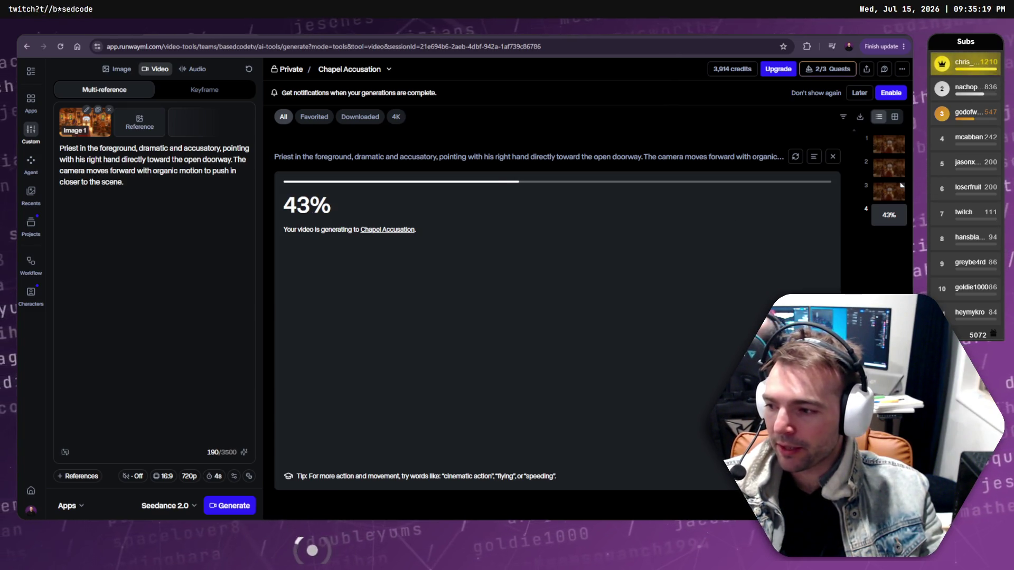
key("alt+Tab")
Zoom out, then in on the Shot11–Shot13 row: Villagers Unite, Farmer Gets Crops, Blacksmith Makes Weapons.
scroll(356, 369, "down", 10)
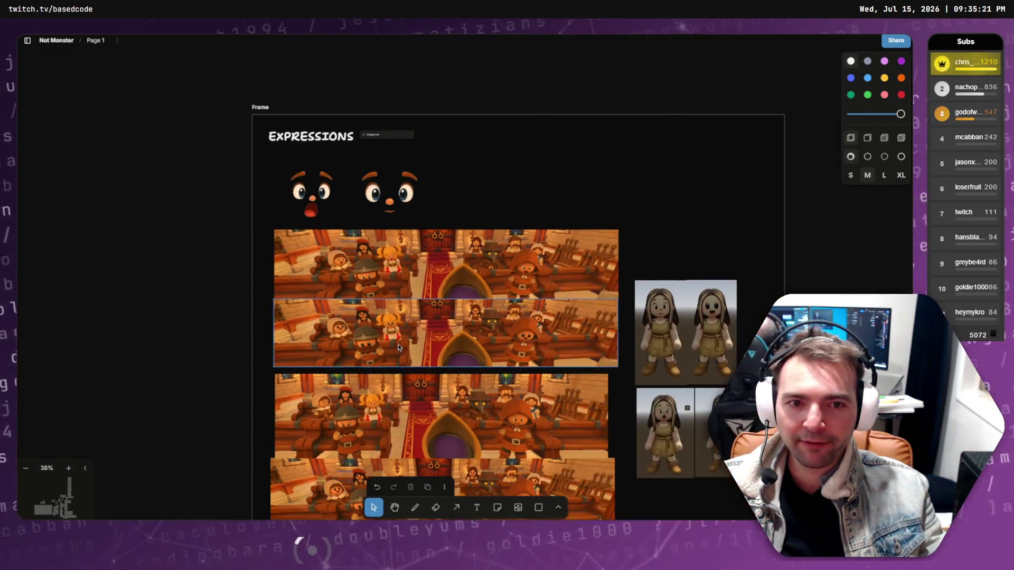
scroll(483, 209, "down", 5)
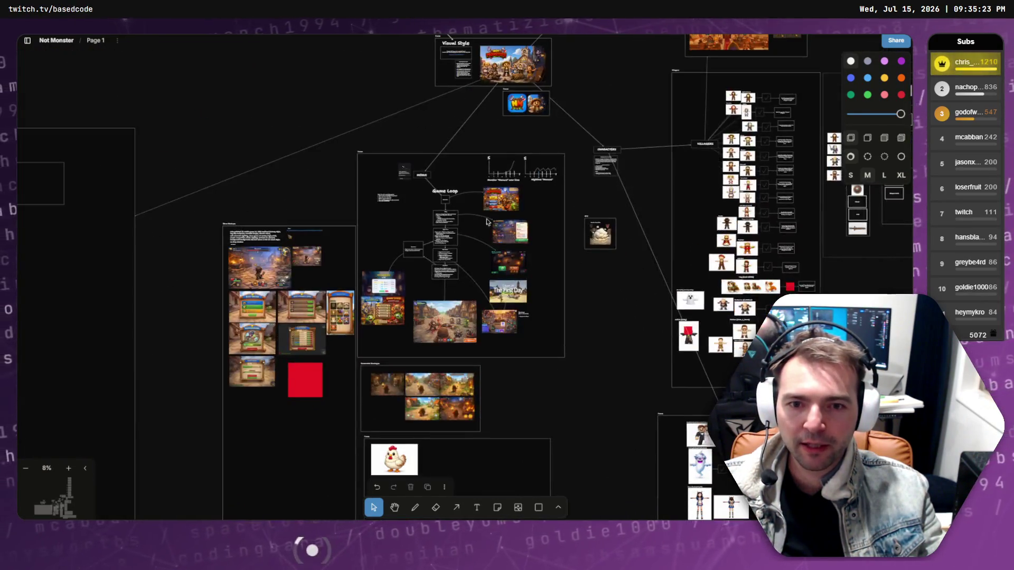
scroll(323, 267, "up", 3)
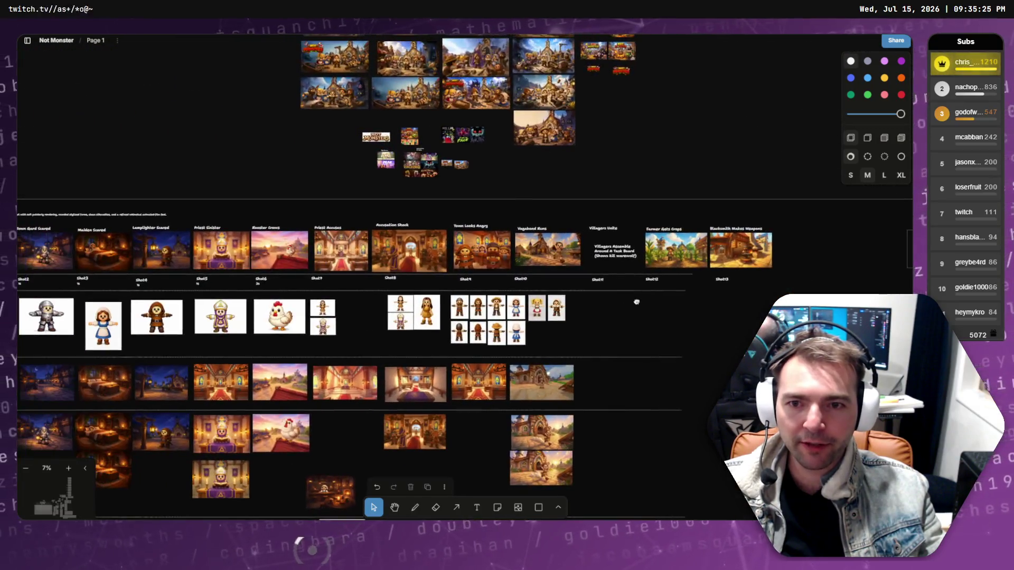
scroll(590, 262, "up", 5)
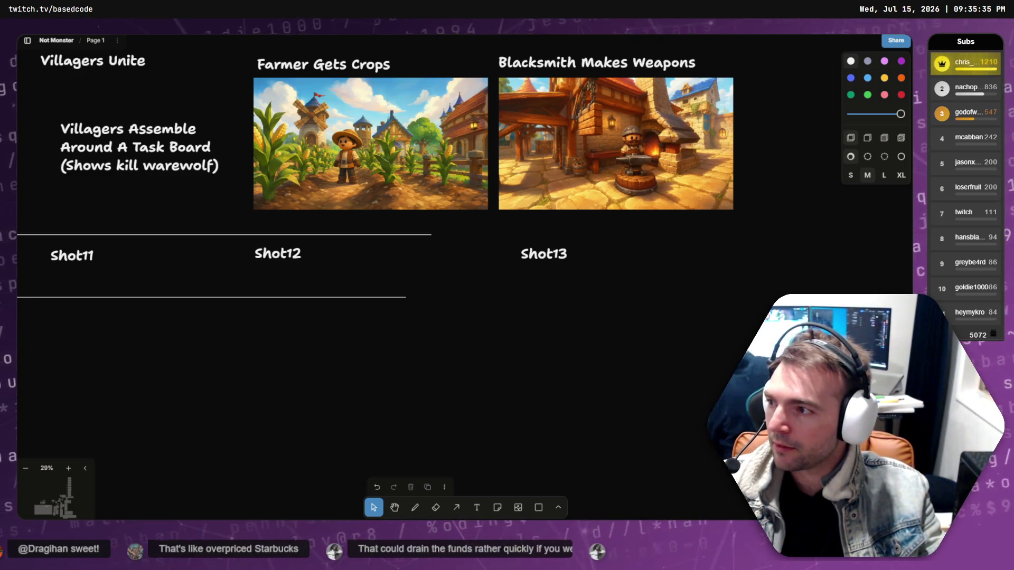
key("XF86Calculator")
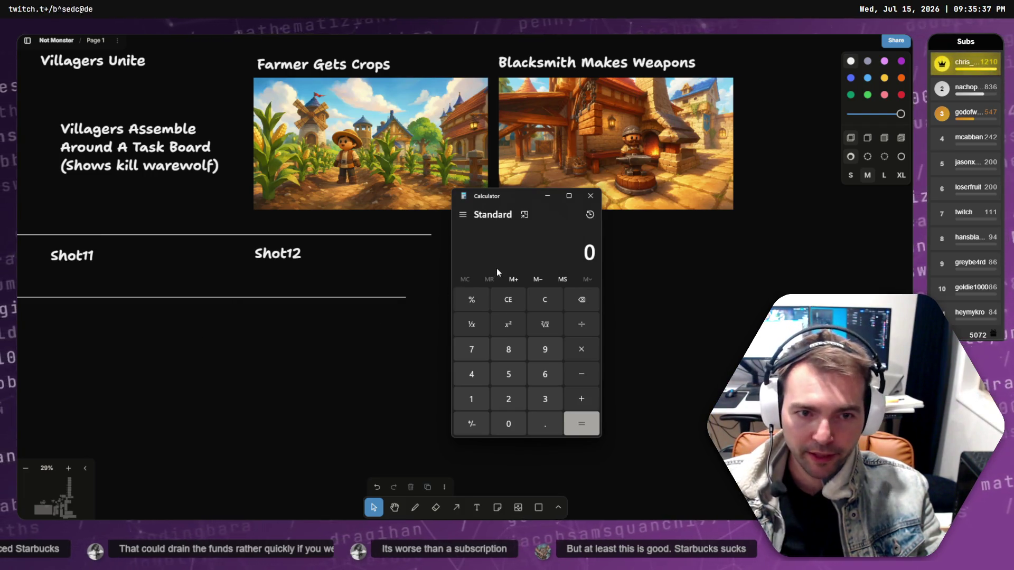
Compute 5 × 13 = 65, moving the calculator off the Shot13 label.
type("5")
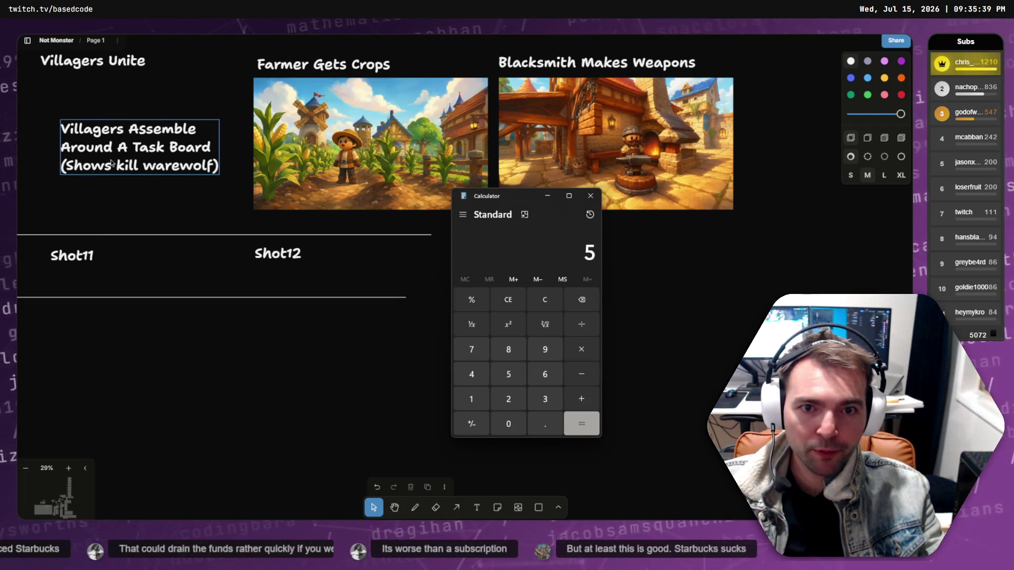
left_click_drag(482, 196, 457, 296)
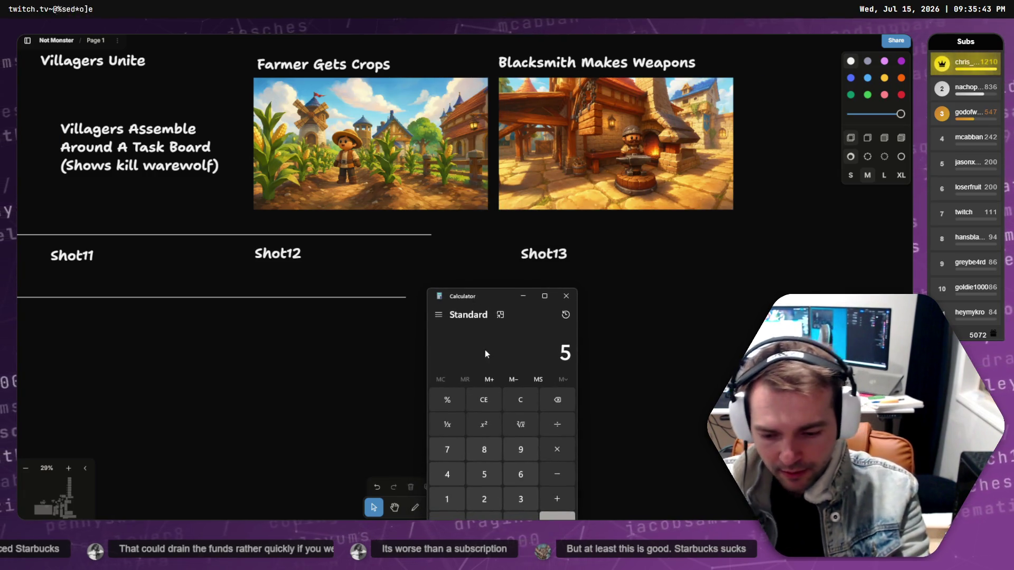
type("*123")
key("BackSpace")
key("BackSpace")
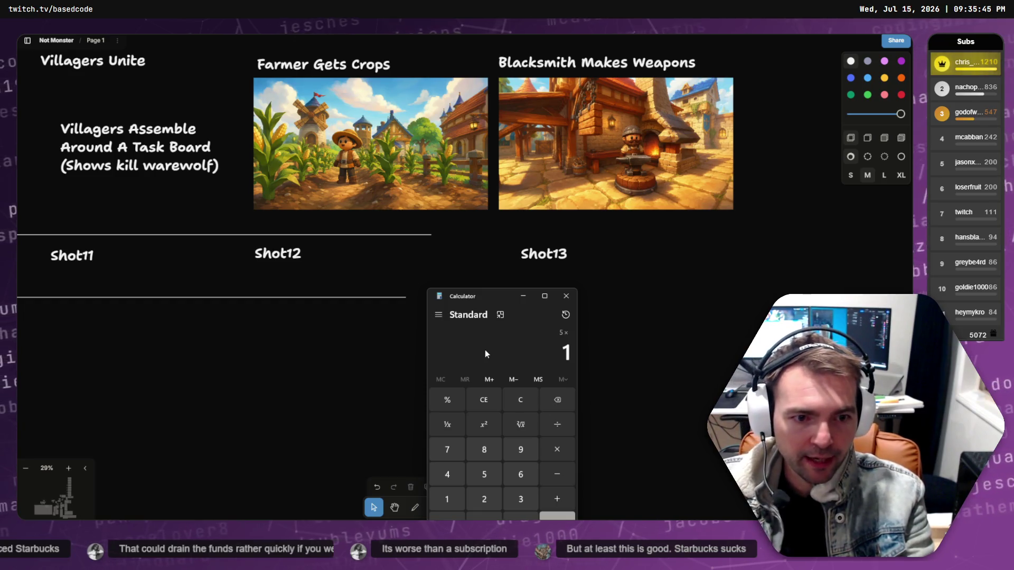
type("3")
key("Return")
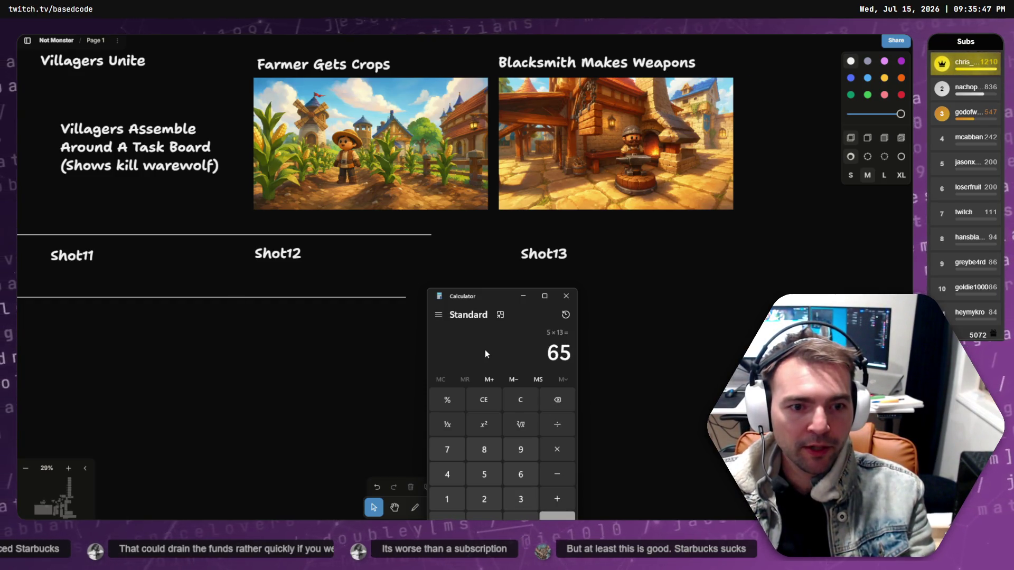
Multiply on by 2 and 3.6 to reach 468, then close the calculator.
type("*2")
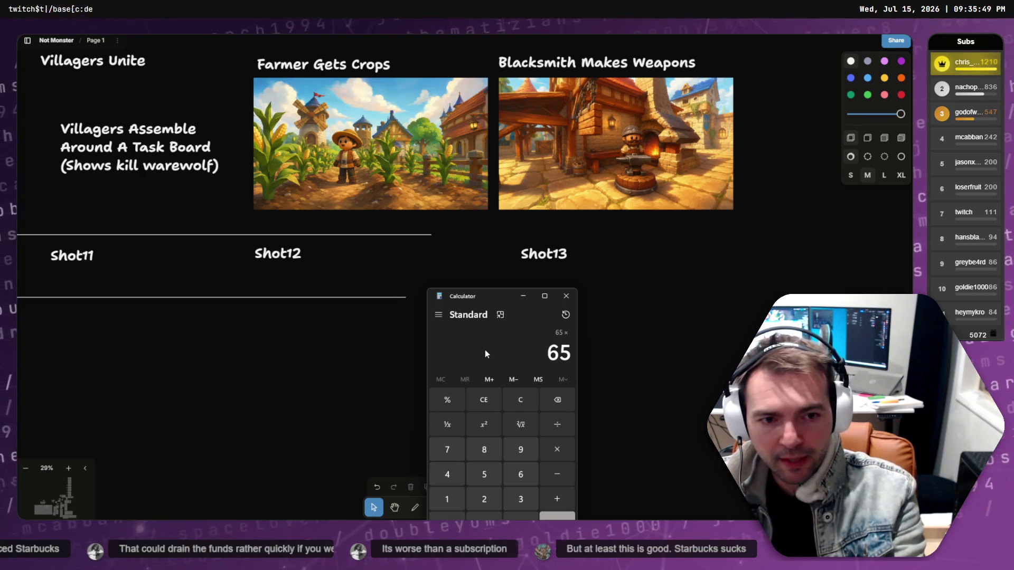
key("Return")
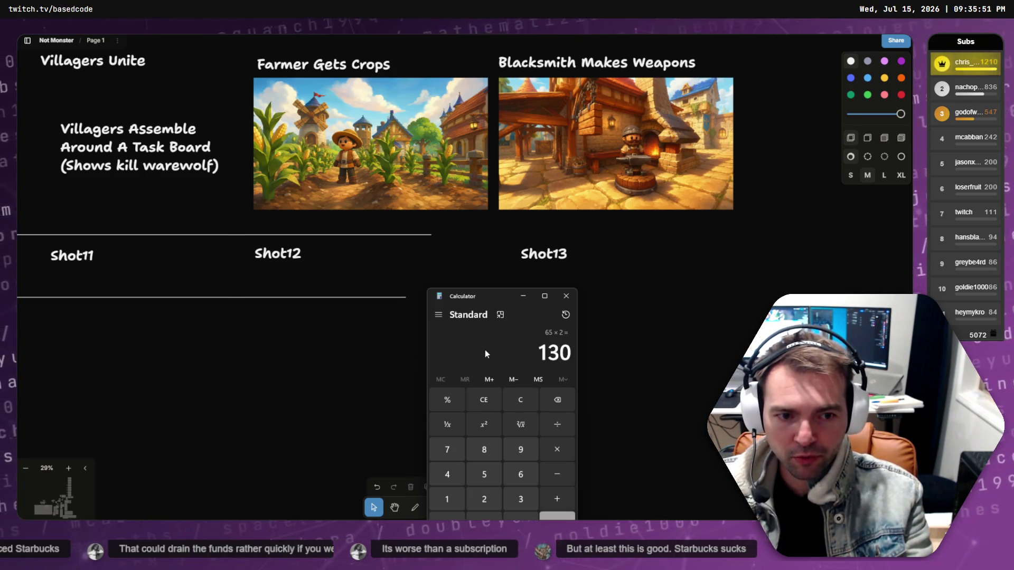
type("*3")
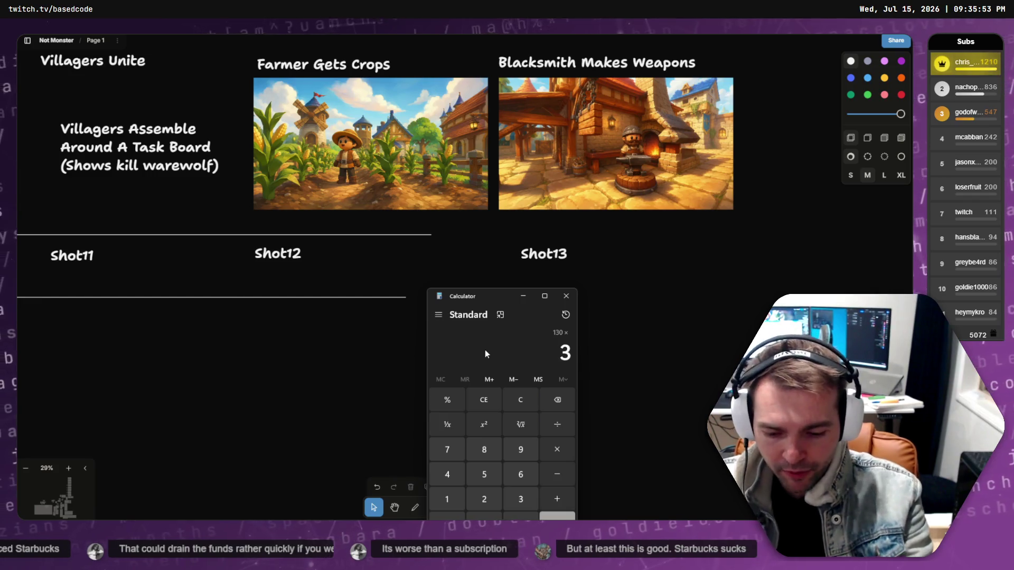
type(".6")
key("Return")
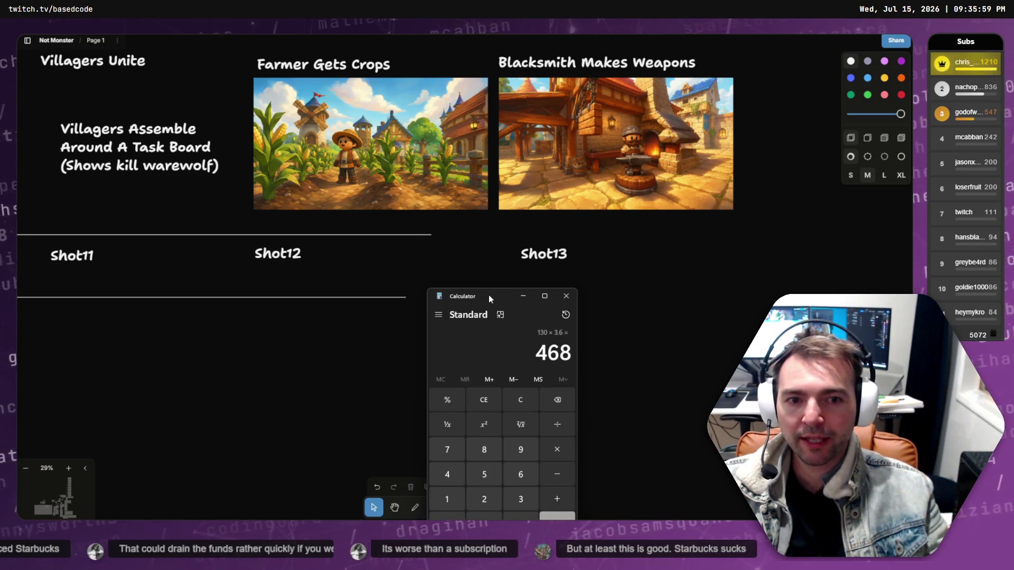
left_click_drag(489, 296, 361, 215)
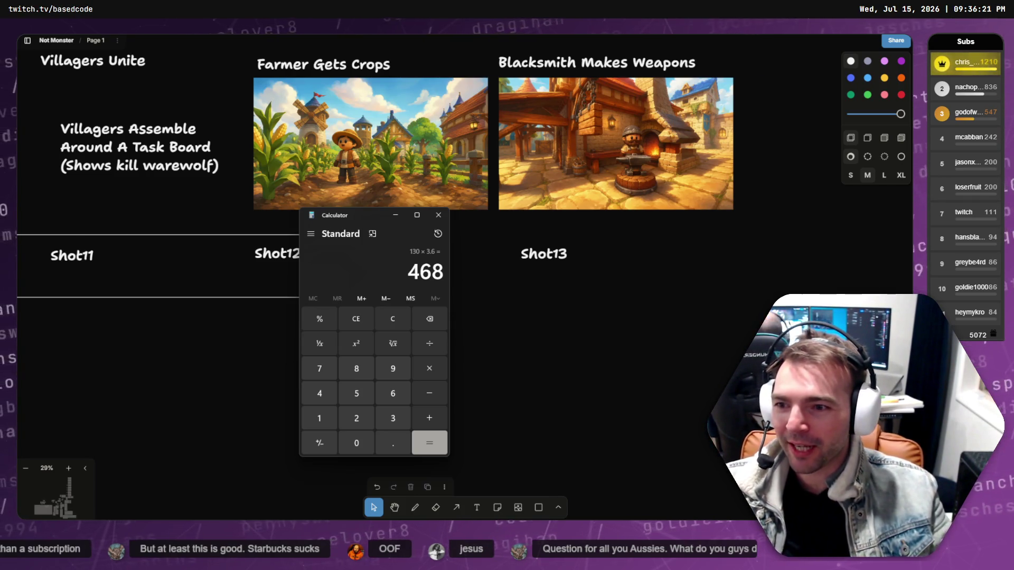
left_click(438, 215)
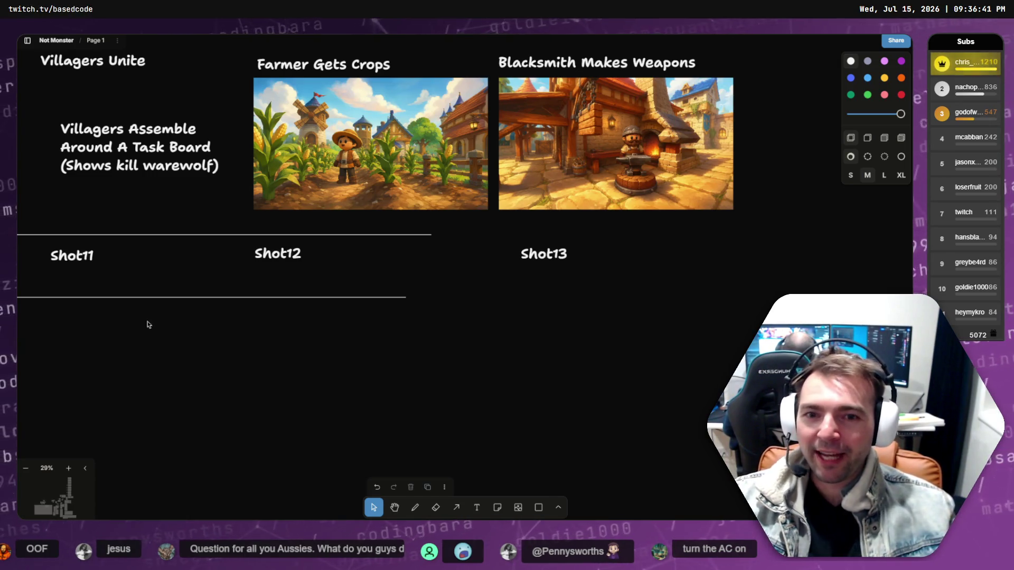
Nudge the tldraw canvas, then switch to DaVinci Resolve's CinematicTrailer edit timeline.
scroll(457, 334, "up", 3)
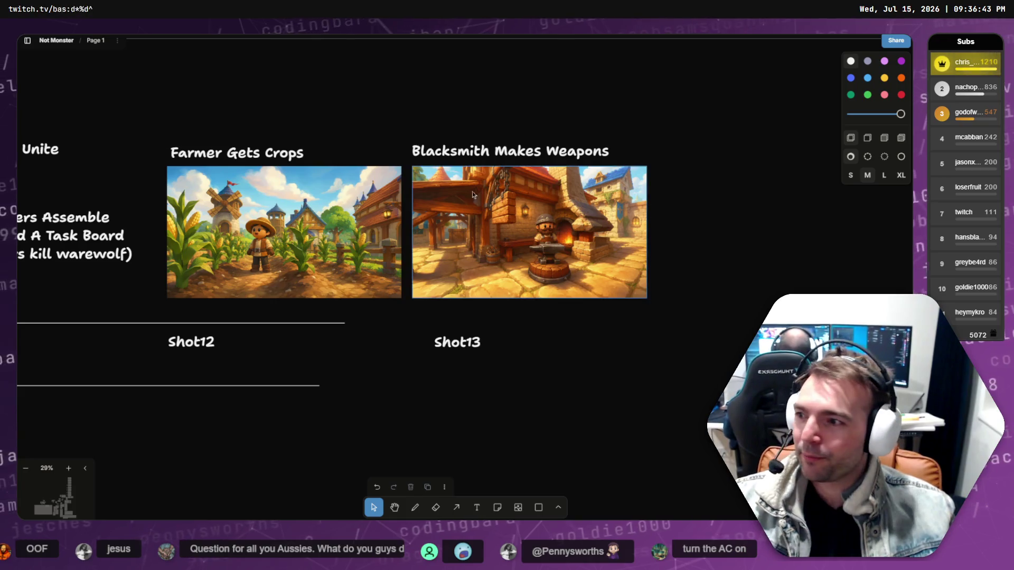
key("alt+Tab")
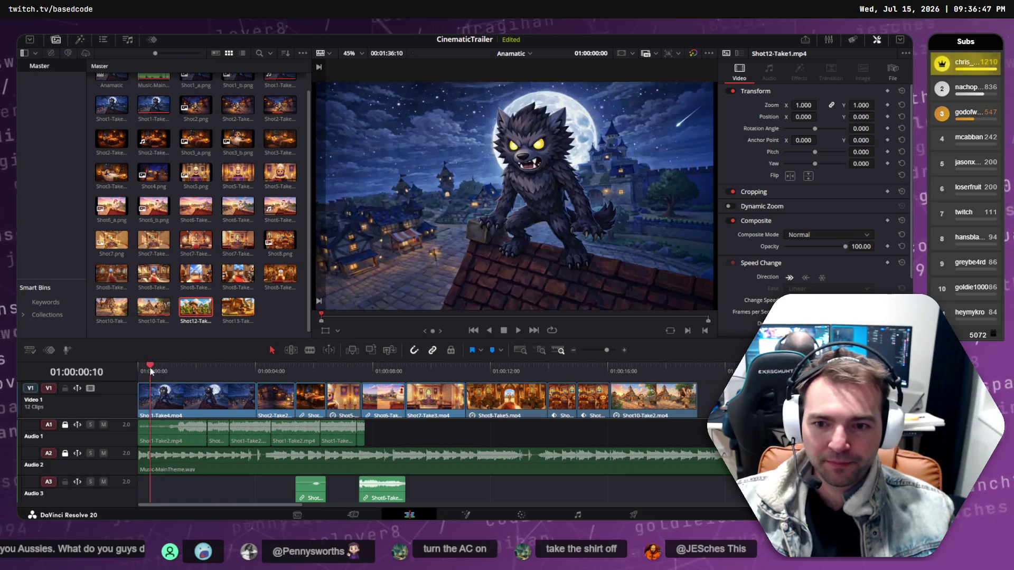
Scrub the playhead a few seconds into the trailer's opening shots, then return to tldraw.
mouse_move(151, 370)
left_mouse_down()
mouse_move(333, 369)
mouse_move(276, 373)
left_mouse_up()
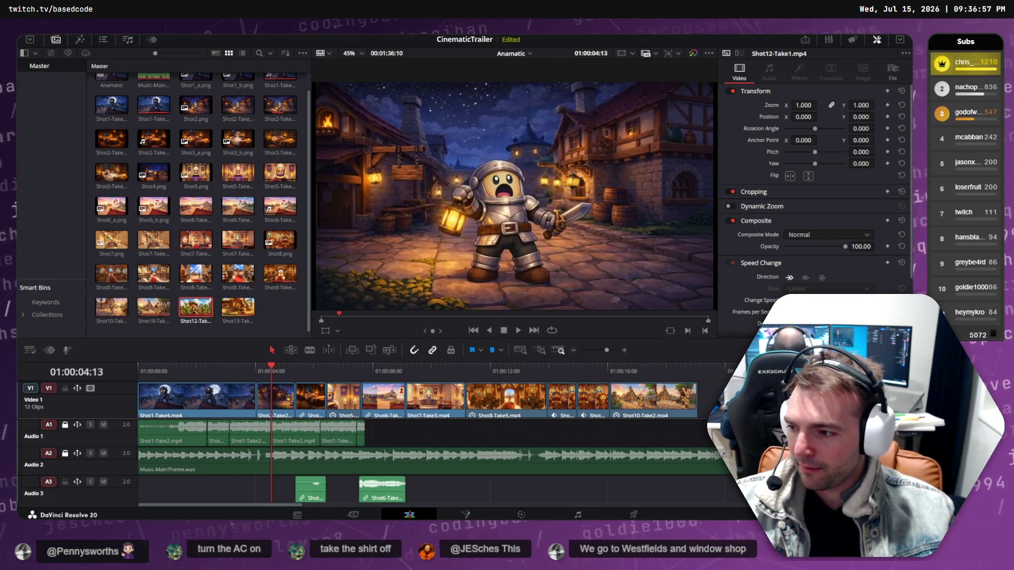
key("alt+Tab")
scroll(349, 327, "down", 2)
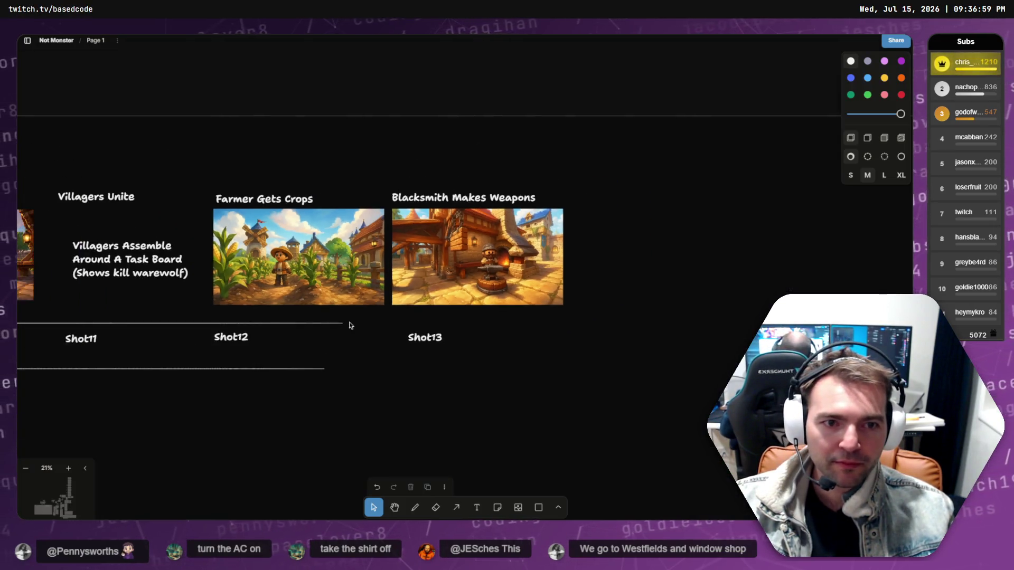
Zoom the board out and select the large and small soldier character images to inspect them.
scroll(349, 326, "down", 5)
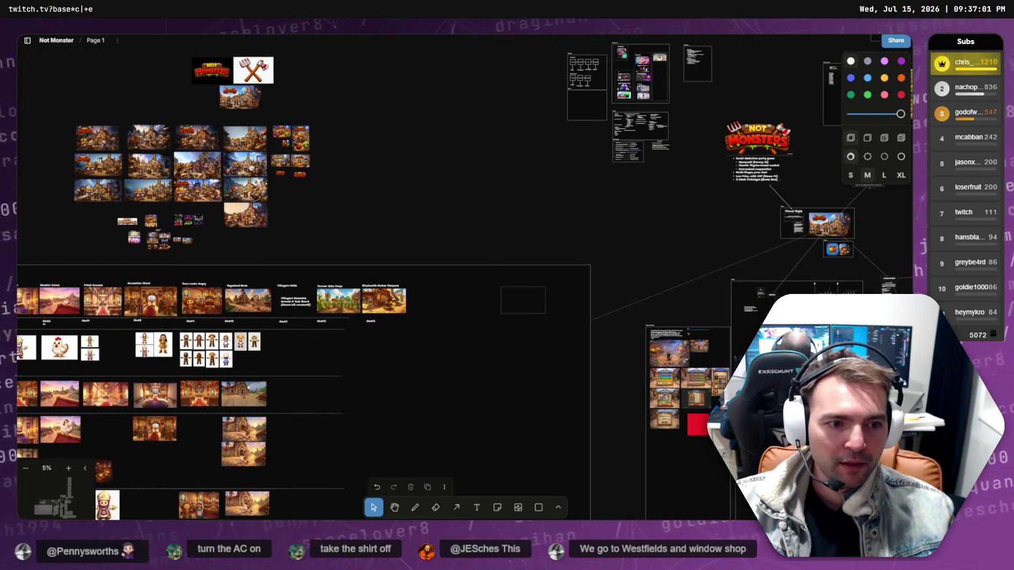
scroll(602, 63, "up", 3)
scroll(602, 64, "up", 2)
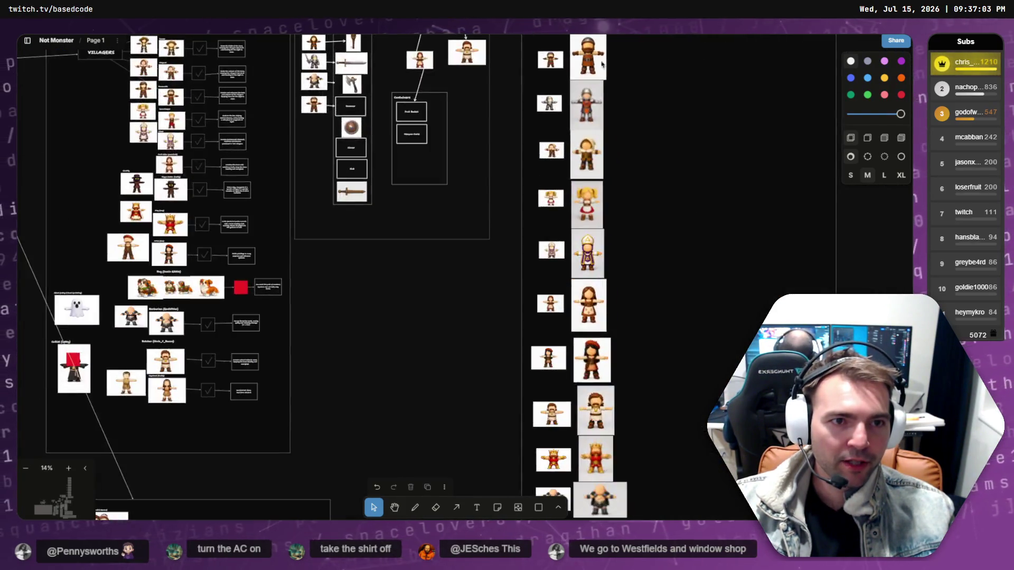
scroll(602, 64, "up", 5)
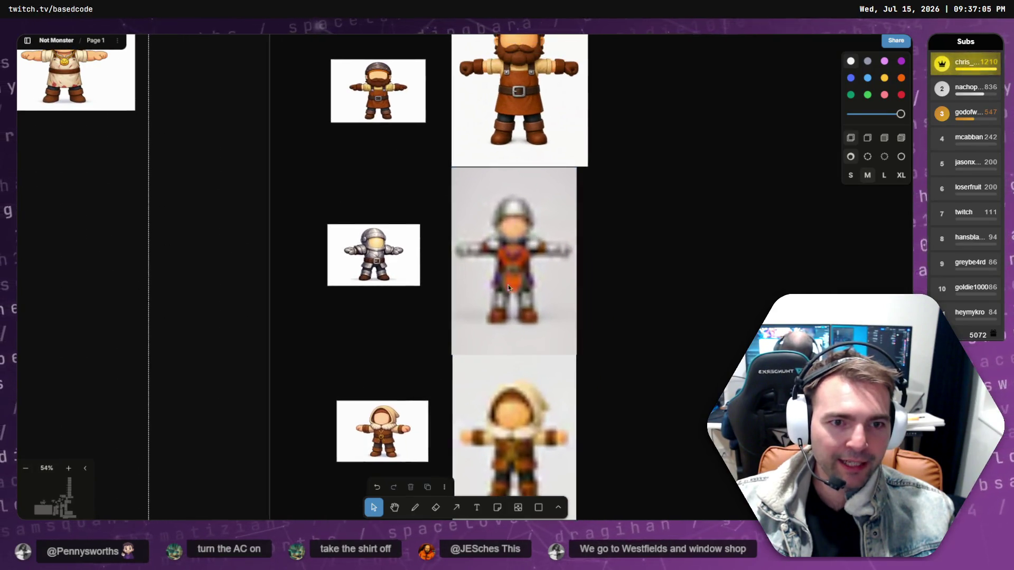
scroll(521, 236, "down", 5)
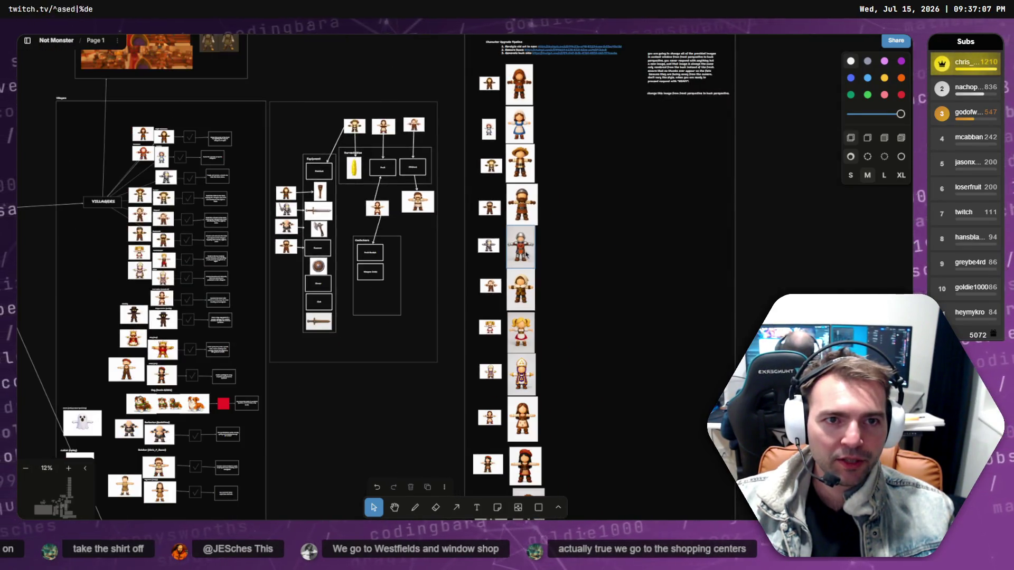
left_click(527, 259)
left_click(590, 270)
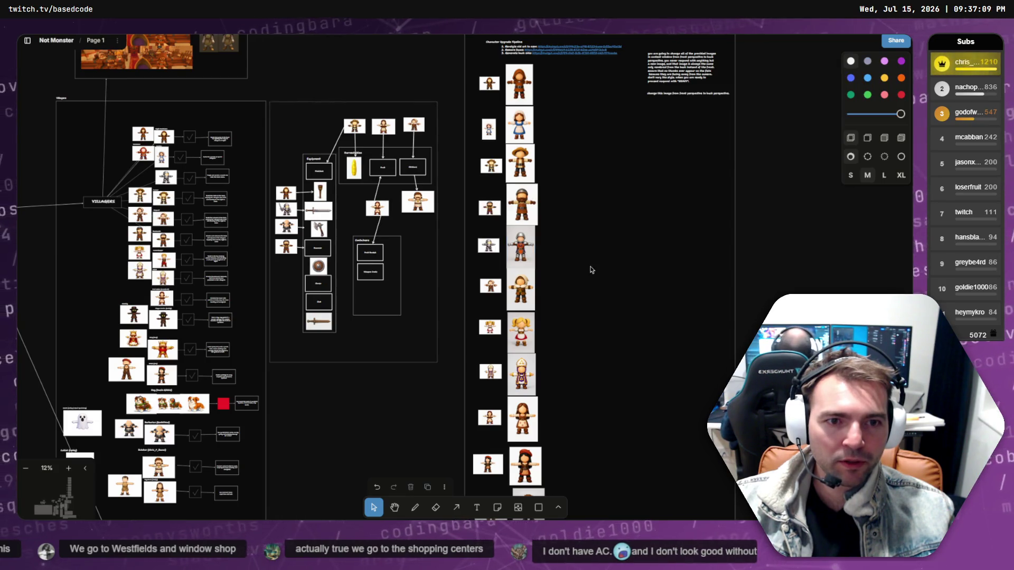
scroll(590, 270, "down", 10)
scroll(589, 267, "up", 1)
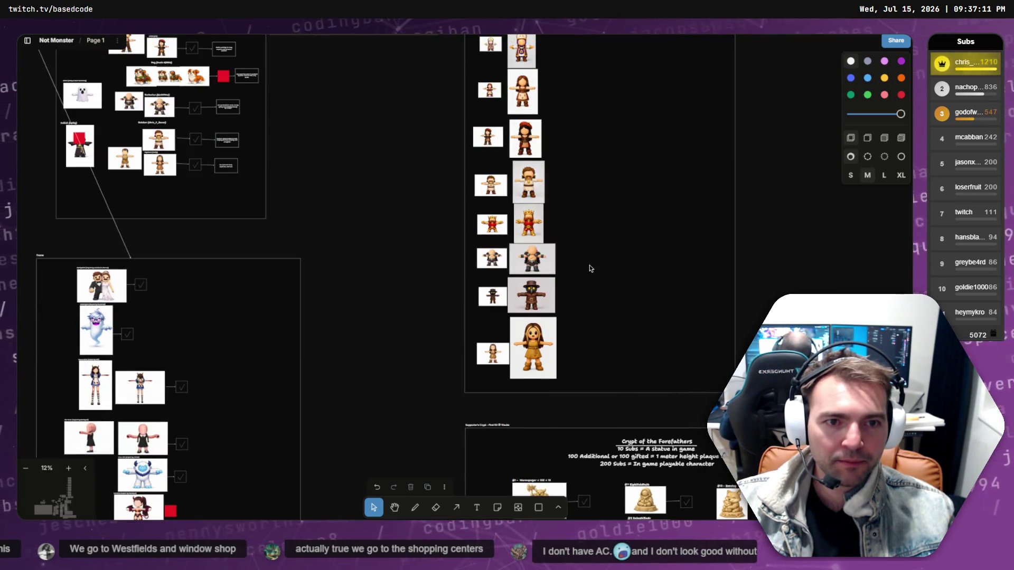
scroll(580, 261, "up", 3)
scroll(580, 262, "up", 8)
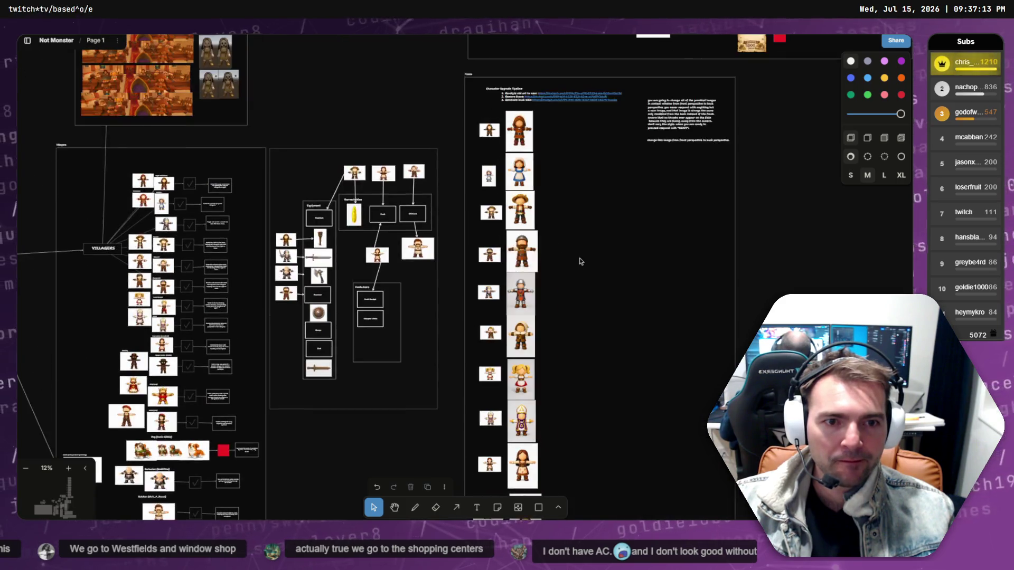
left_click(527, 297)
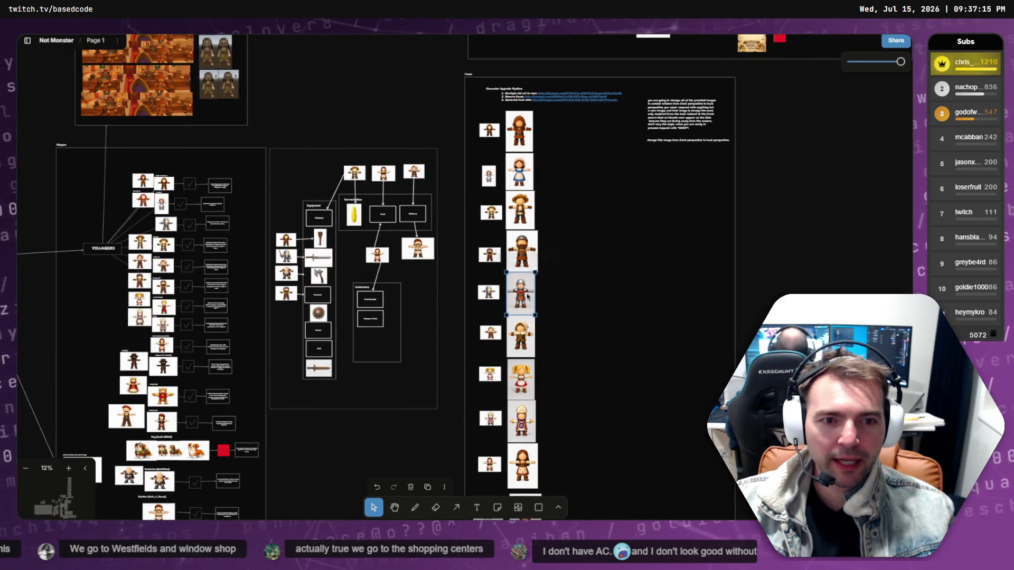
left_click(487, 294)
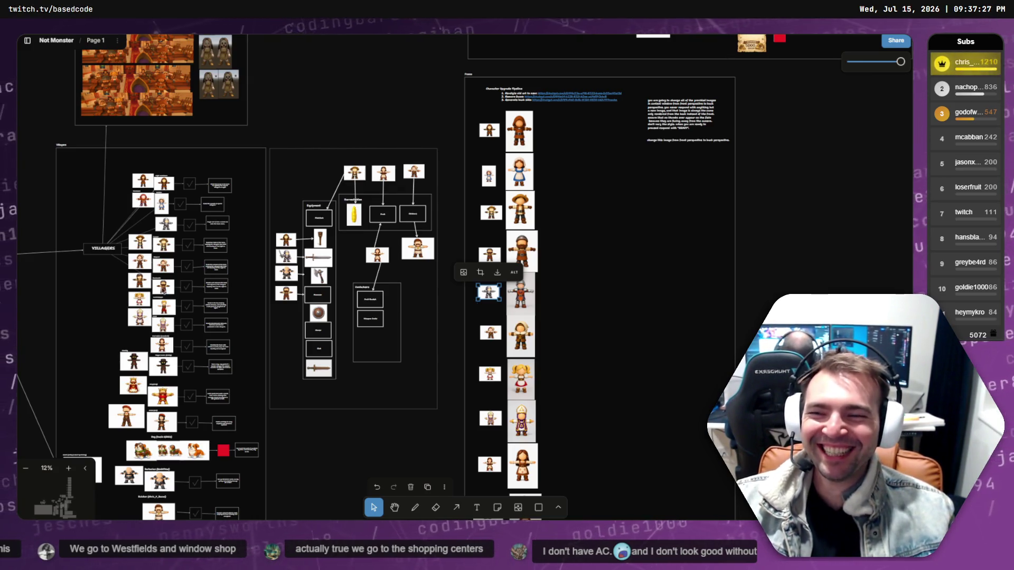
left_click(639, 363)
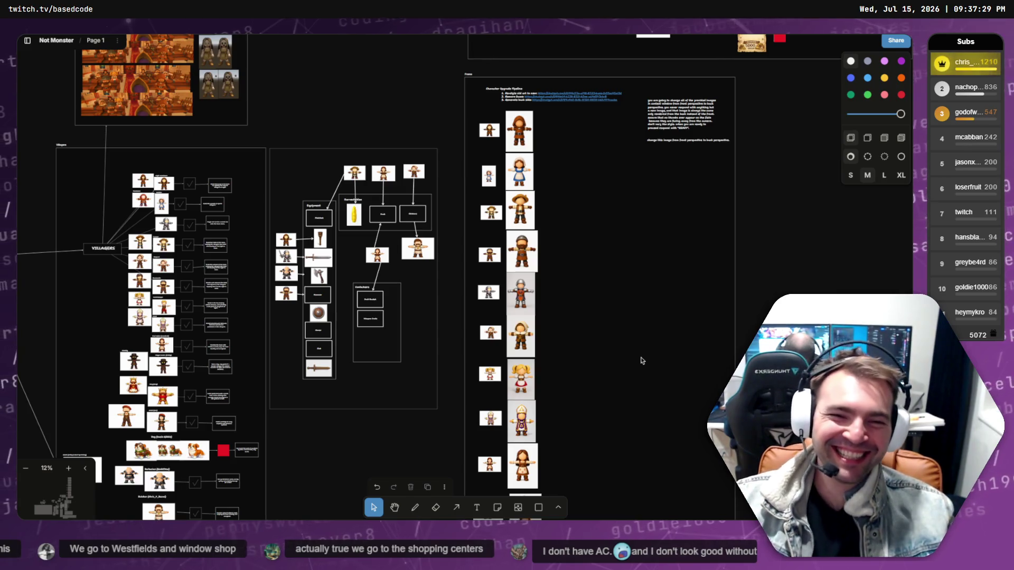
Pan left to the Maiden Scared–Priest Accuses frames (Shot3–Shot7) and zoom in to 20%.
scroll(642, 361, "down", 15)
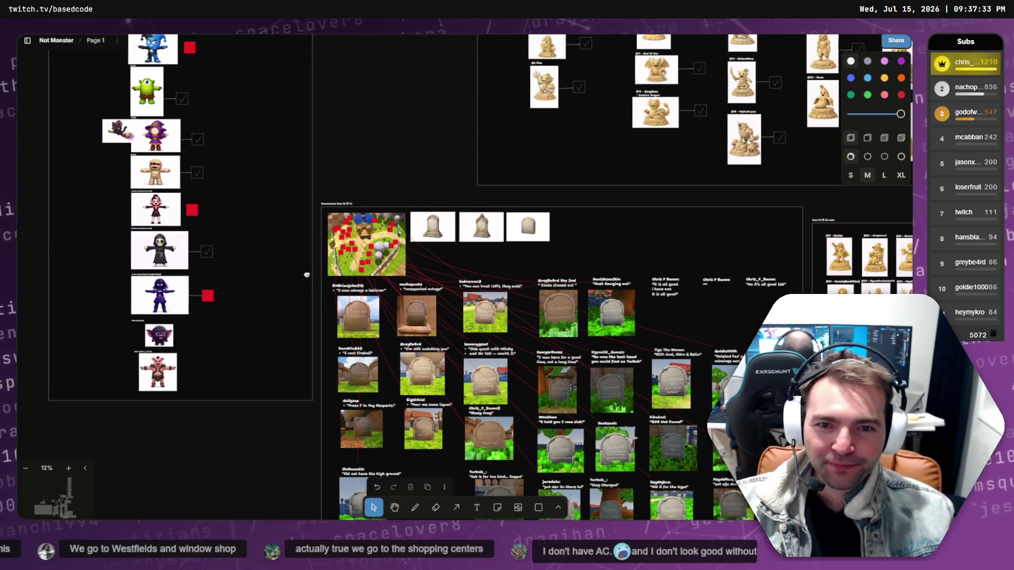
scroll(611, 279, "down", 5)
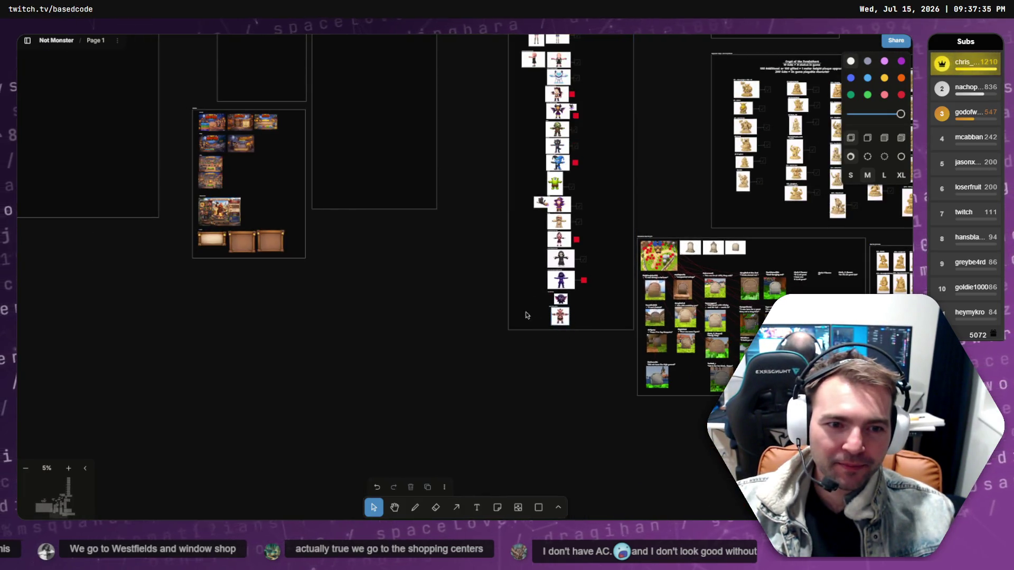
scroll(527, 315, "up", 5)
scroll(269, 289, "left", 10)
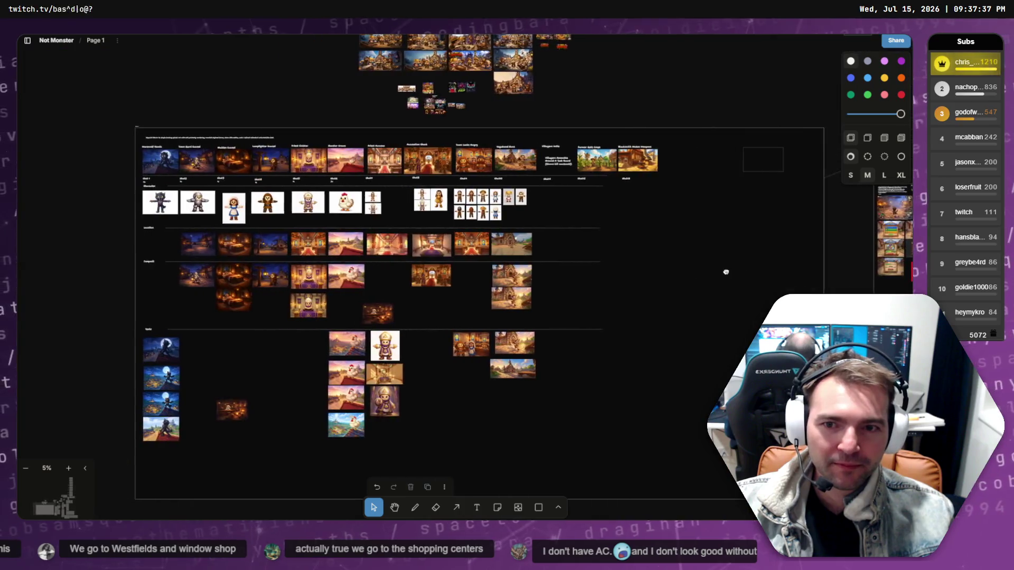
scroll(609, 295, "left", 1)
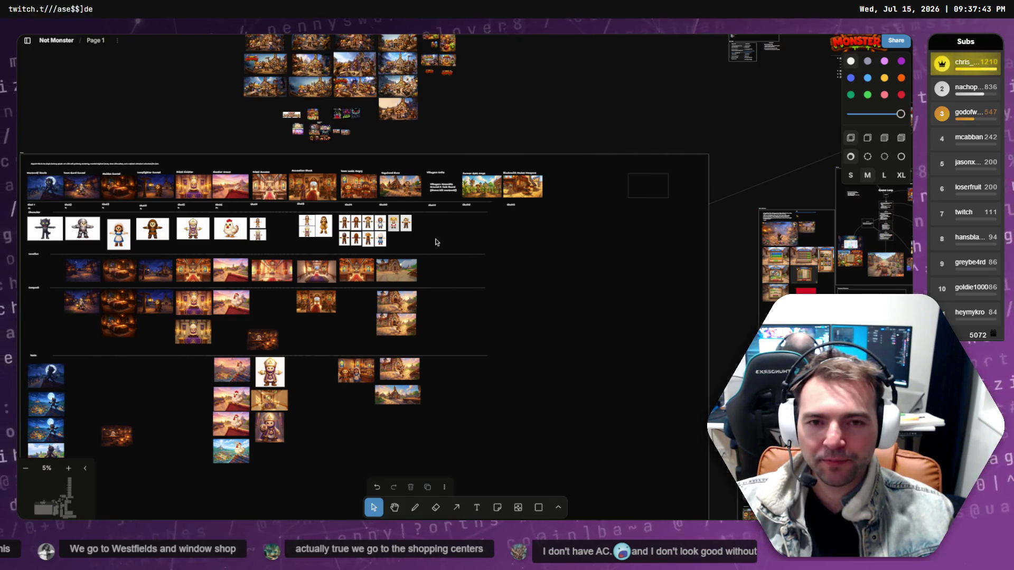
right_click(435, 241)
left_click(423, 240)
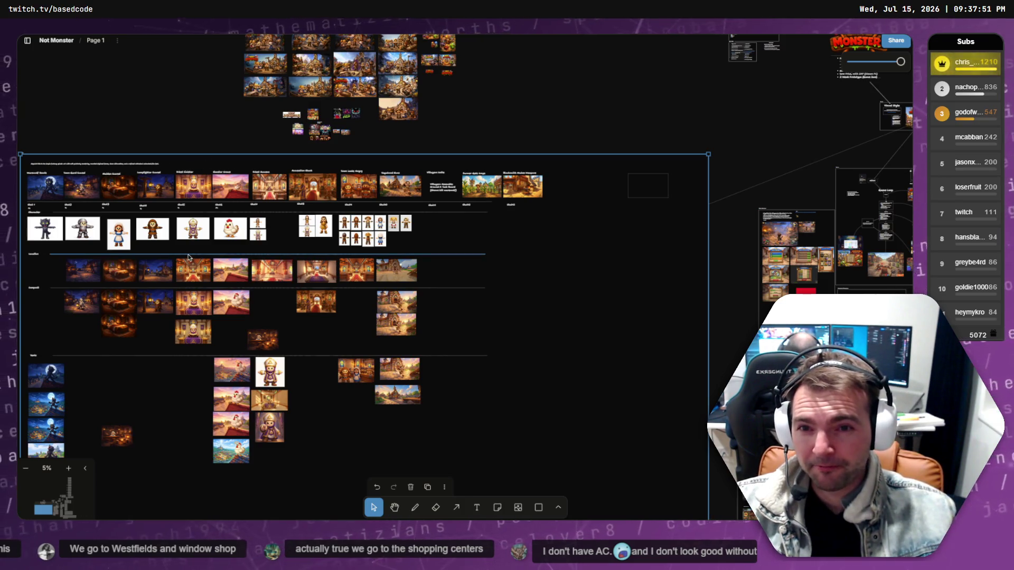
scroll(193, 227, "up", 2)
scroll(194, 228, "up", 5)
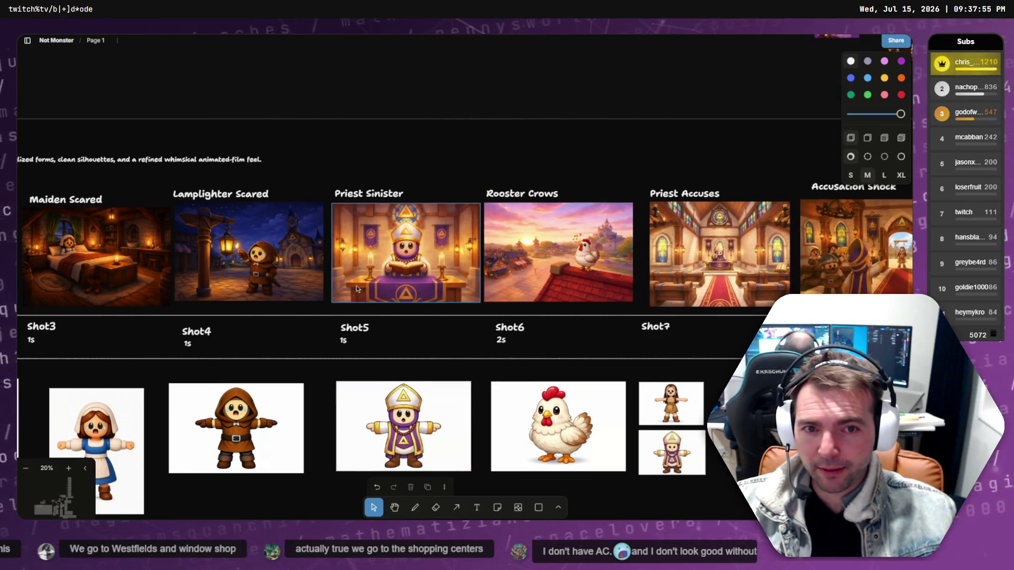
Select the Priest Sinister, Lamplighter Scared and Shot4 lamplighter images, then switch to DaVinci Resolve.
left_click(382, 260)
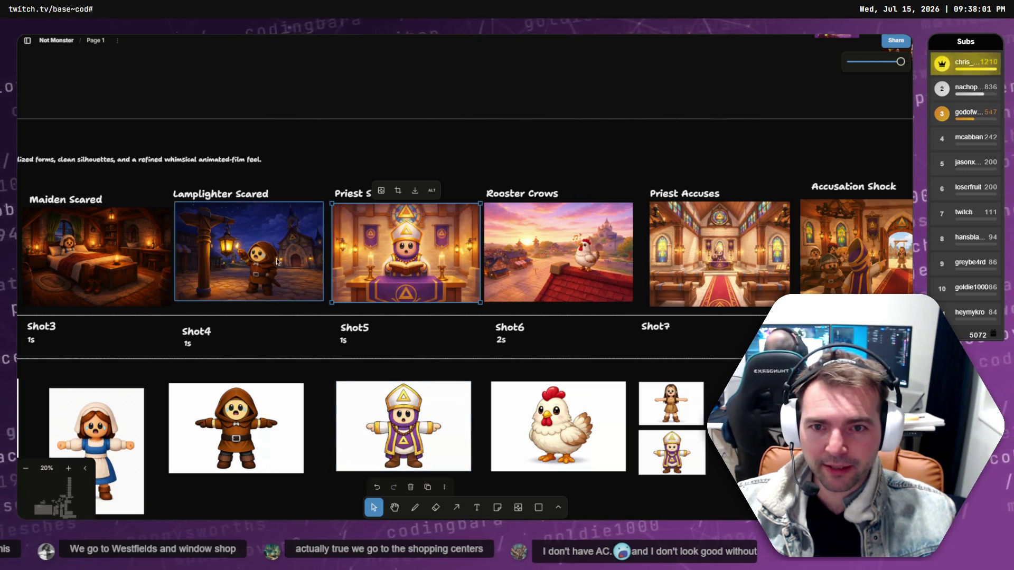
left_click(222, 261)
scroll(211, 323, "left", 5)
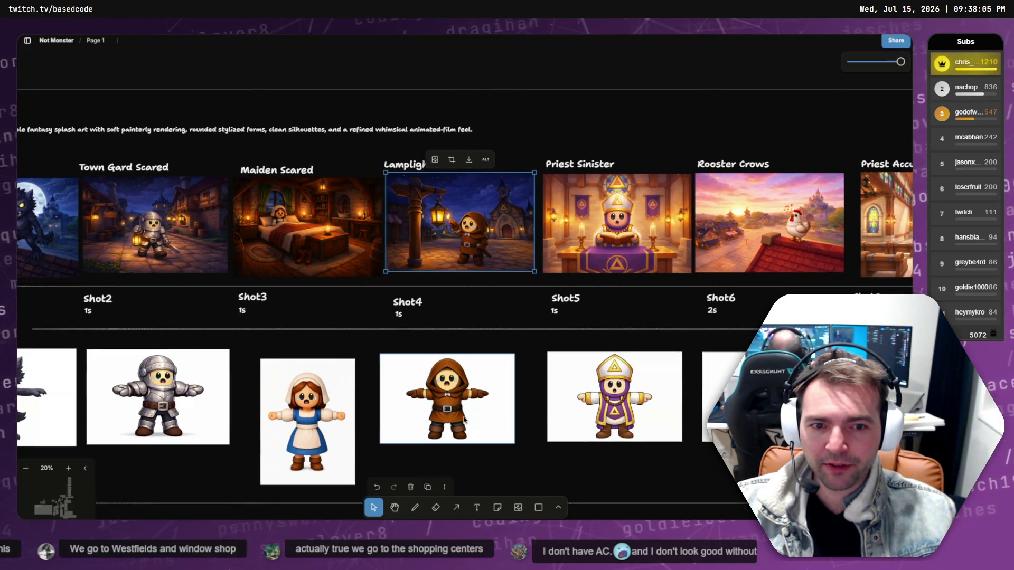
left_click(490, 388)
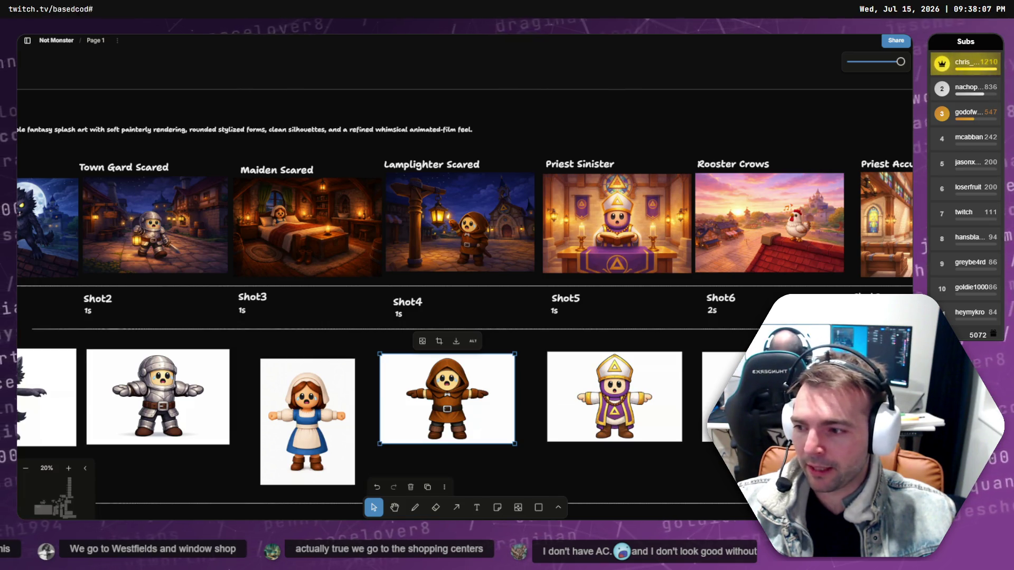
key("alt+Tab")
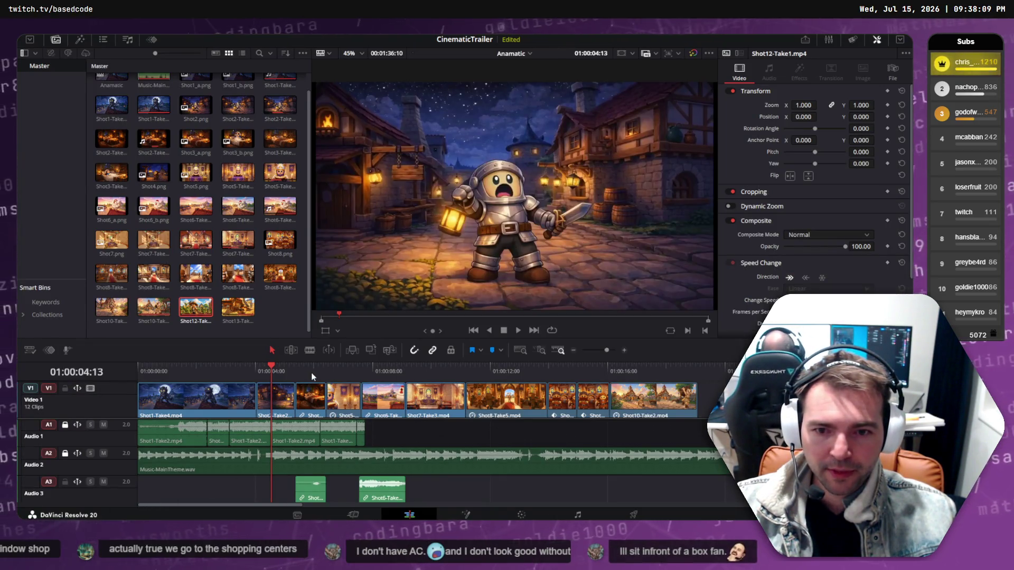
Scrub the CinematicTrailer timeline to preview the bedroom shot, then return to the tldraw storyboard.
mouse_move(311, 372)
left_mouse_down()
mouse_move(254, 372)
mouse_move(369, 366)
mouse_move(252, 373)
mouse_move(333, 366)
mouse_move(272, 366)
left_mouse_up()
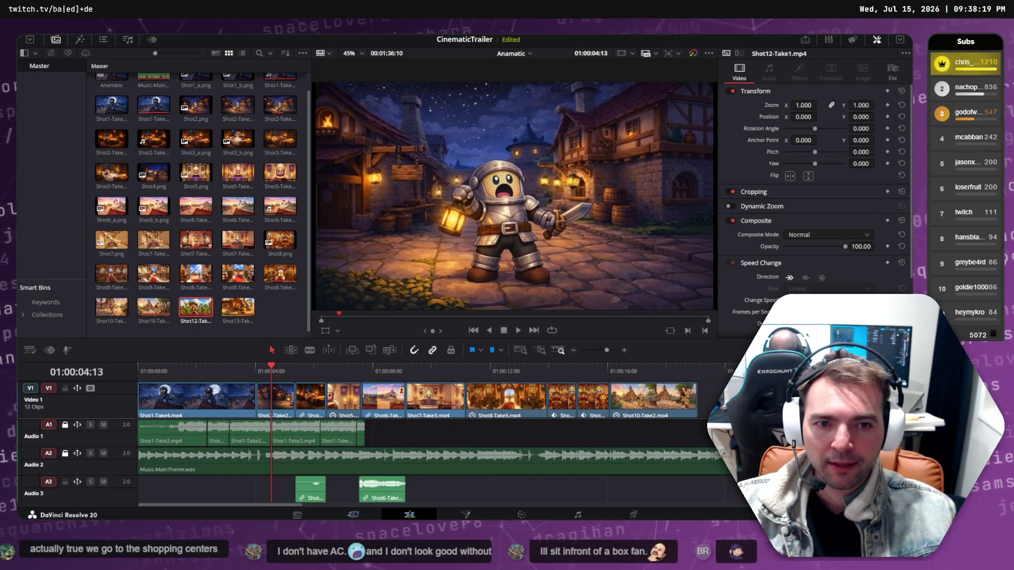
key("alt+Tab")
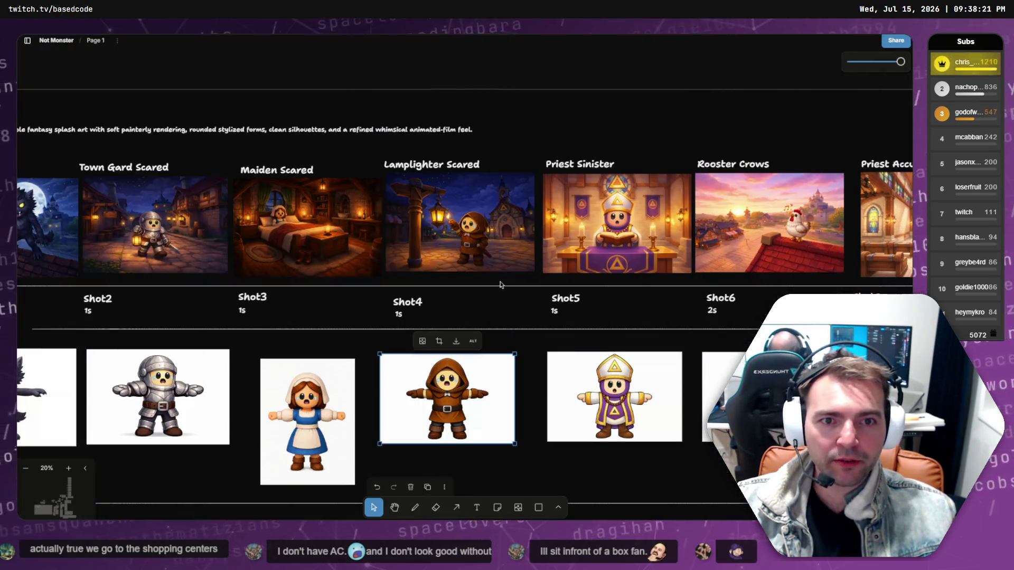
Download Shot4's night-street background as a PNG and delete the old hooded character image.
scroll(491, 243, "down", 5)
left_click(468, 238)
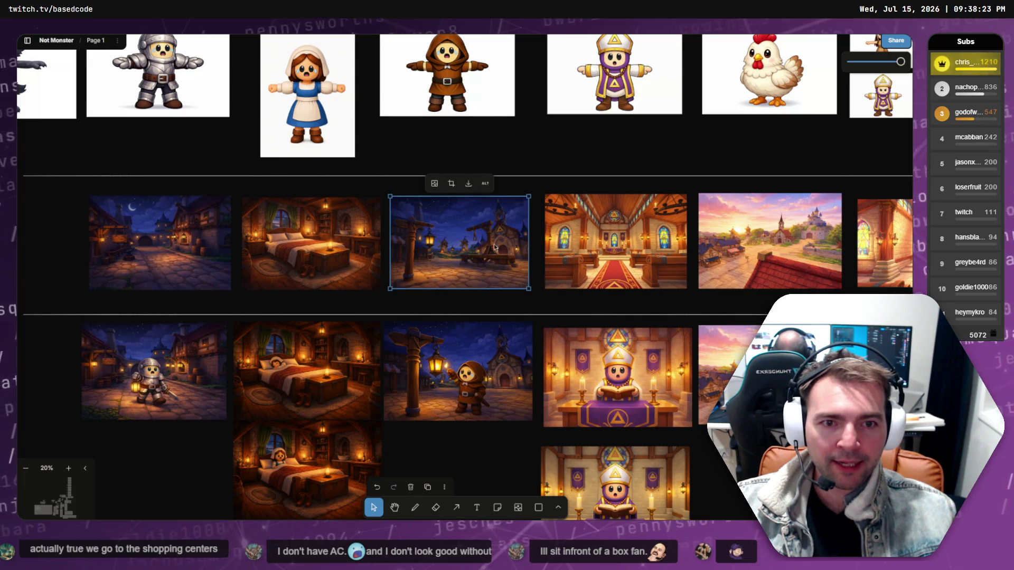
left_click(467, 185)
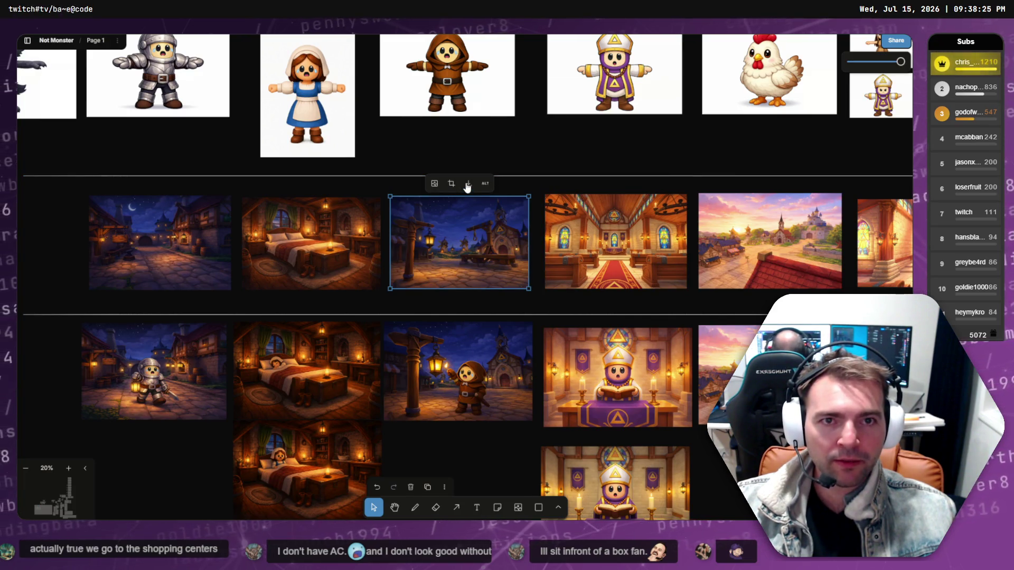
scroll(470, 212, "up", 3)
left_click(472, 233)
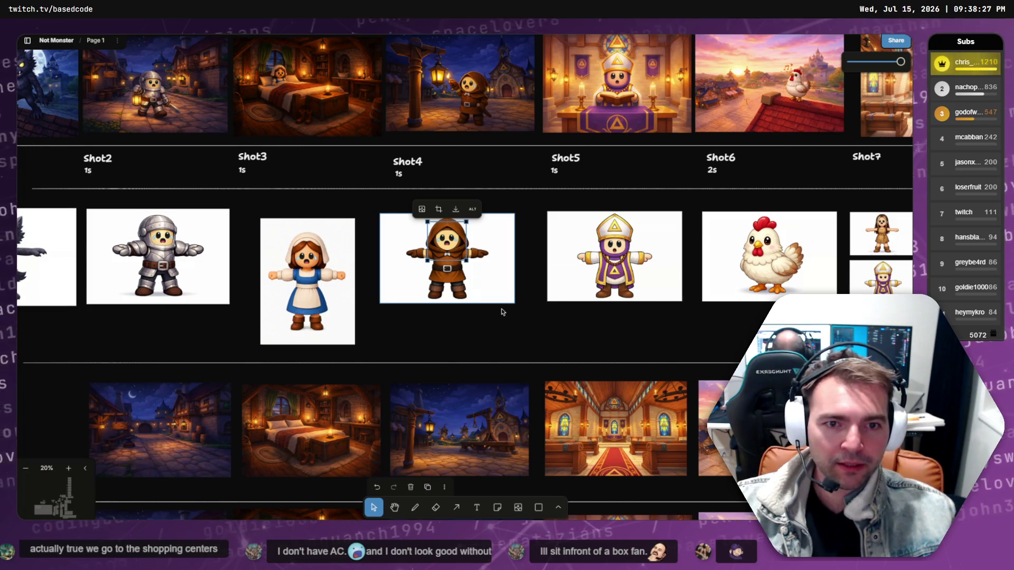
key("Delete")
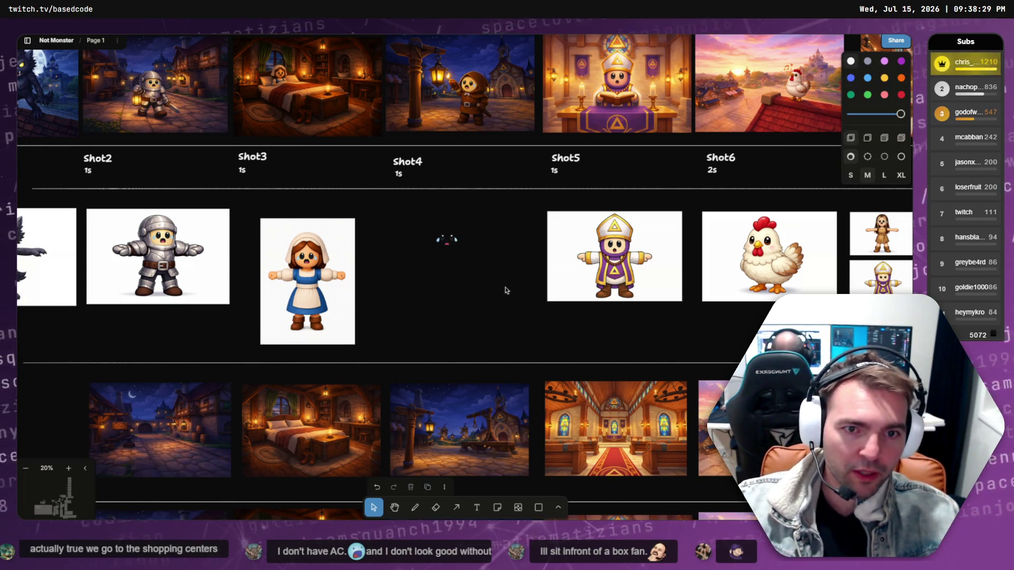
Copy a hooded villager image and place it into the Shot4 slot.
scroll(520, 285, "down", 3)
scroll(521, 291, "down", 3)
scroll(422, 275, "right", 5)
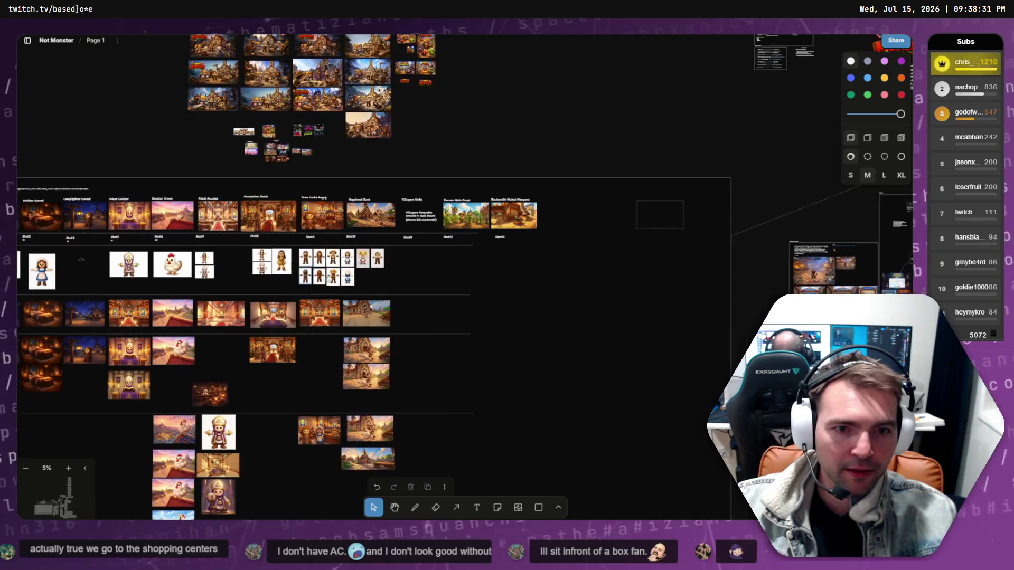
scroll(361, 267, "up", 1, "ctrl")
left_click(368, 252)
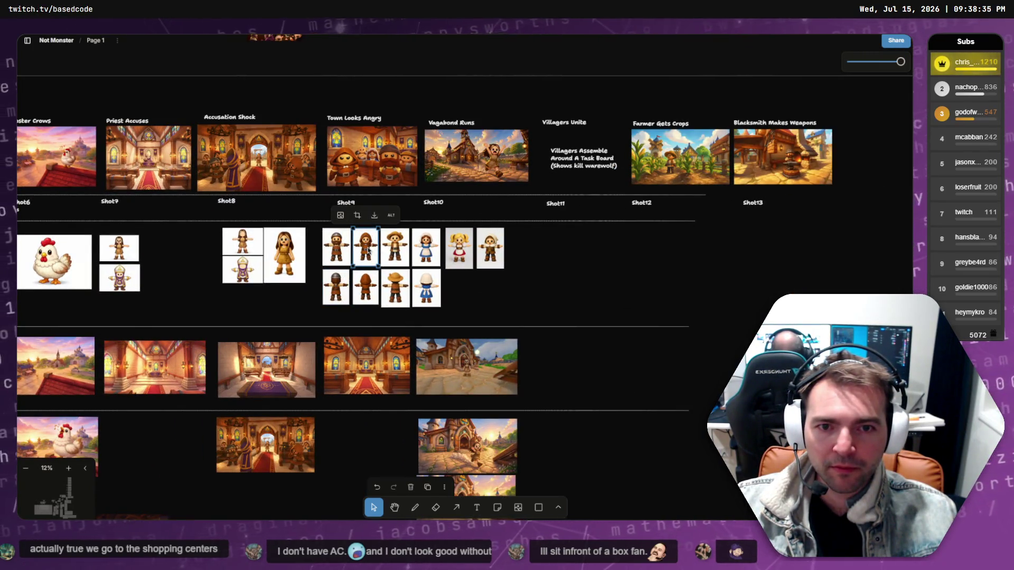
key("Escape")
scroll(78, 252, "left", 8)
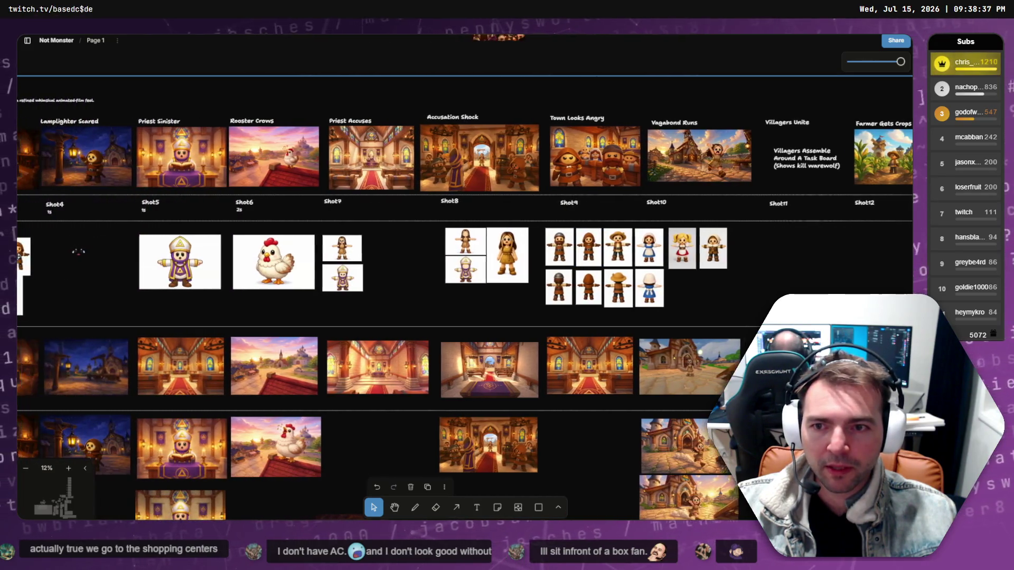
scroll(78, 252, "left", 5)
mouse_move(164, 259)
left_mouse_down()
mouse_move(211, 266)
mouse_move(191, 262)
left_mouse_up()
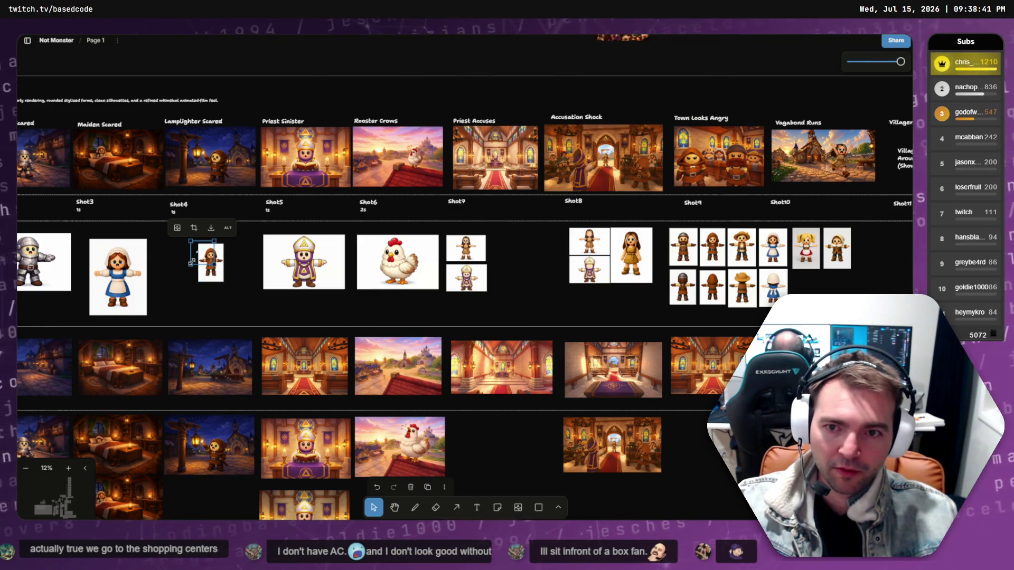
Enlarge the new Shot4 lamplighter image to fill its slot and align it.
mouse_move(223, 282)
left_mouse_down()
mouse_move(261, 333)
mouse_move(257, 323)
left_mouse_up()
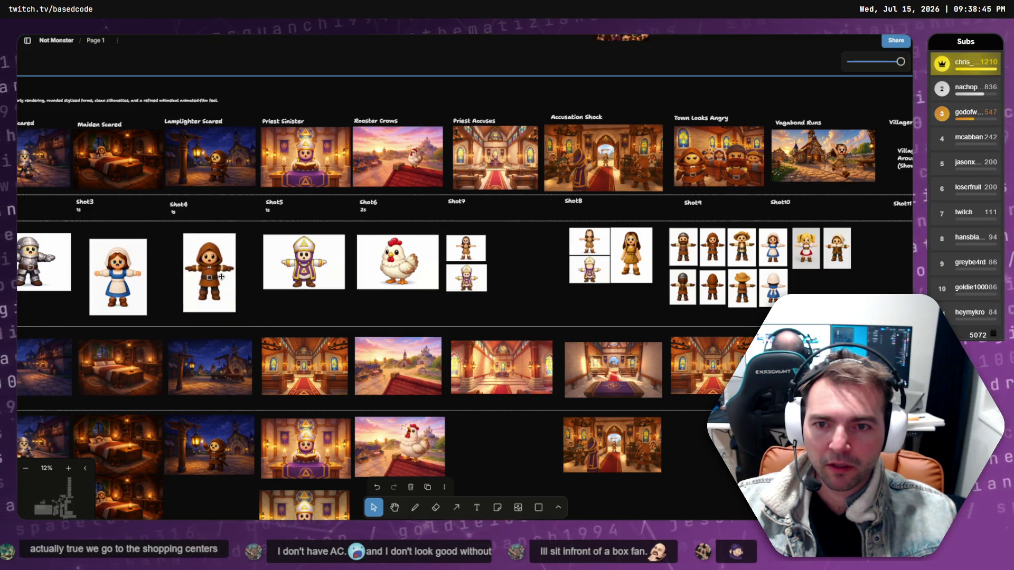
left_click(221, 277)
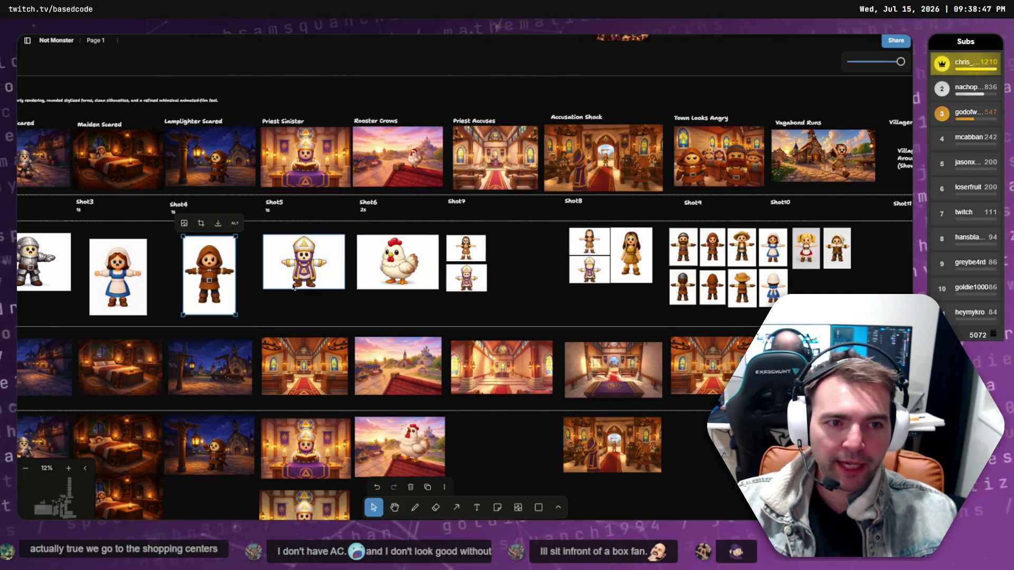
left_click_drag(210, 270, 208, 268)
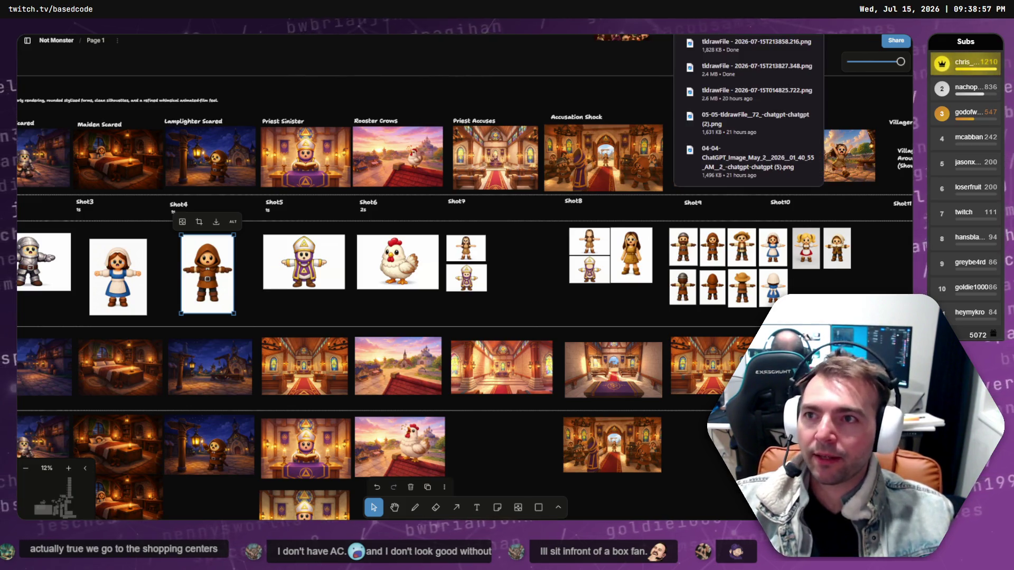
key("alt+Tab")
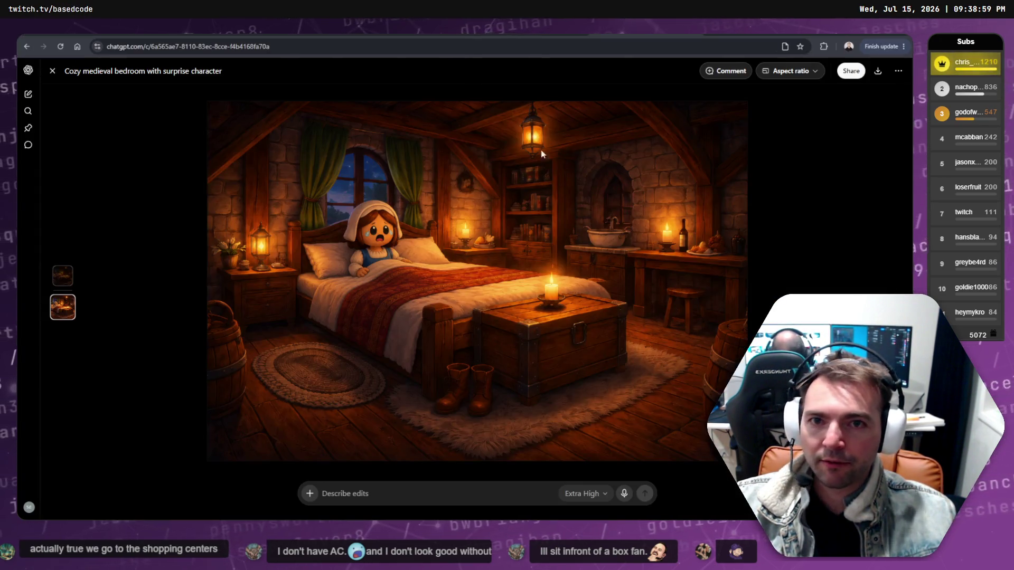
Close the enlarged bedroom image and start a fresh ChatGPT chat in a new tab.
key("Escape")
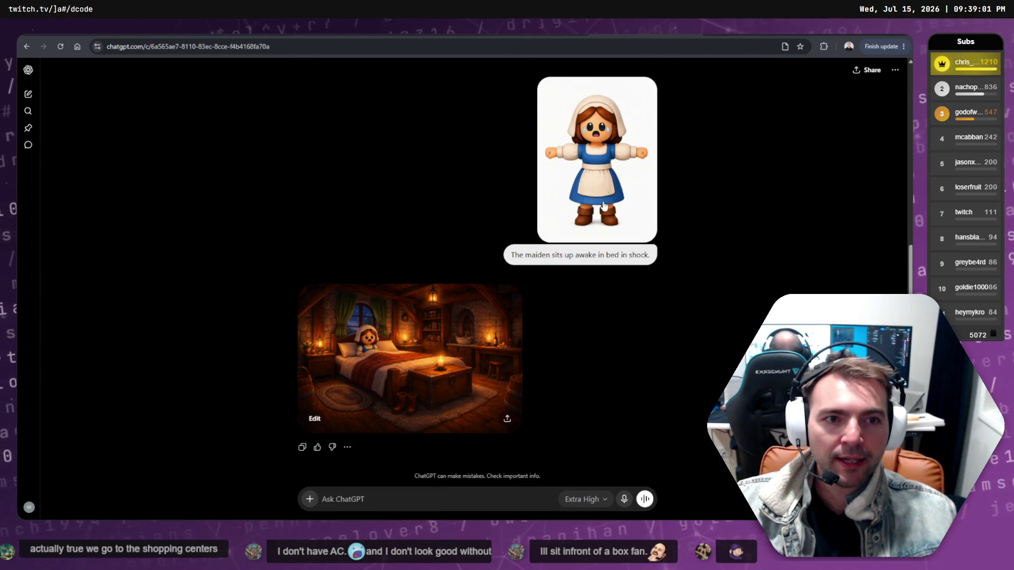
scroll(657, 284, "down", 2)
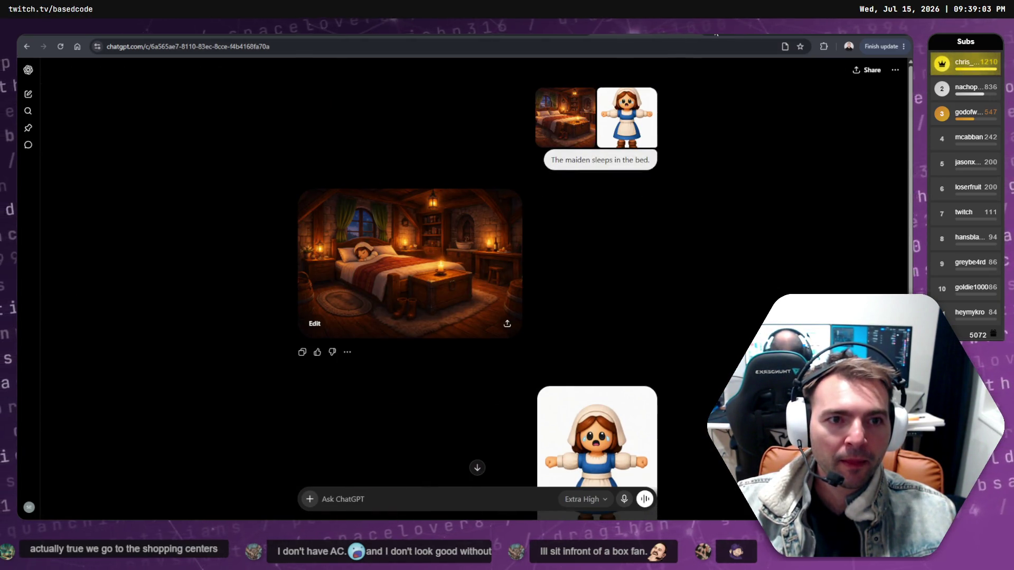
key("ctrl+t")
left_click(292, 268)
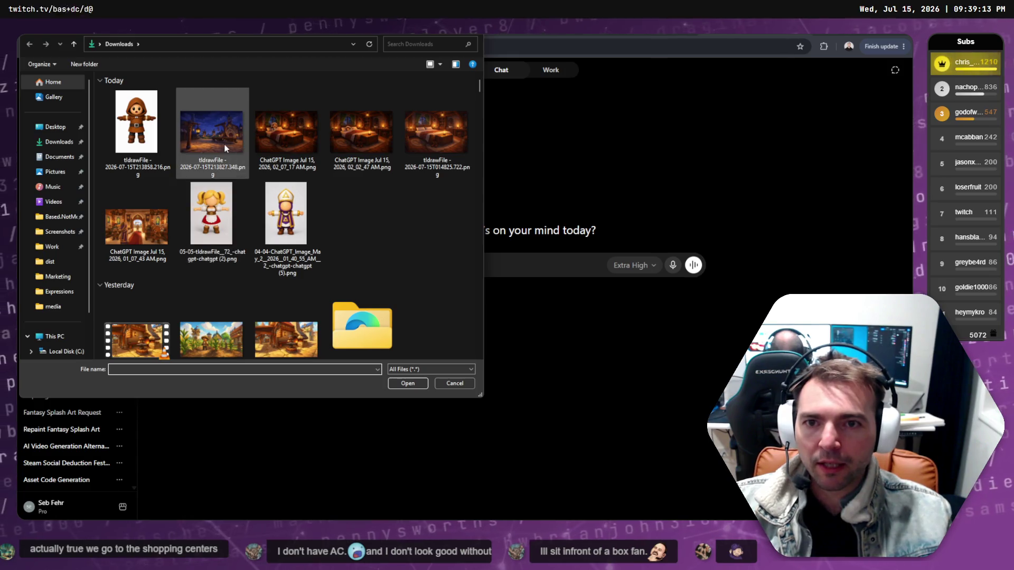
Attach the hooded character and night-street PNGs with the prompt 'The character lights the lantern.'.
left_click(224, 145)
left_click(136, 127, "ctrl")
left_click(410, 385)
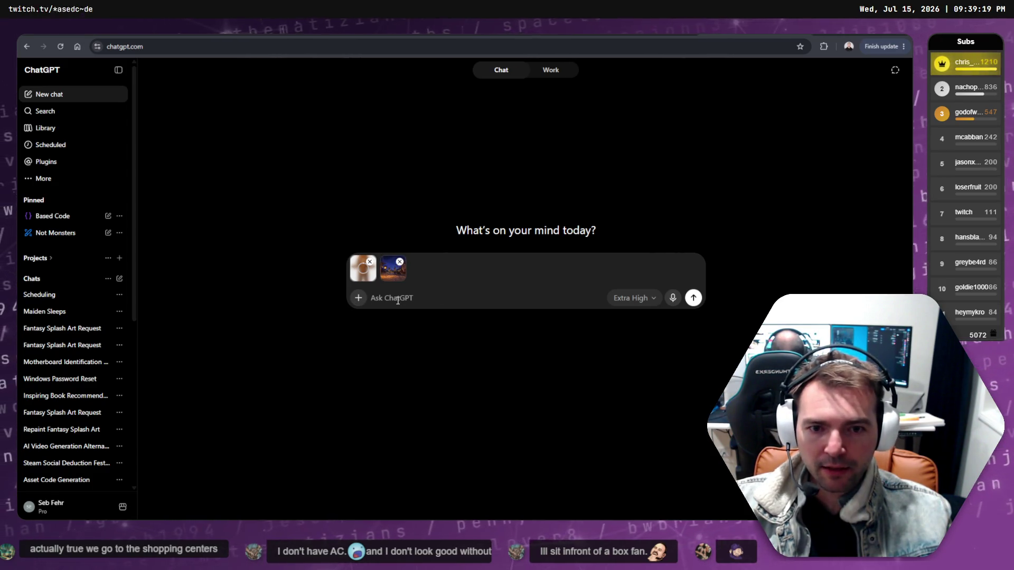
type("The c")
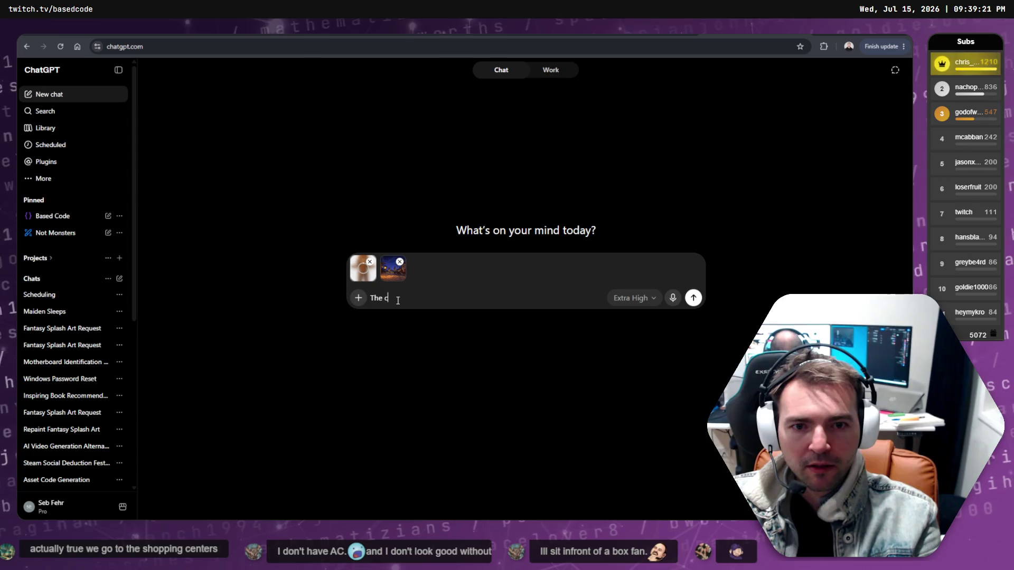
type("haracter lights the")
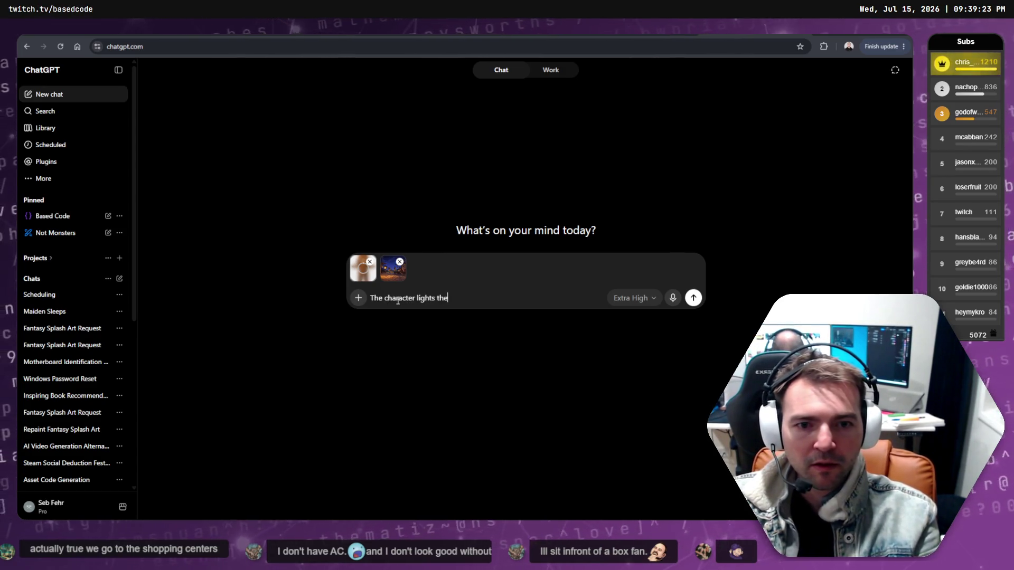
type(" lantern.")
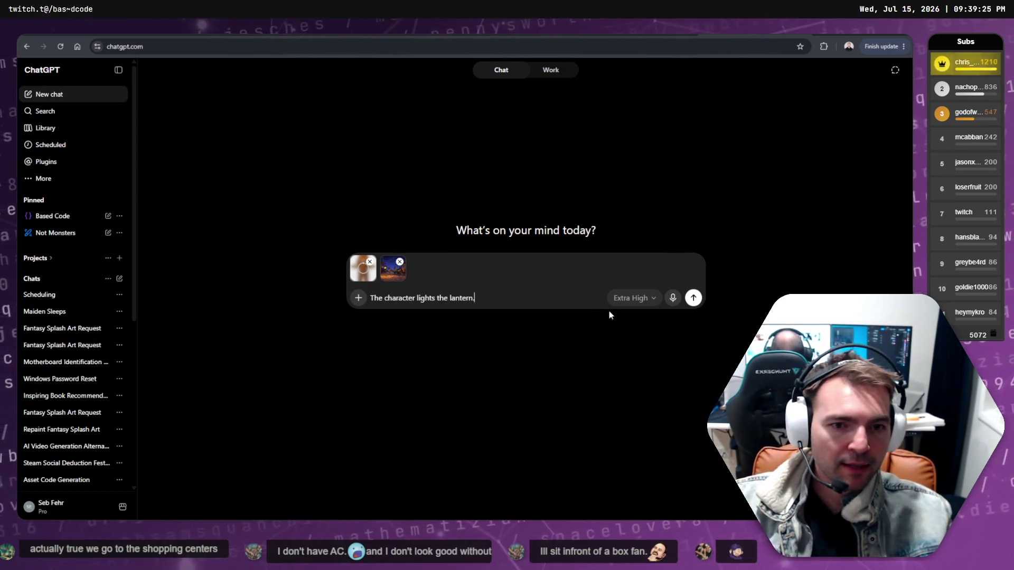
left_click(693, 298)
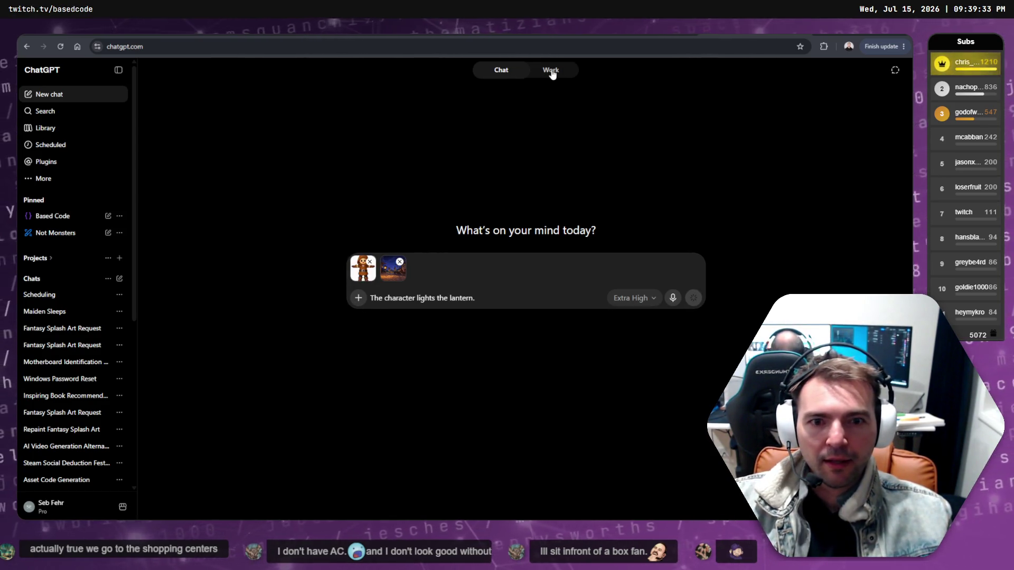
Send the lantern prompt, then check the other chat tabs and the character image while it generates.
key("Return")
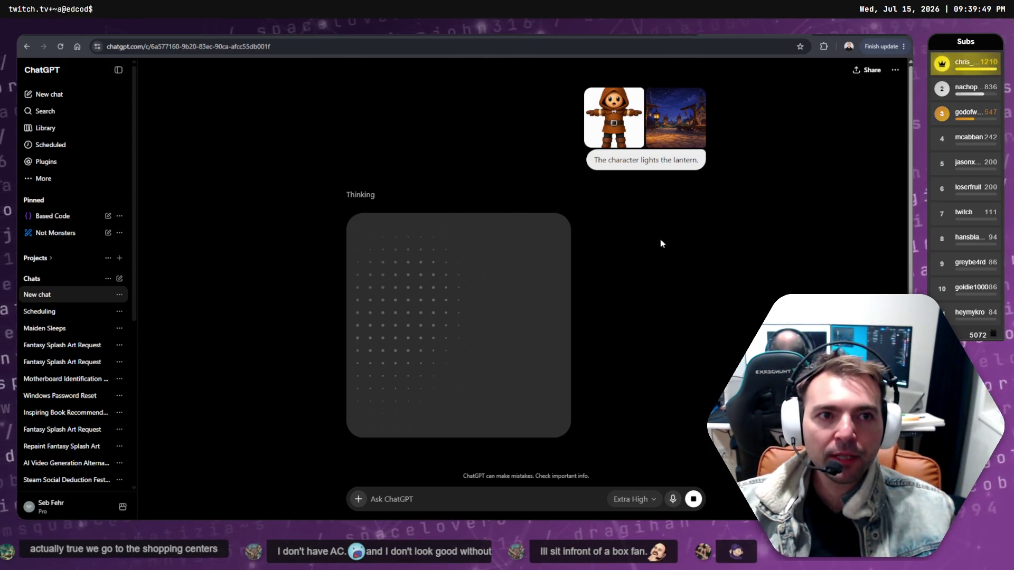
key("ctrl+Tab")
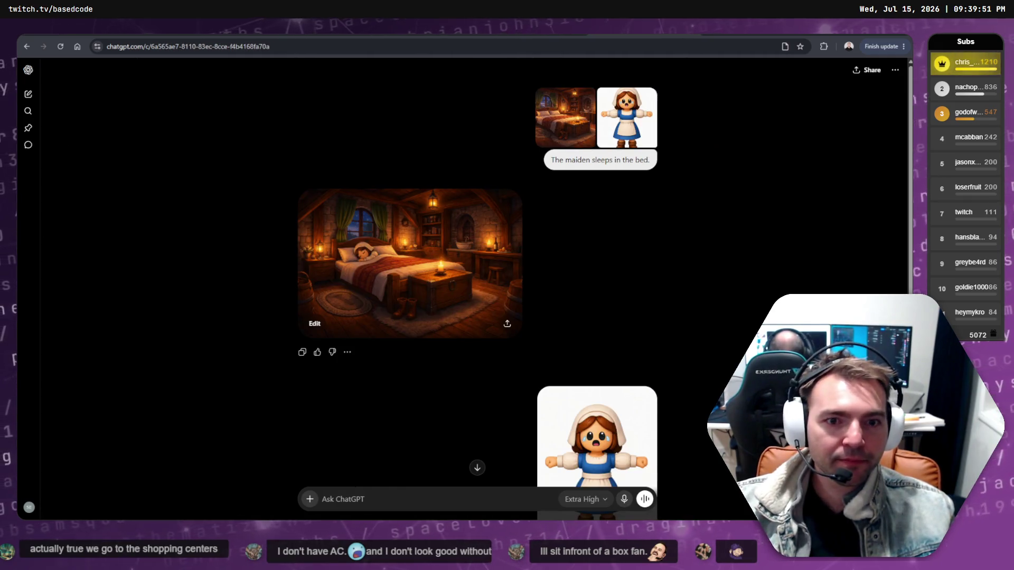
key("ctrl+Tab")
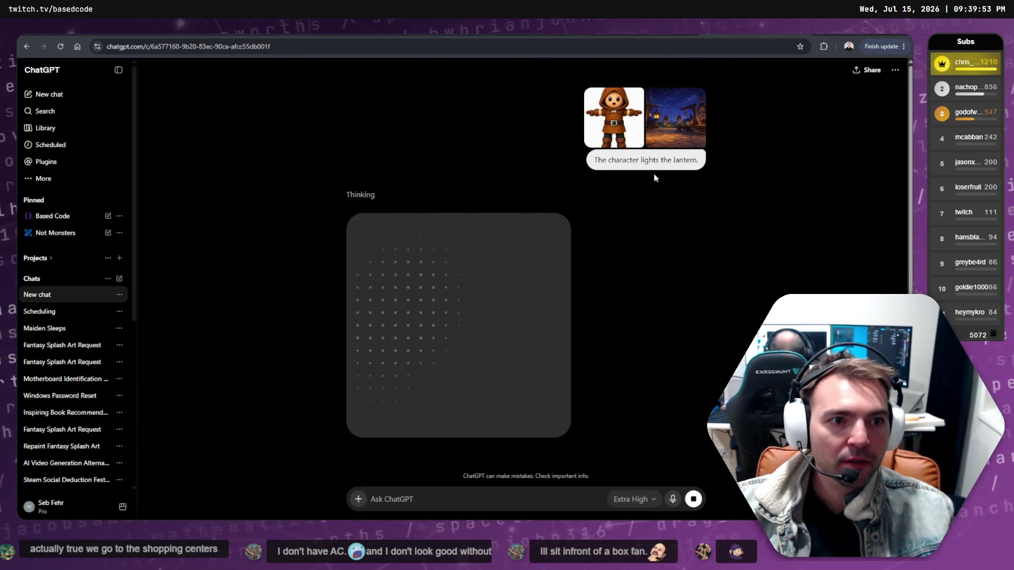
key("ctrl+Tab")
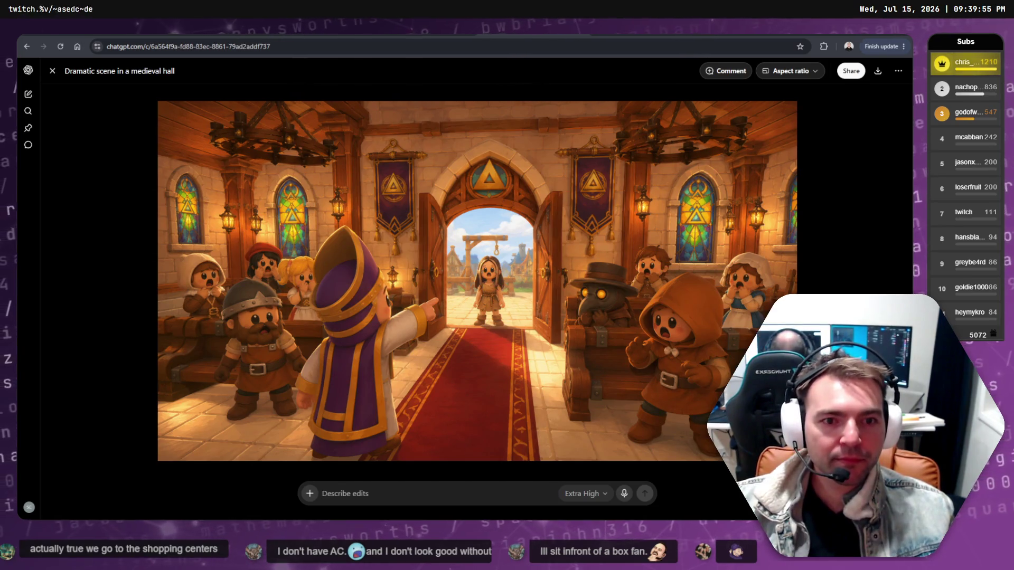
key("ctrl+Tab")
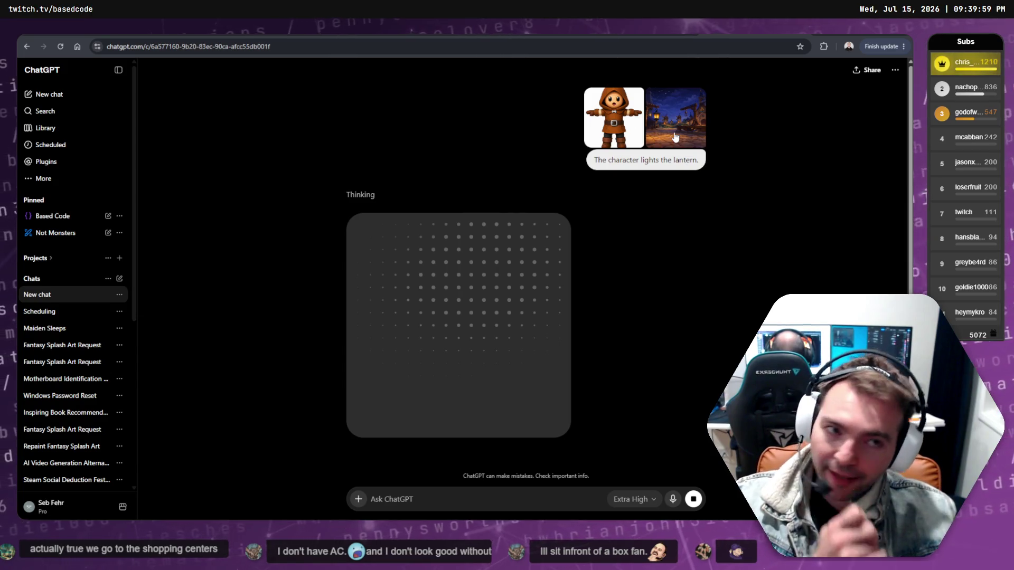
left_click(623, 120)
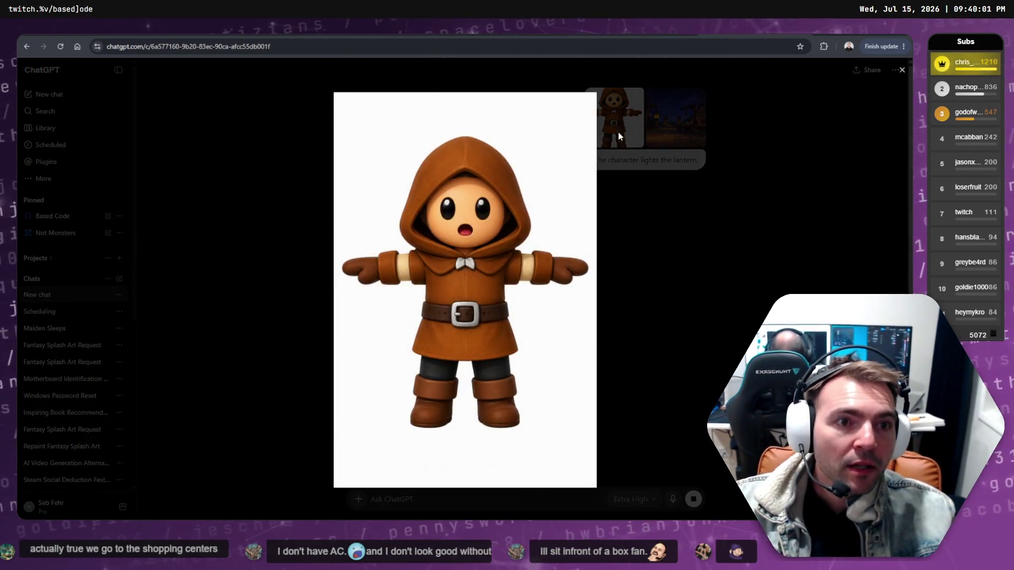
key("Escape")
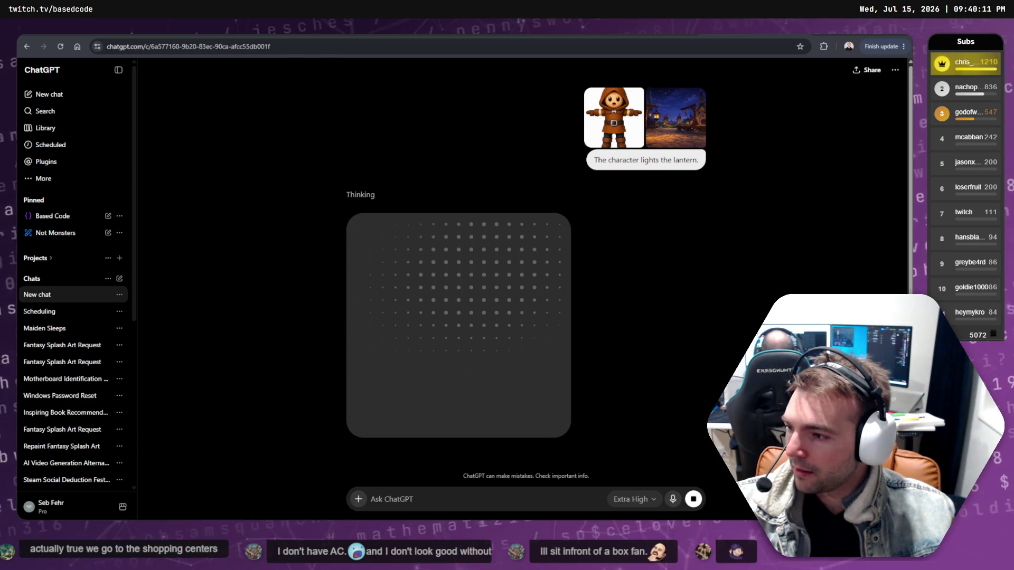
key("alt+Tab")
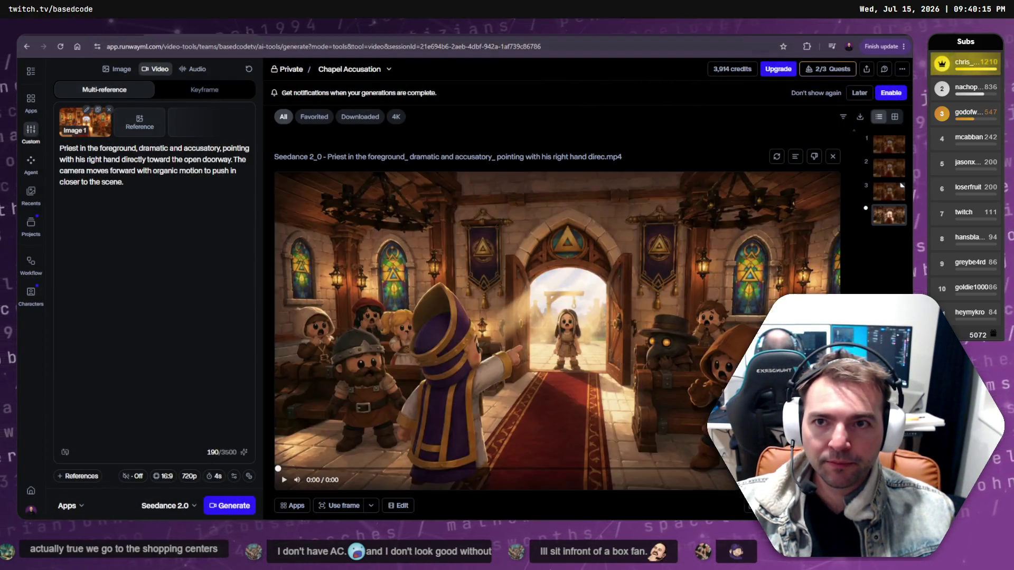
Show the Kling 3.0 Pro altar-camera generation and read its full prompt in the detail view.
key("ctrl+Tab")
key("ctrl+Tab")
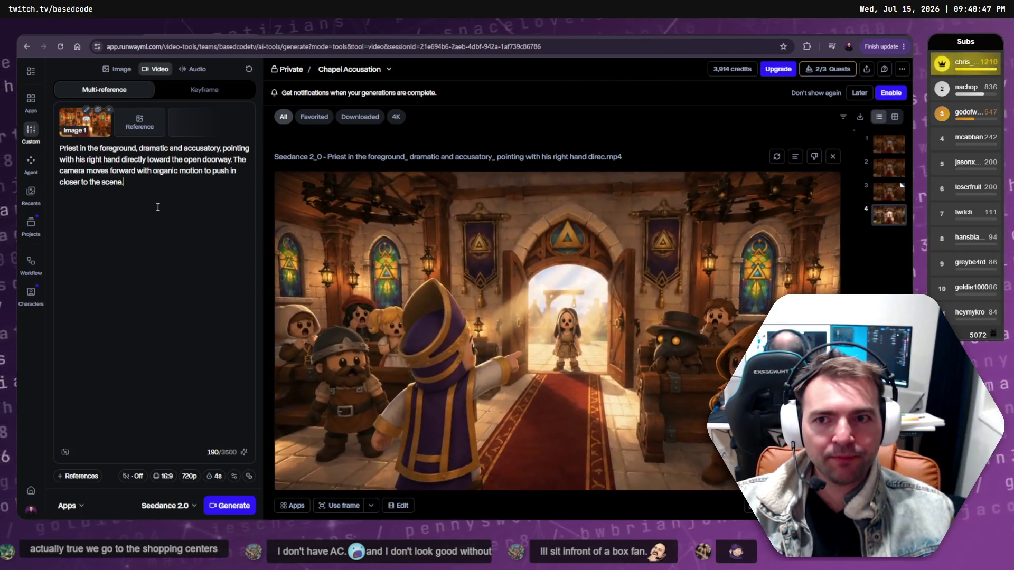
left_click(890, 194)
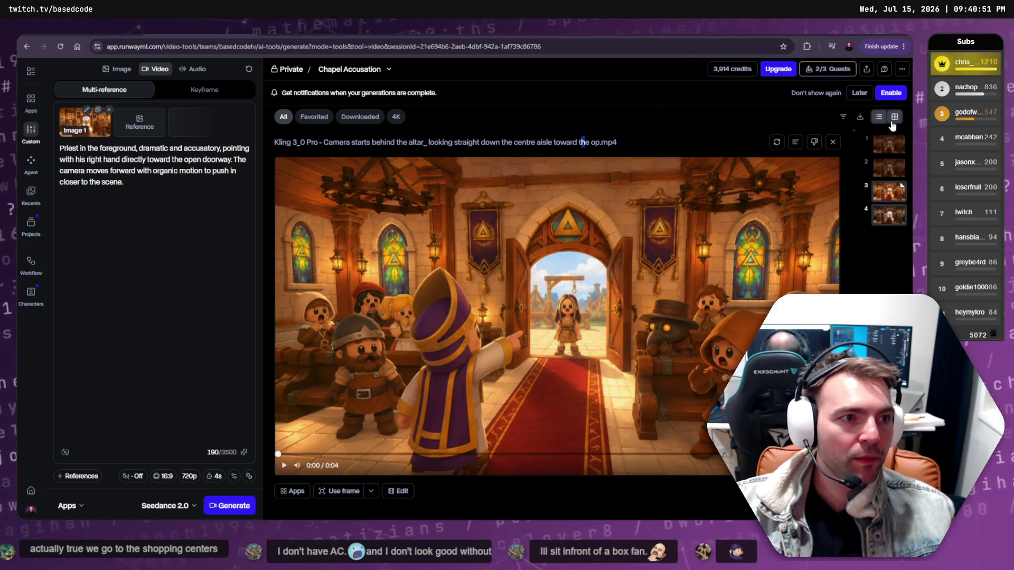
left_click(795, 142)
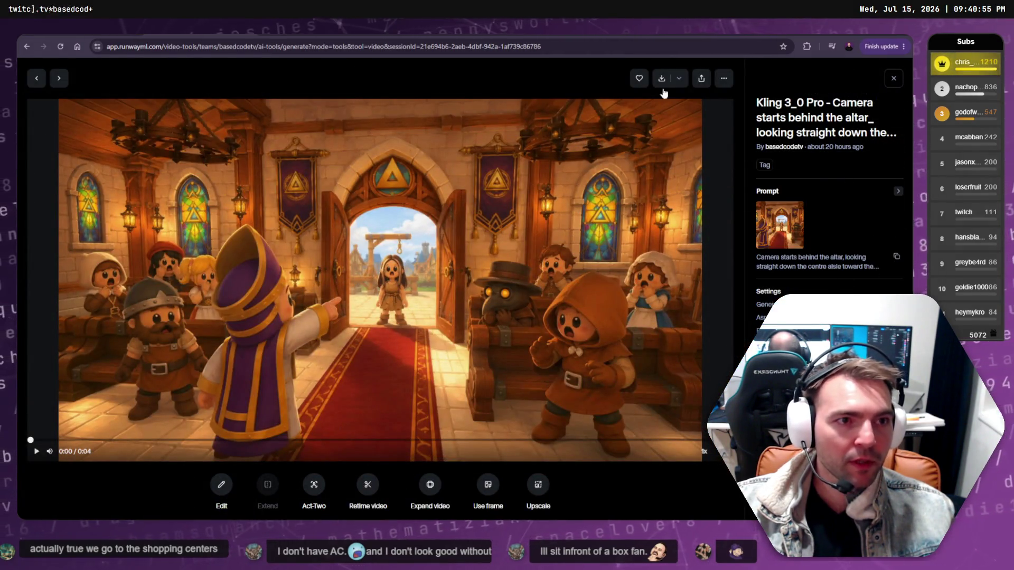
left_click(893, 78)
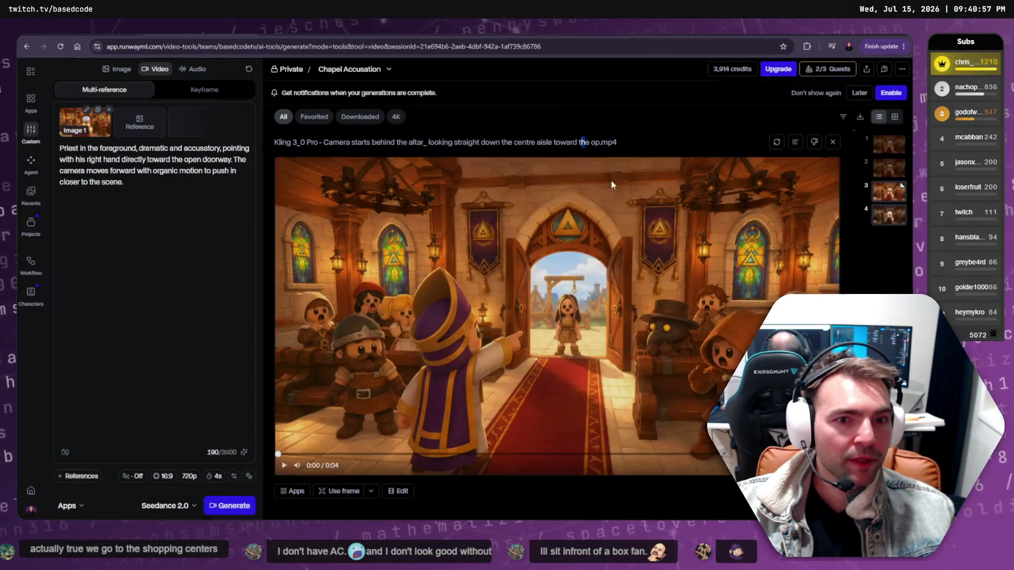
triple_click(170, 188)
Paste the Kling prompt and reword it so the camera reaches the doorway character's face.
type("Camera starts behind the altar, looking straight down the centre aisle toward the open chapel doors.  Priest in the foreground, dramatic and accusatory, pointing with his right hand directly toward the open doorway.  The camera rapidly flies forward down the centre aisle toward the doors.  The character in the doorway shows with surprise, shock, and fear. Don't animate her face.")
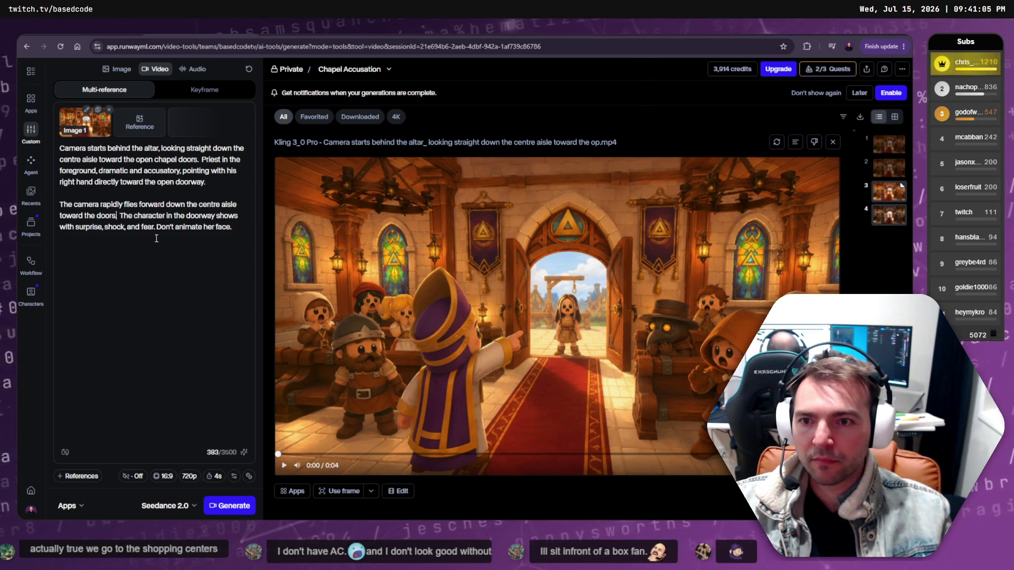
key("Right")
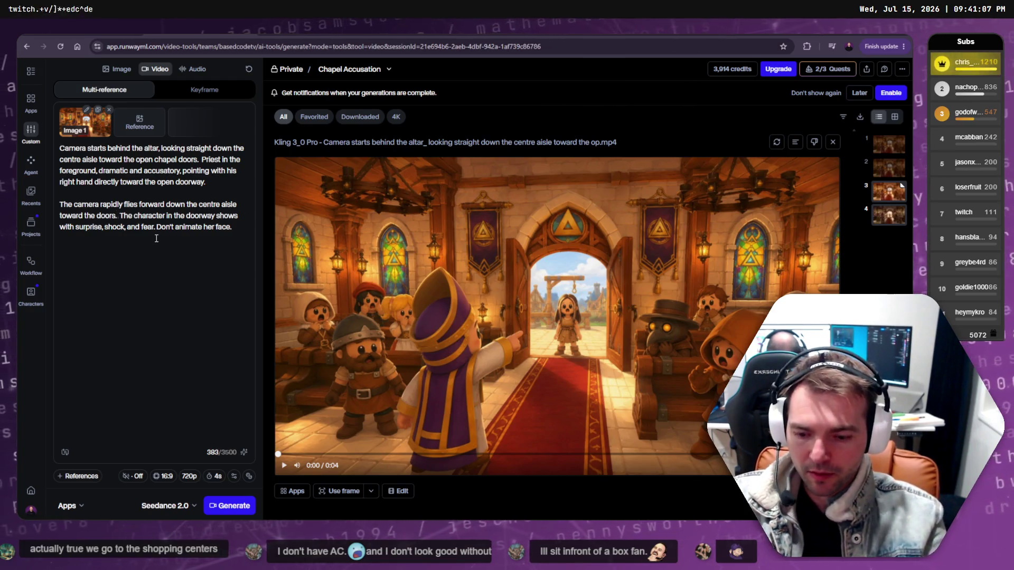
type("As the camera reac")
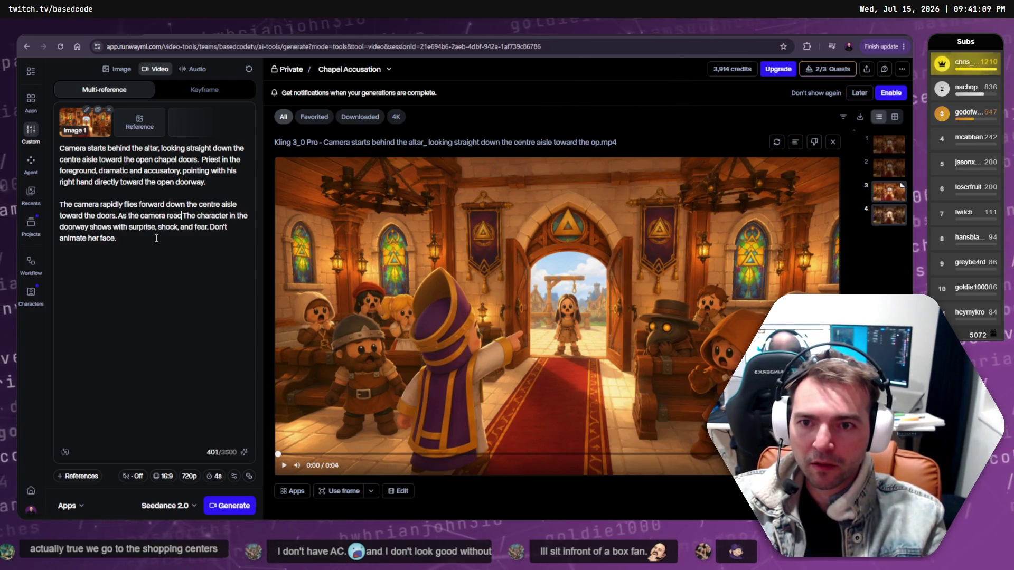
key("BackSpace")
key("BackSpace")
key("BackSpace")
type("mes the face, t")
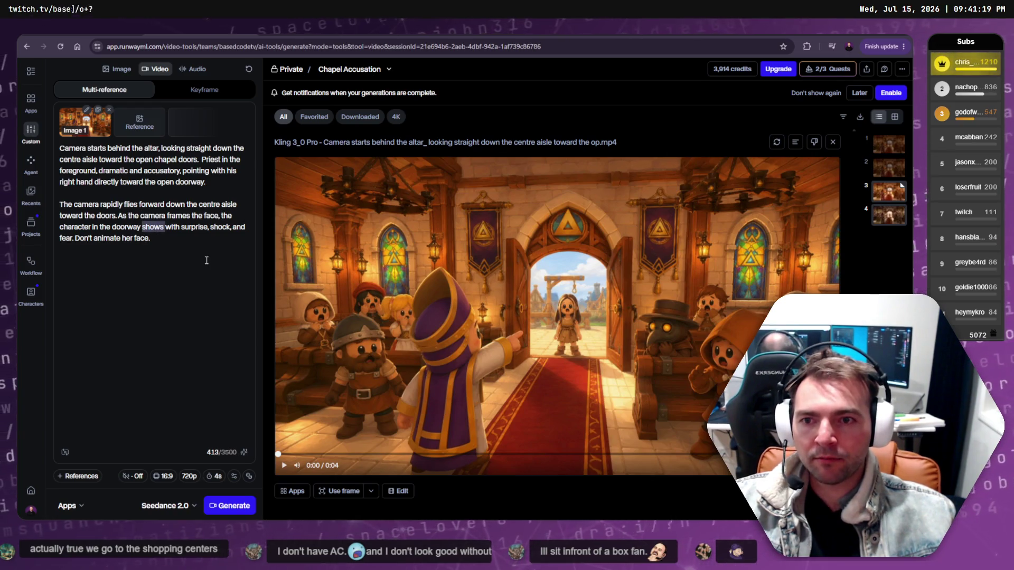
key("Right")
key("Right")
key("ctrl+Delete")
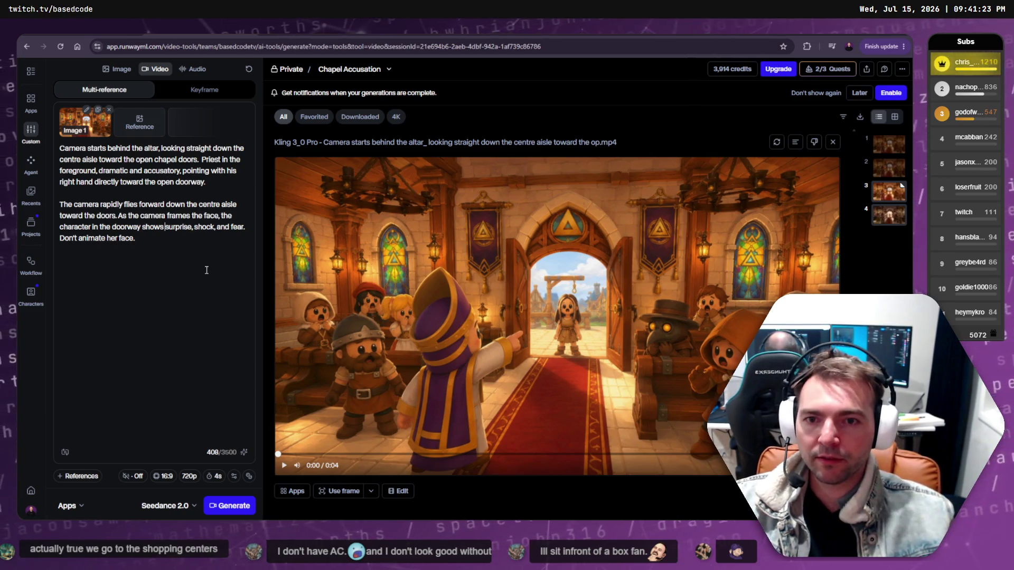
Delete 'Don't animate her face.', the altar sentence and priest paragraph, then generate with Seedance 2.0.
left_click(162, 240)
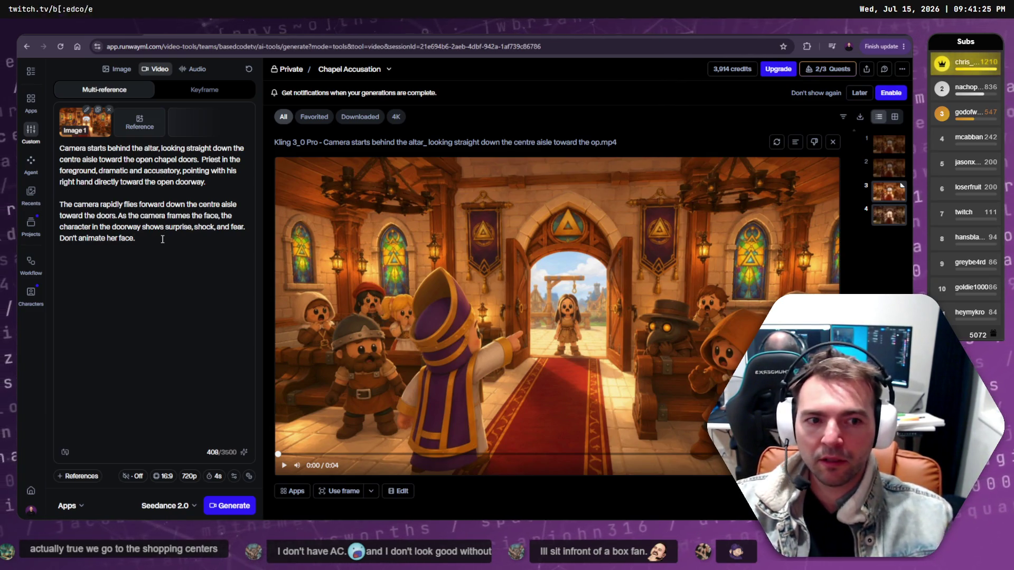
key("ctrl+shift+Left")
key("ctrl+shift+Left")
key("ctrl+shift+Left")
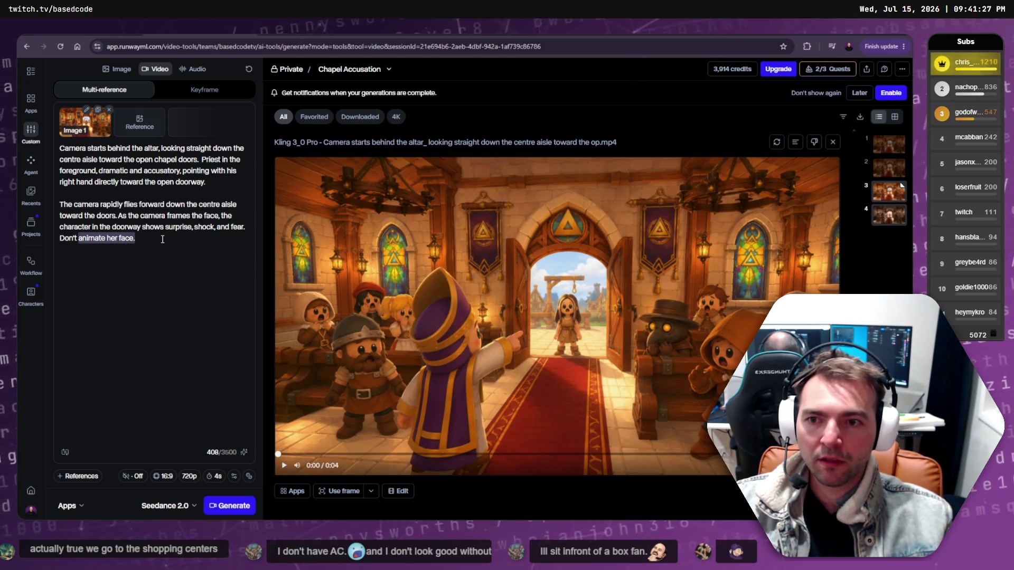
key("BackSpace")
type("Face uy")
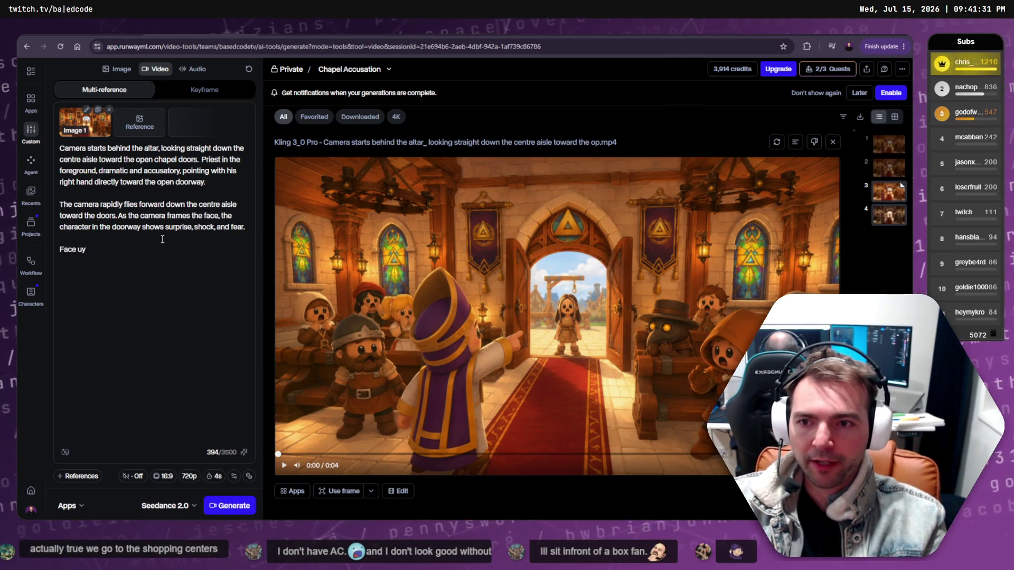
key("BackSpace")
key("BackSpace")
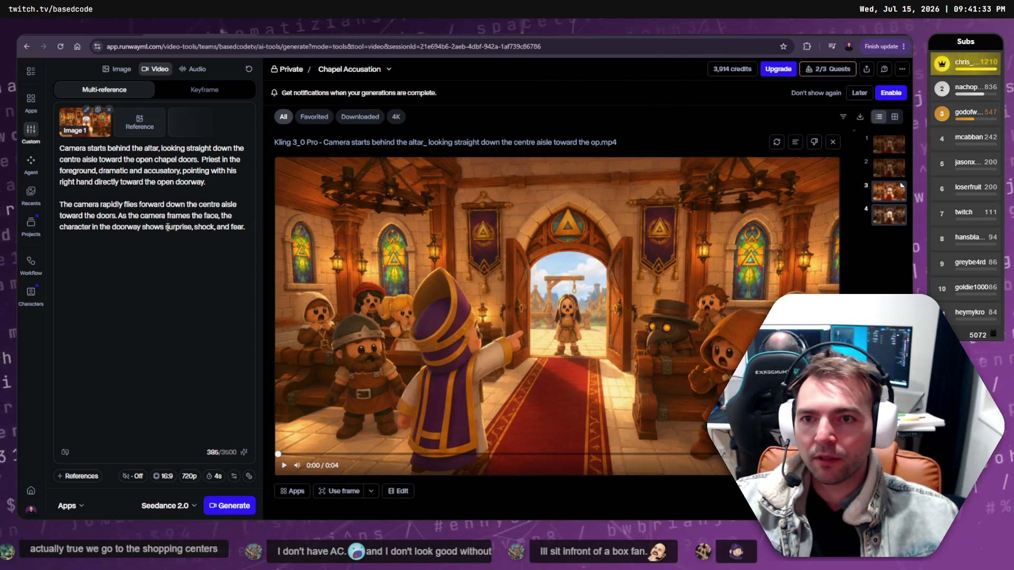
left_click_drag(199, 160, 46, 141)
key("BackSpace")
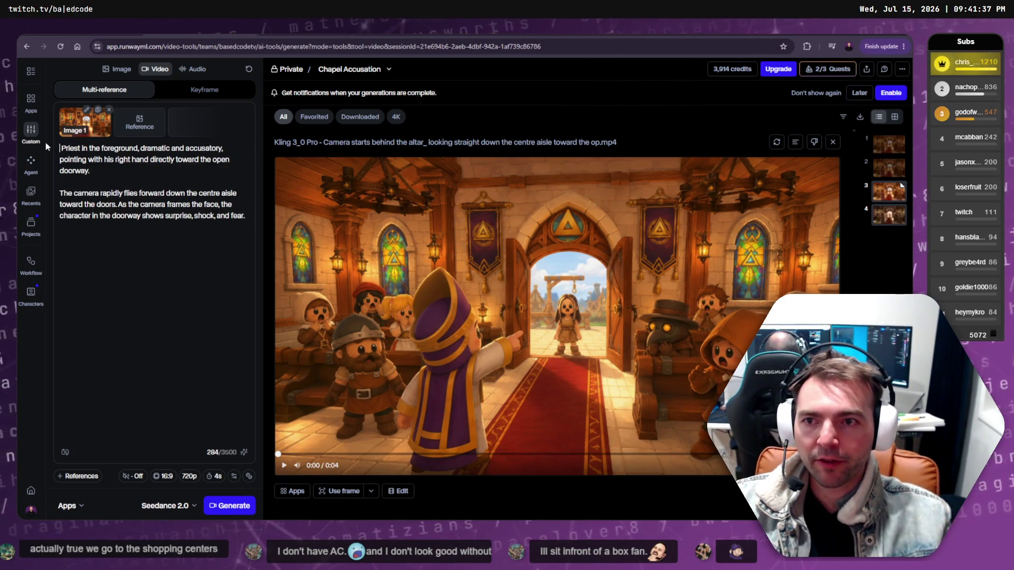
key("Delete")
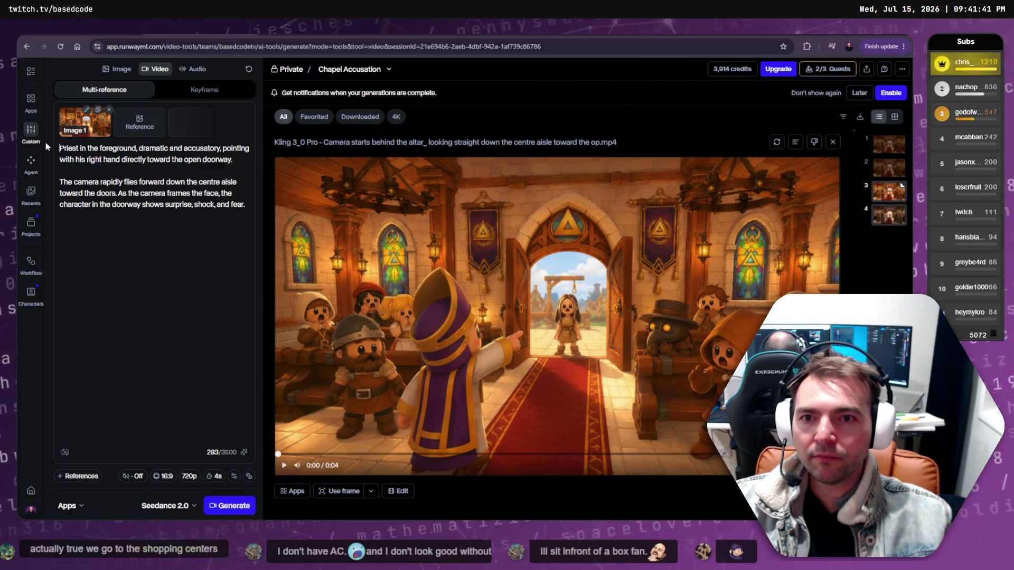
key("shift+Down")
key("shift+Down")
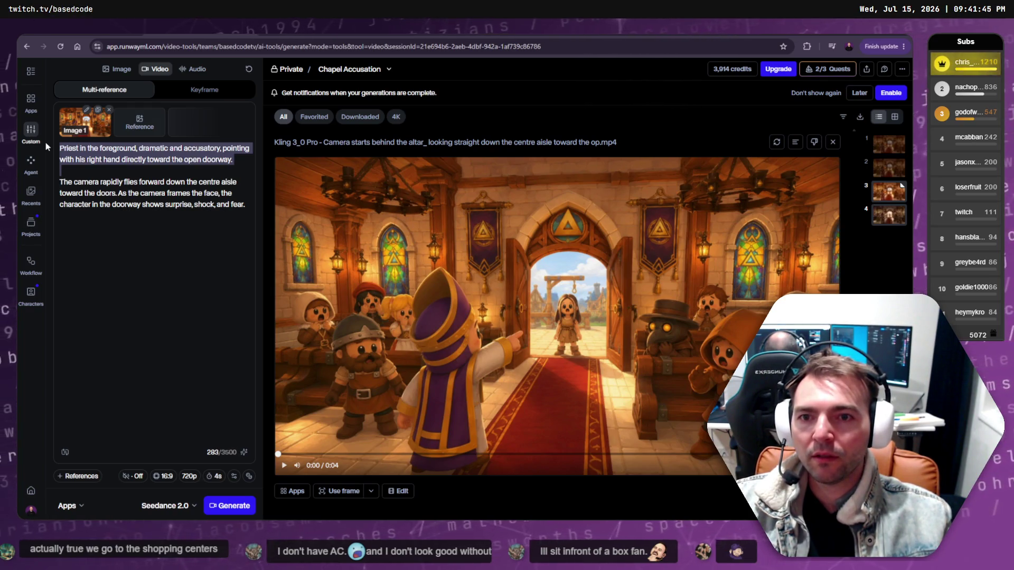
key("BackSpace")
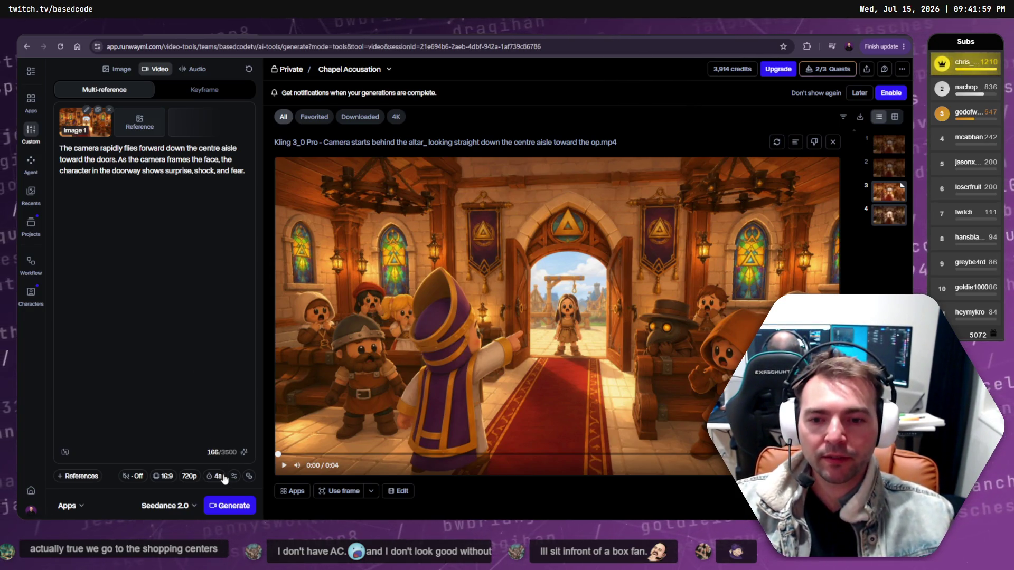
left_click(234, 507)
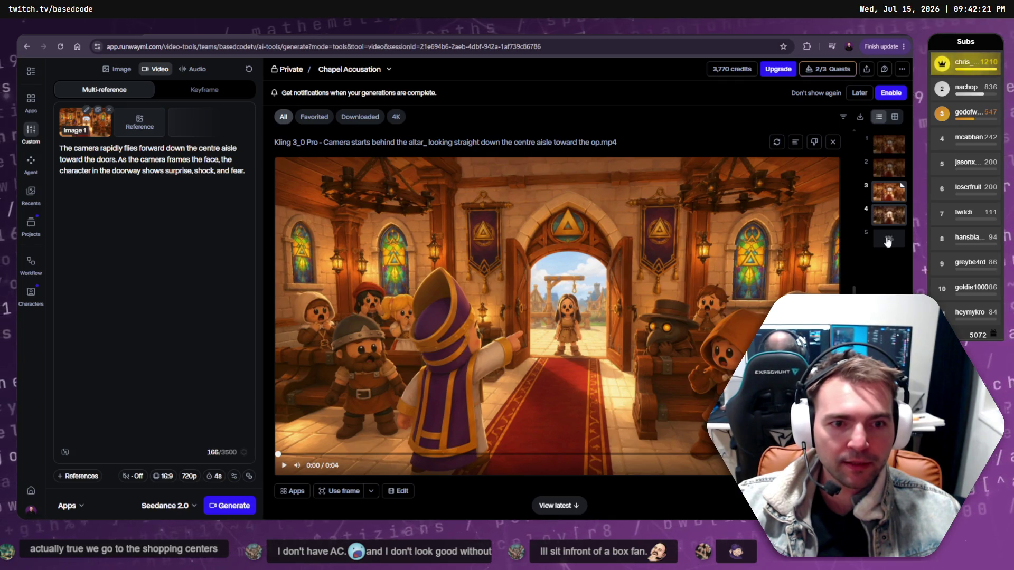
Review the slot 4 Seedance clip and the fifth generation's progress in the session history.
left_click(888, 214)
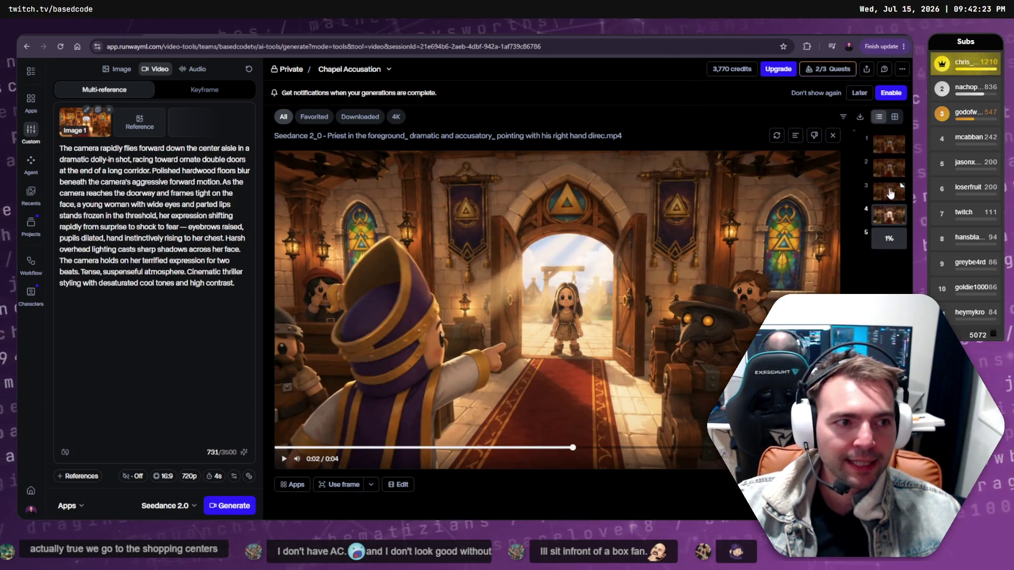
left_click(891, 196)
left_click(889, 215)
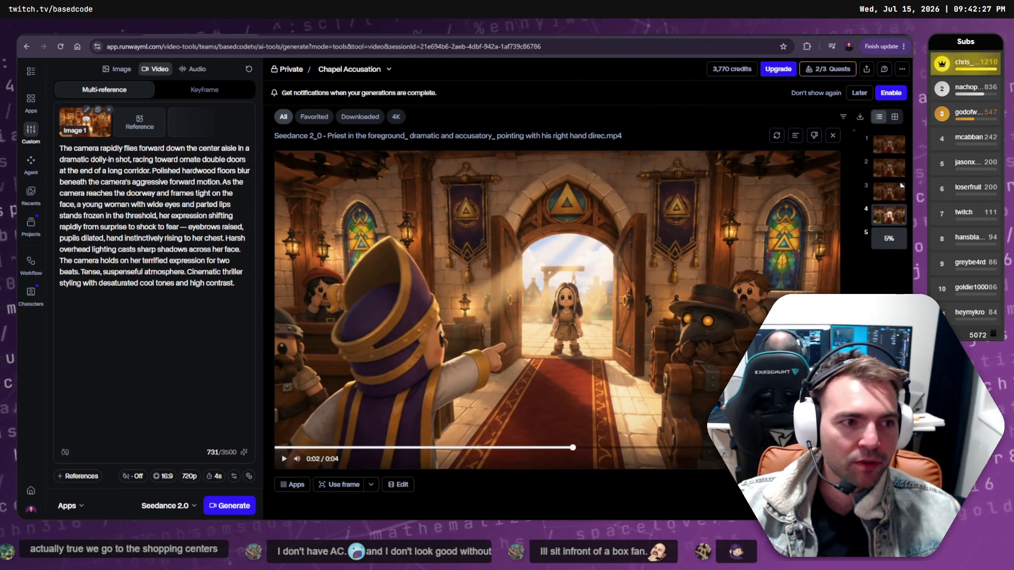
left_click(890, 242)
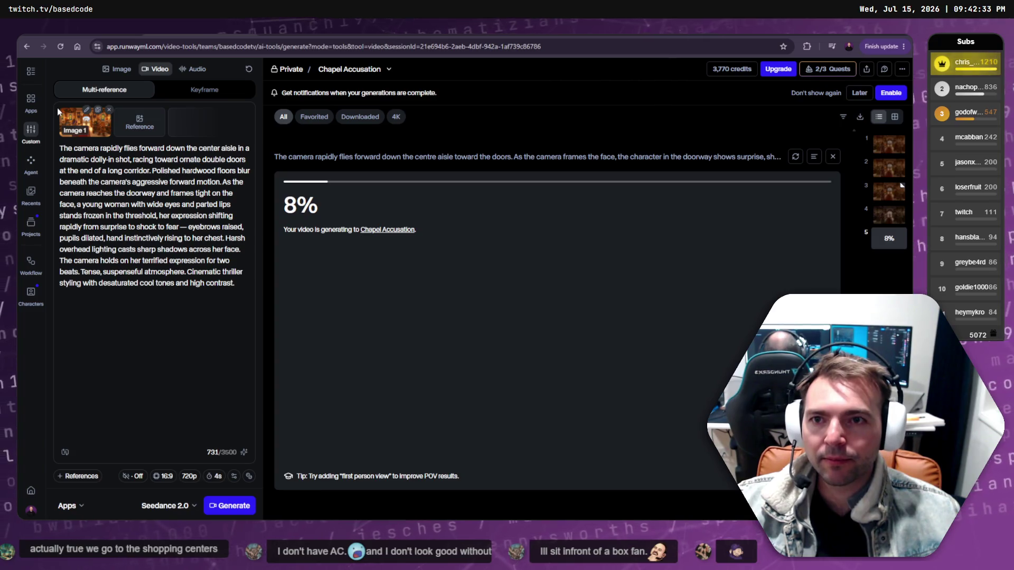
Reload the Runway page to refresh the fifth generation's progress.
left_click(177, 48)
type("higgsfield.ai/asset/all")
key("Return")
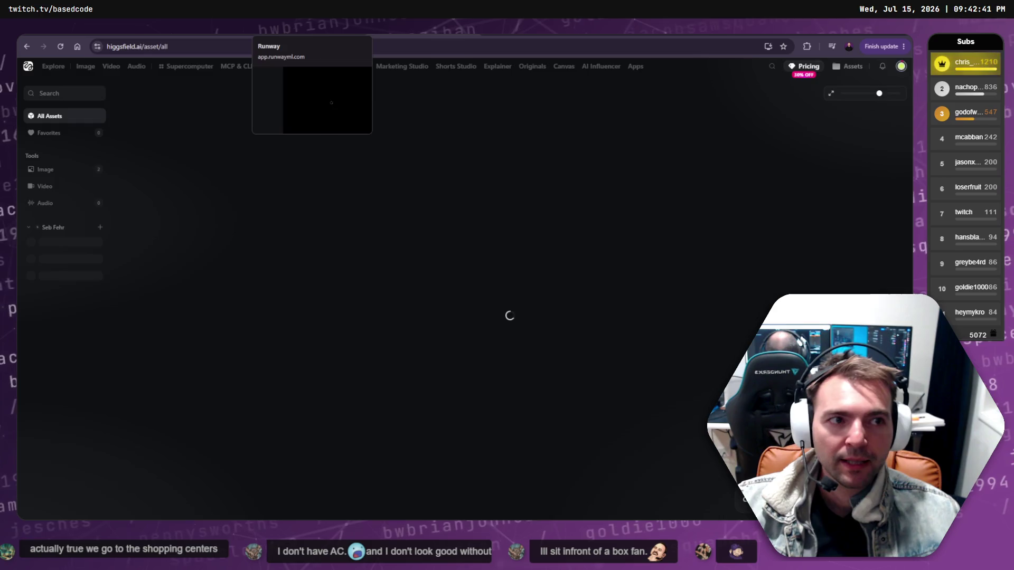
left_click(296, 26)
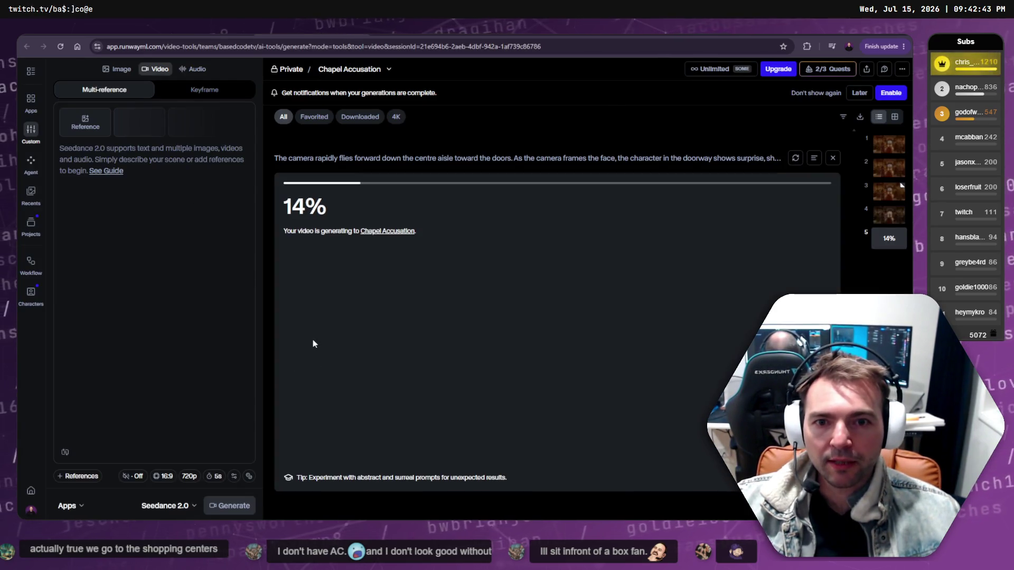
key("F5")
key("Return")
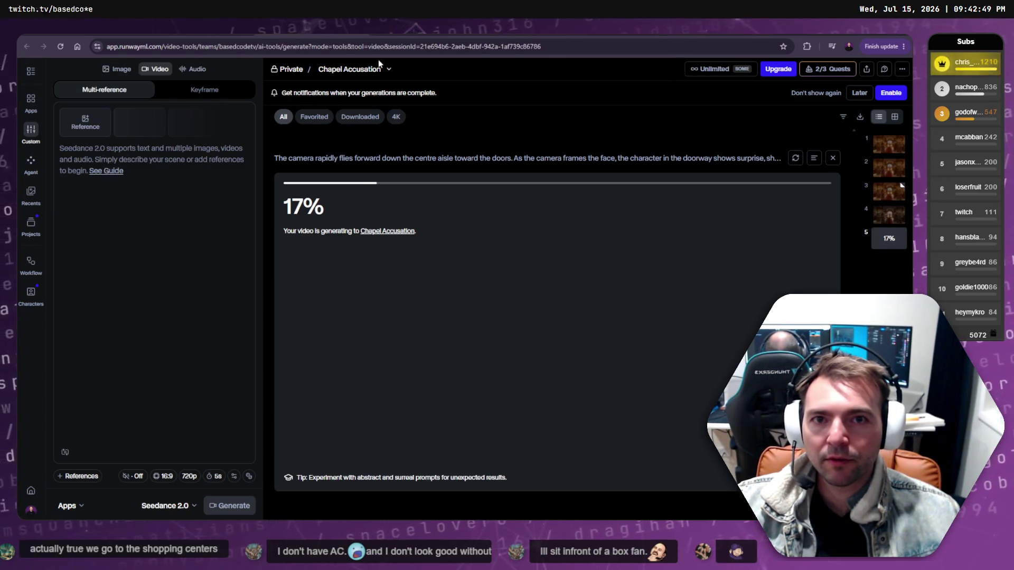
left_click(389, 72)
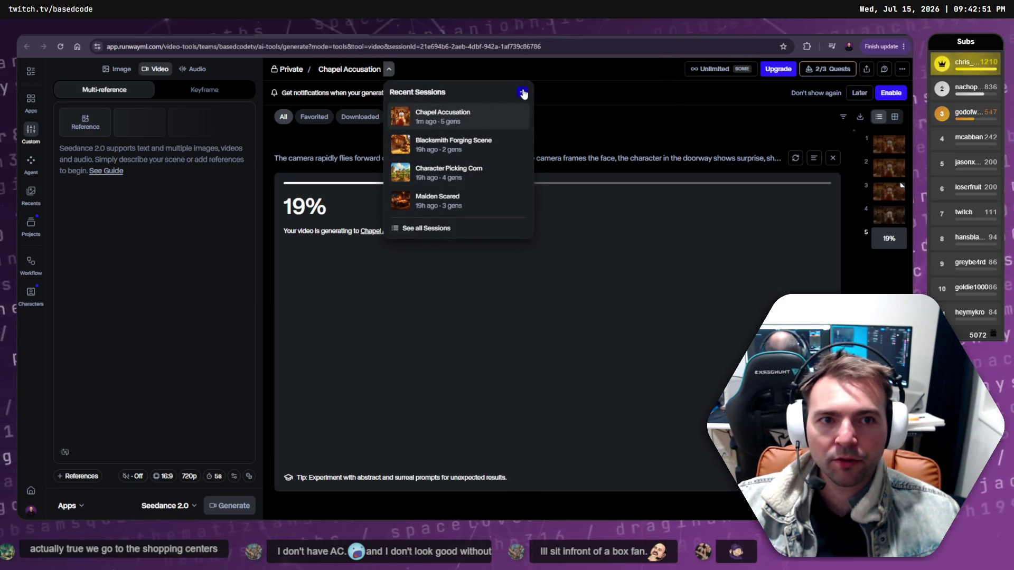
Create a new session titled 'Lamplighter Scared', copied from the tldraw label, and open its asset library.
left_click(519, 91)
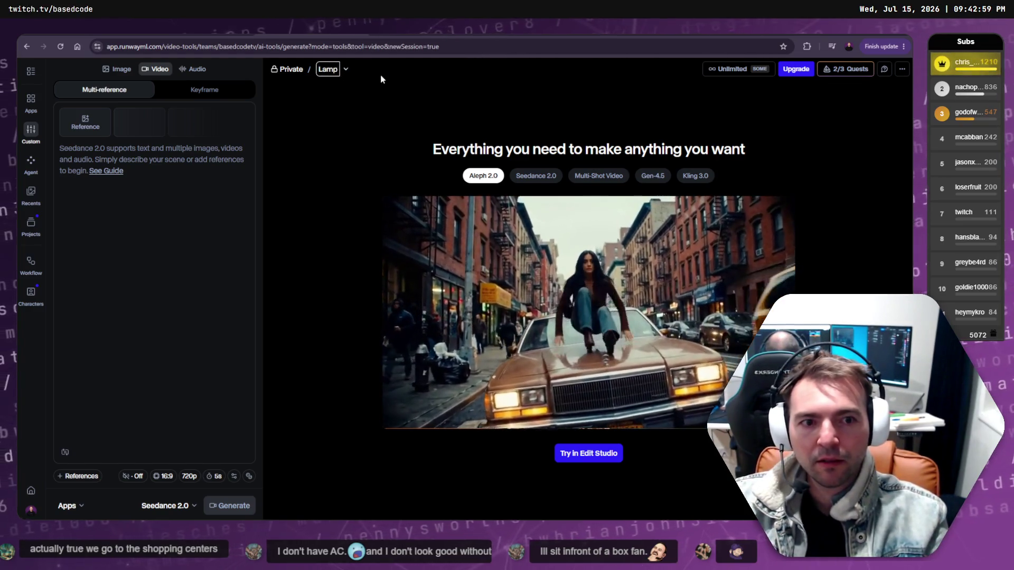
type("Lighting L")
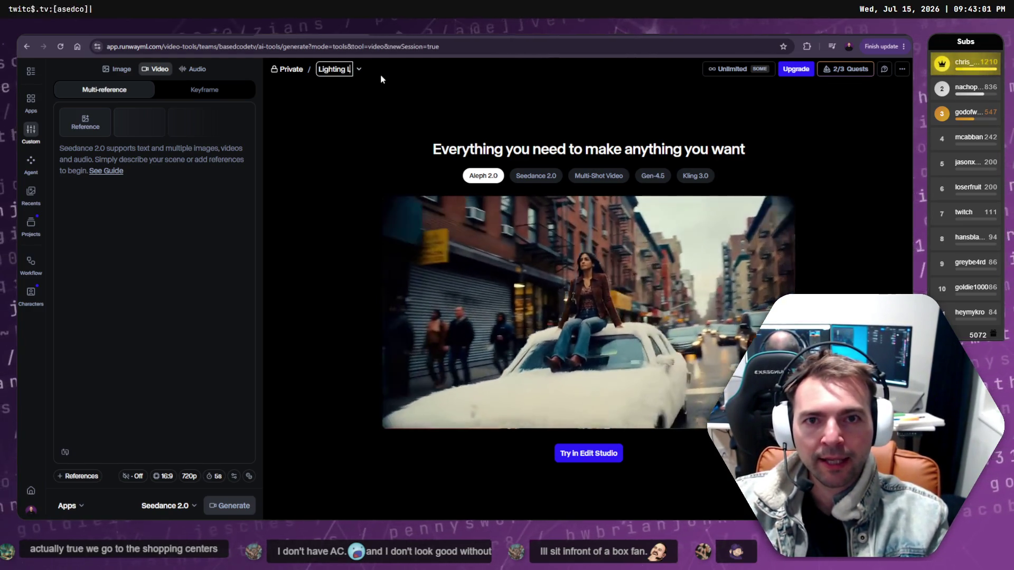
type("amp")
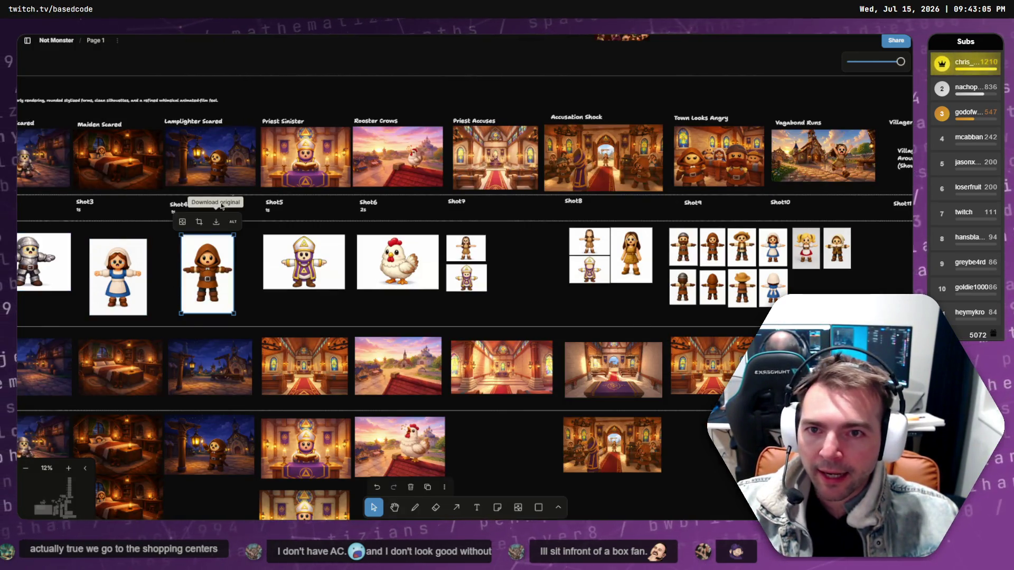
left_click(196, 123)
double_click(196, 122)
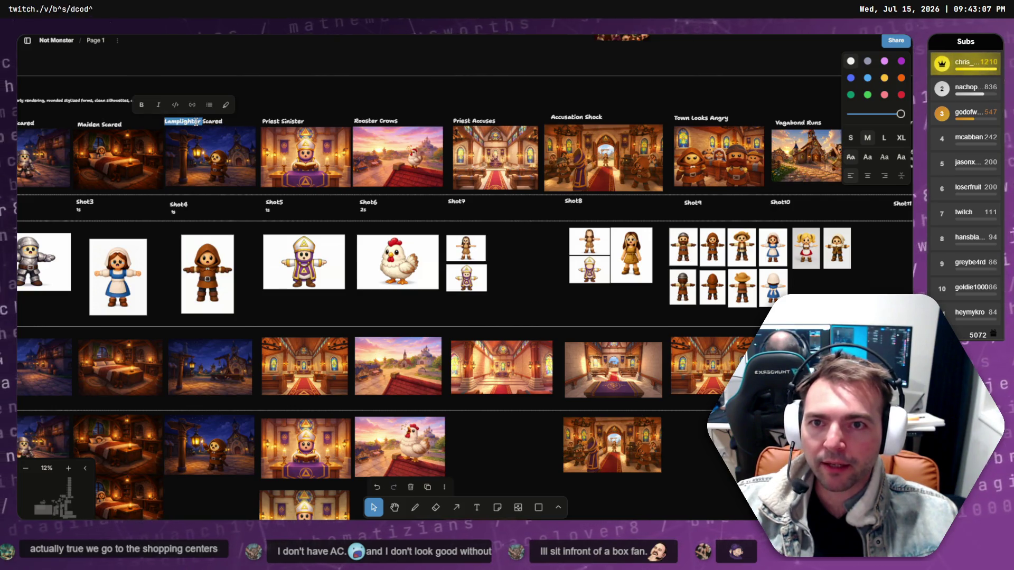
key("ctrl+c")
key("alt+Tab")
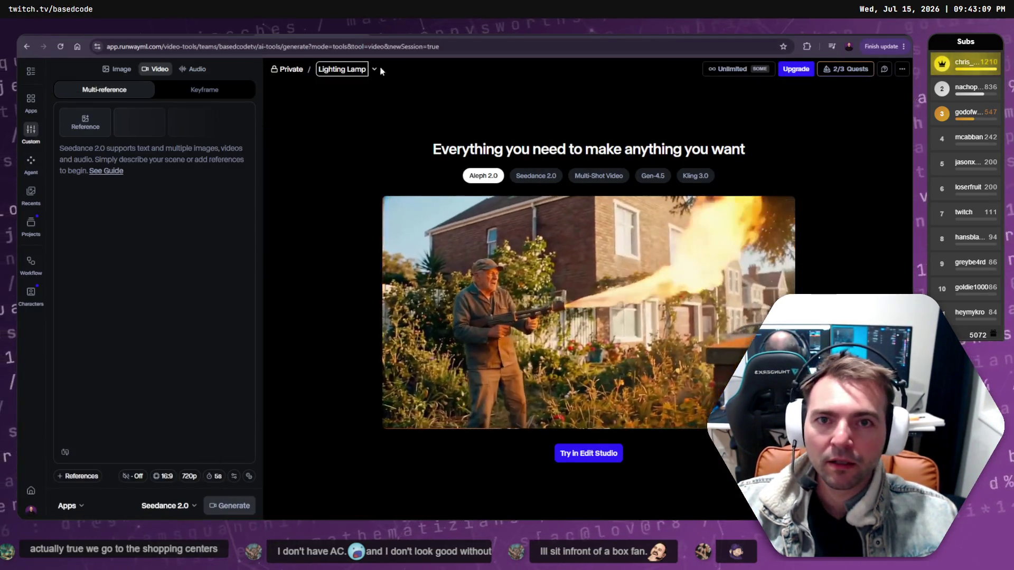
key("ctrl+v")
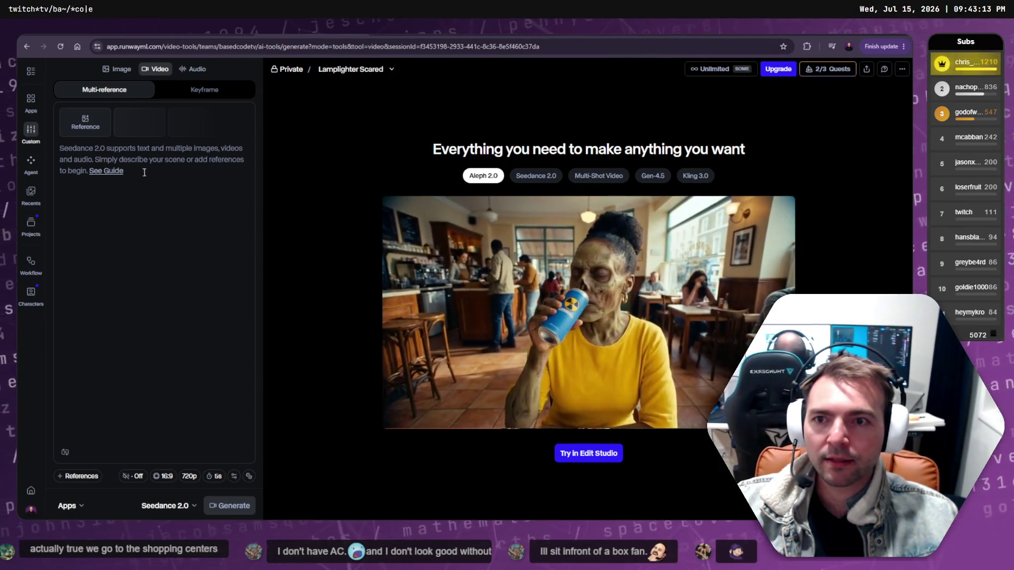
left_click(86, 123)
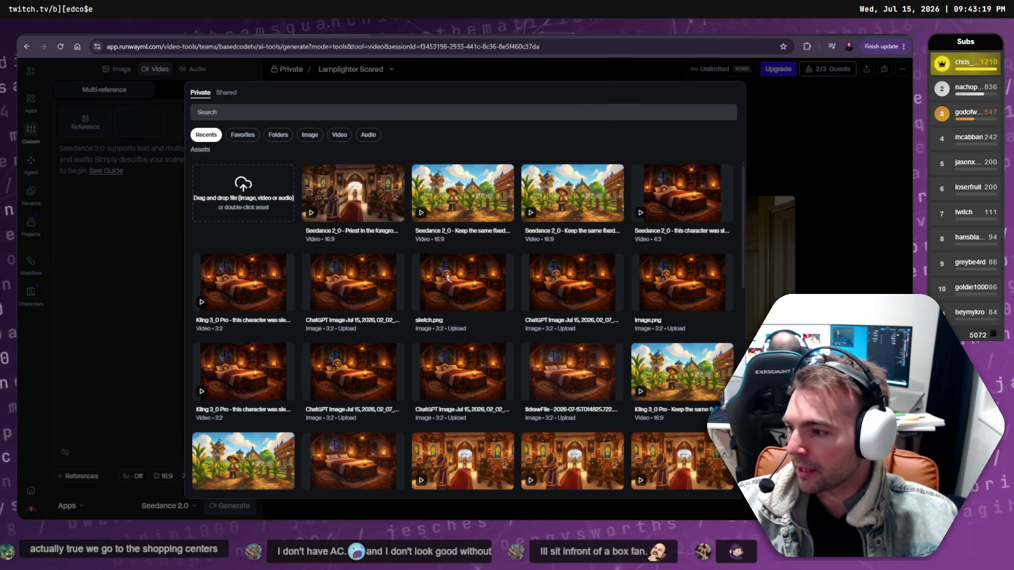
key("ctrl+Tab")
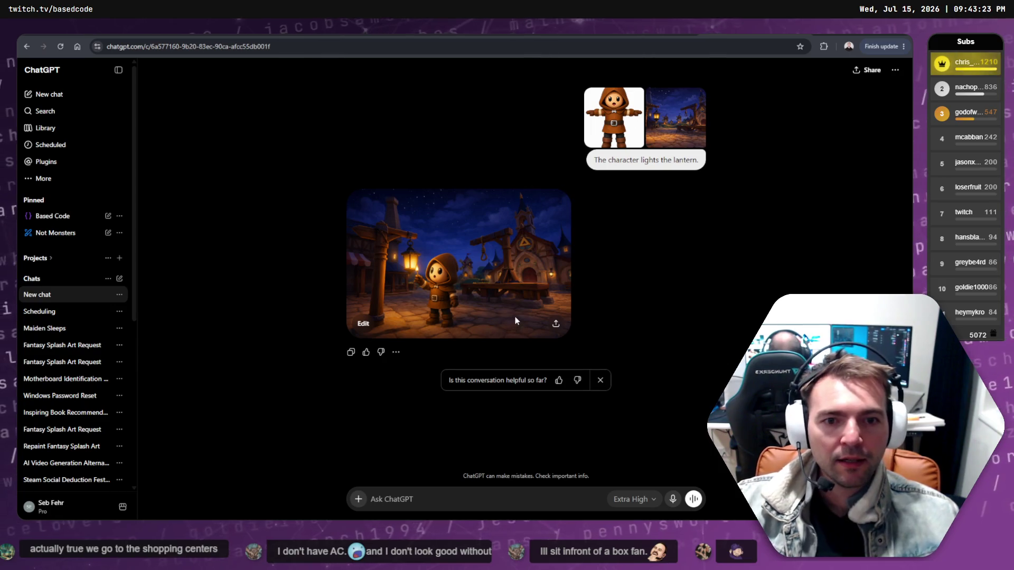
Download ChatGPT's lantern-lighting image as a PNG and upload it into Runway's asset library.
left_click(476, 274)
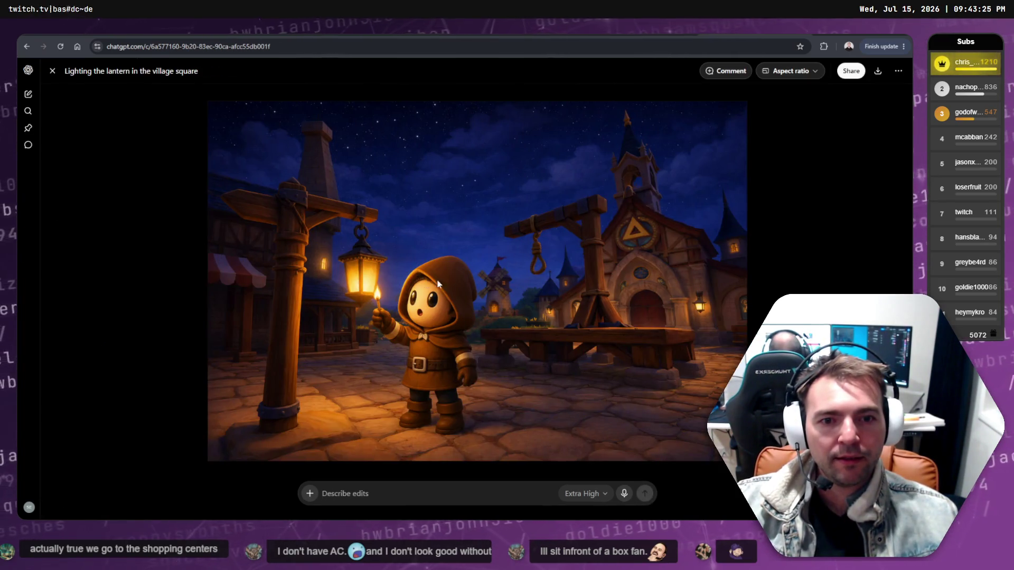
left_click(879, 72)
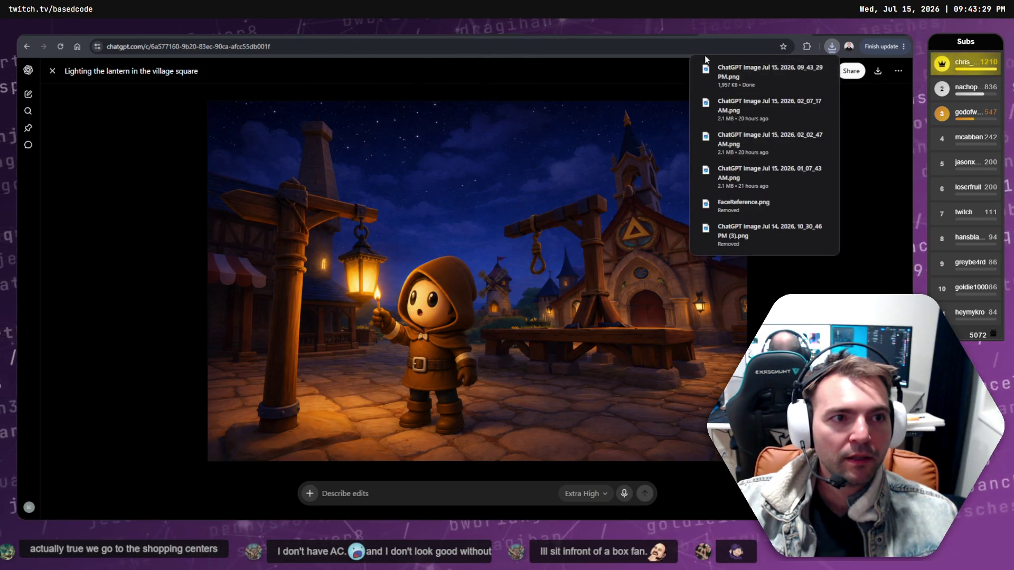
key("alt+Tab")
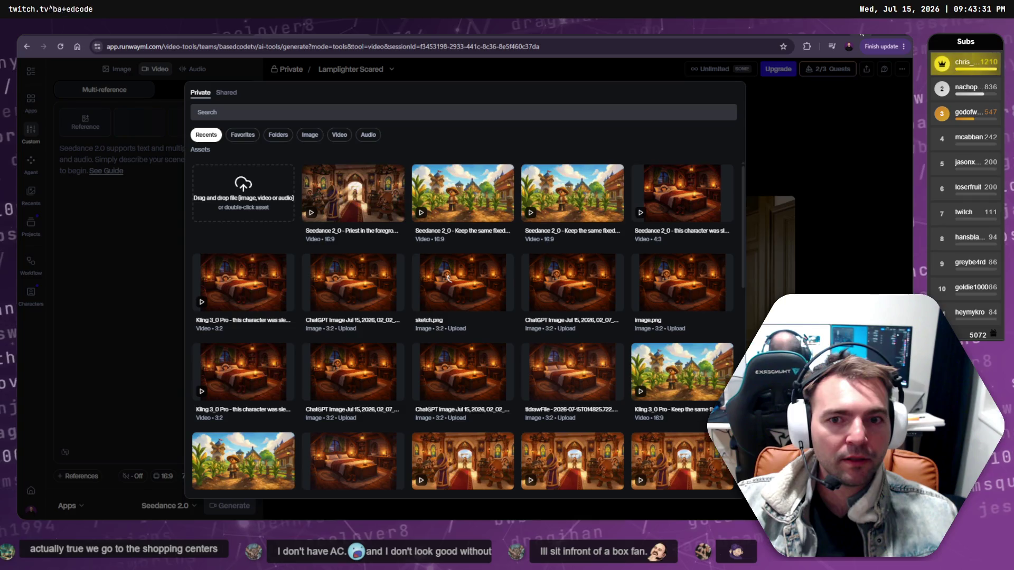
left_click(242, 185)
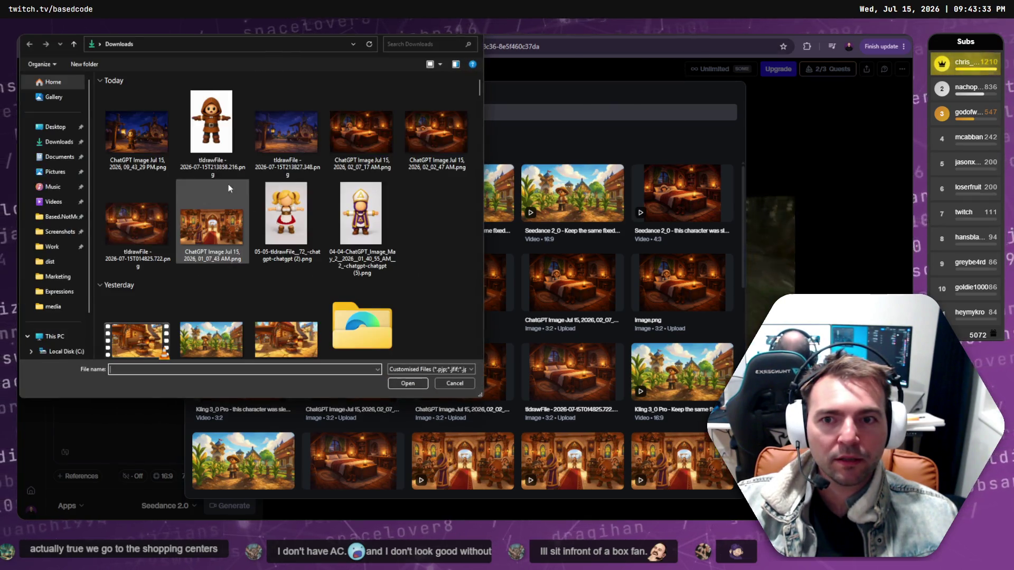
double_click(186, 150)
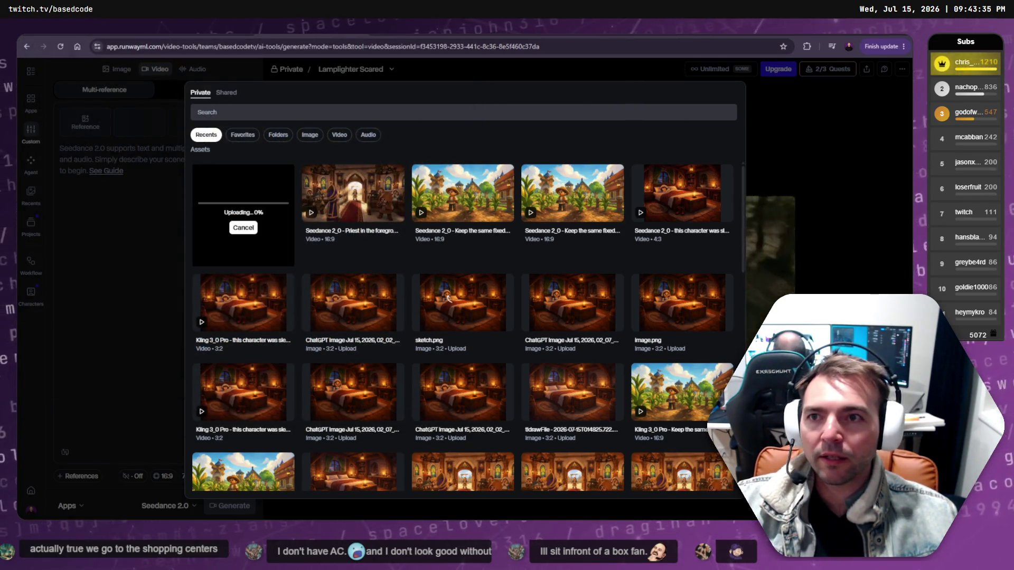
key("alt+Tab")
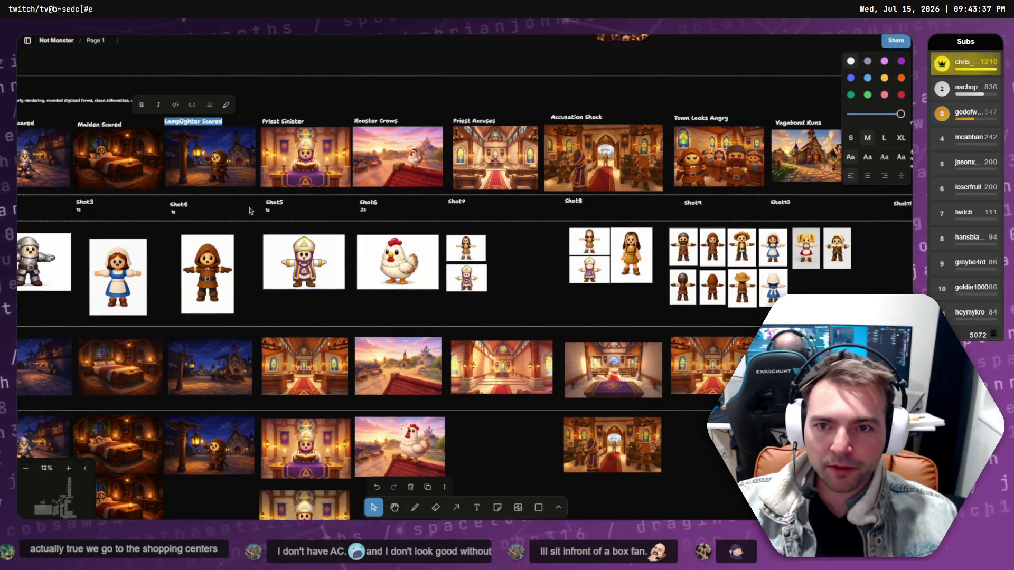
Delete both Lamplighter Scared images from the tldraw storyboard.
left_click(218, 186)
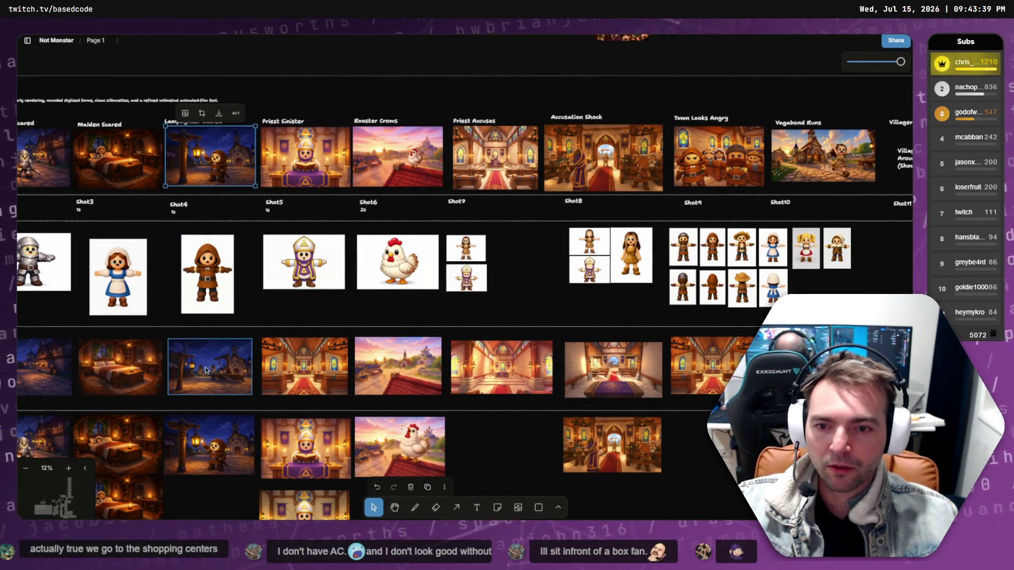
key("Delete")
left_click(208, 447)
key("Delete")
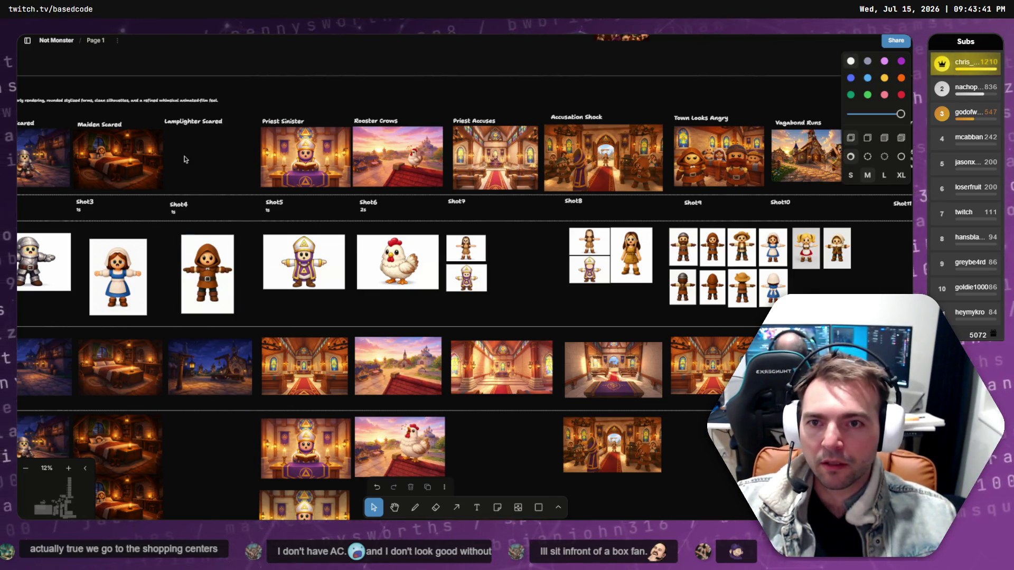
Try dragging tldrawFile images from Downloads into the Lamplighter Scared slot, then undo the placement.
key("super+e")
left_click(120, 334)
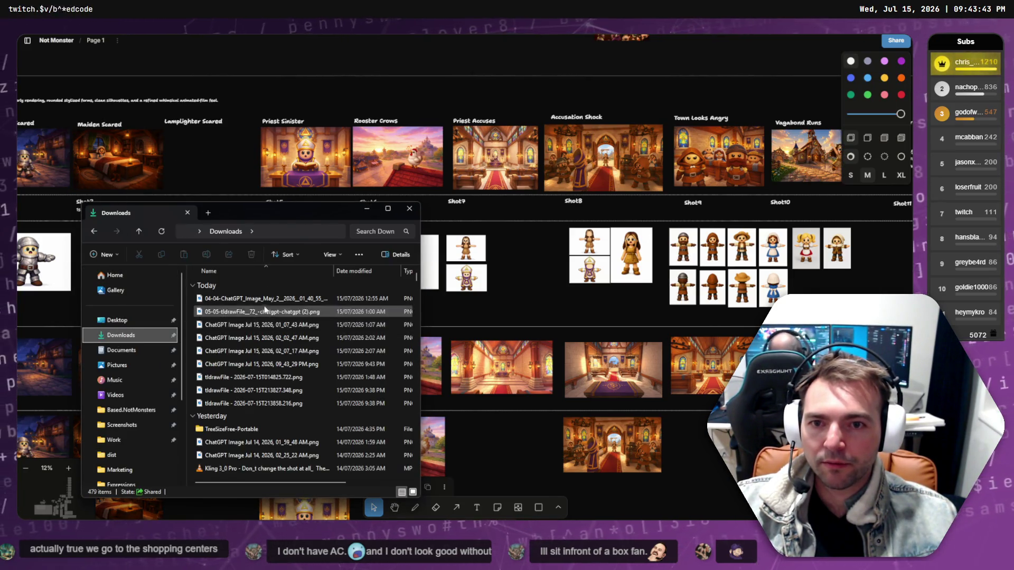
mouse_move(262, 301)
left_mouse_down()
mouse_move(253, 248)
mouse_move(208, 164)
left_mouse_up()
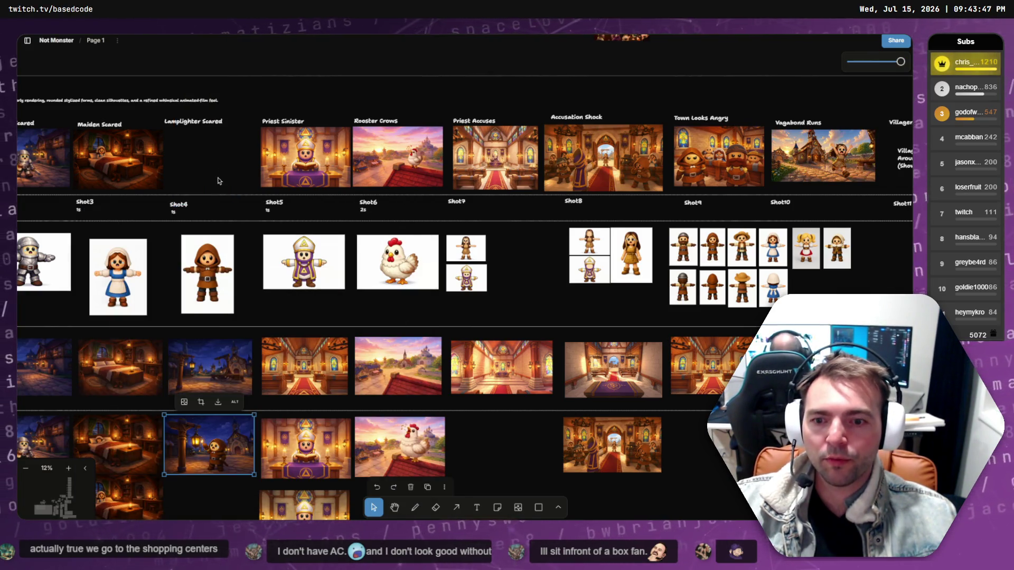
key("super+e")
left_click(133, 347)
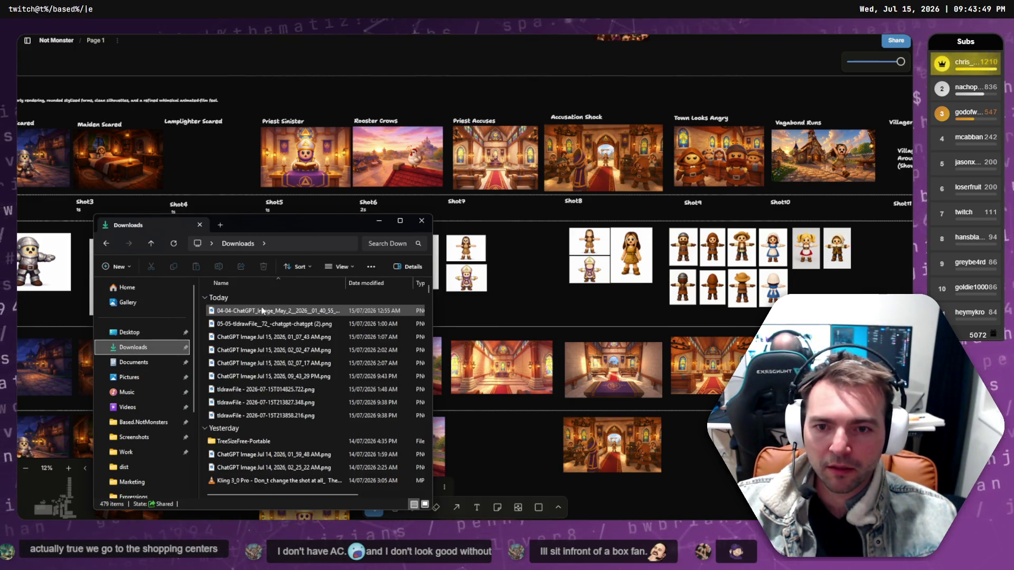
mouse_move(247, 415)
left_mouse_down()
mouse_move(244, 174)
mouse_move(229, 168)
left_mouse_up()
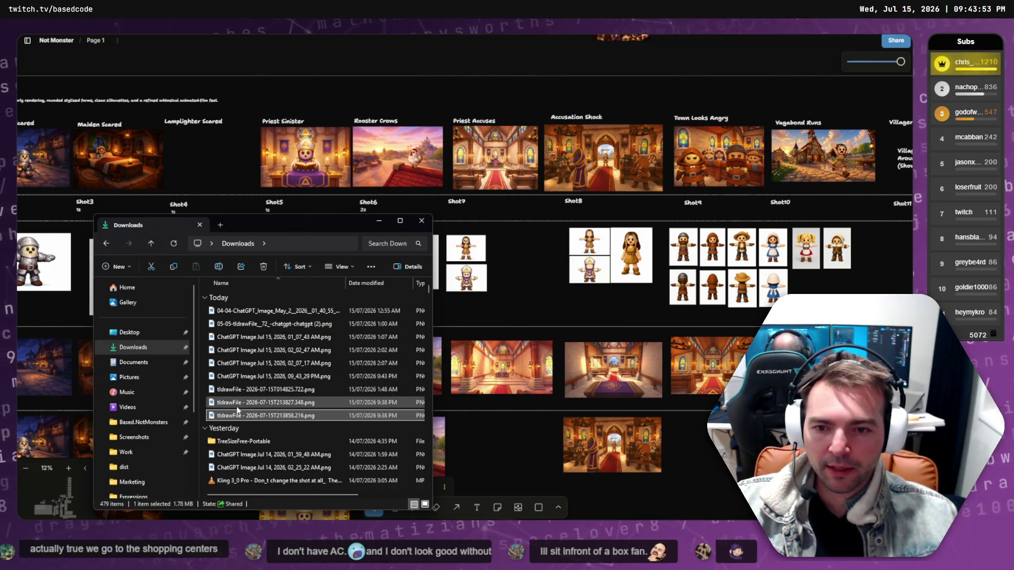
left_click(239, 378)
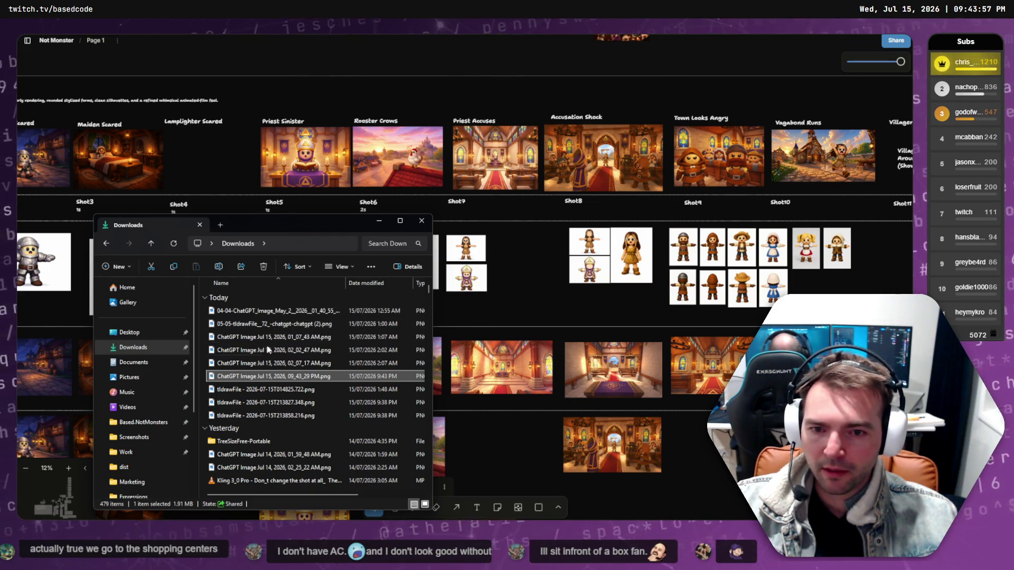
left_click(381, 416)
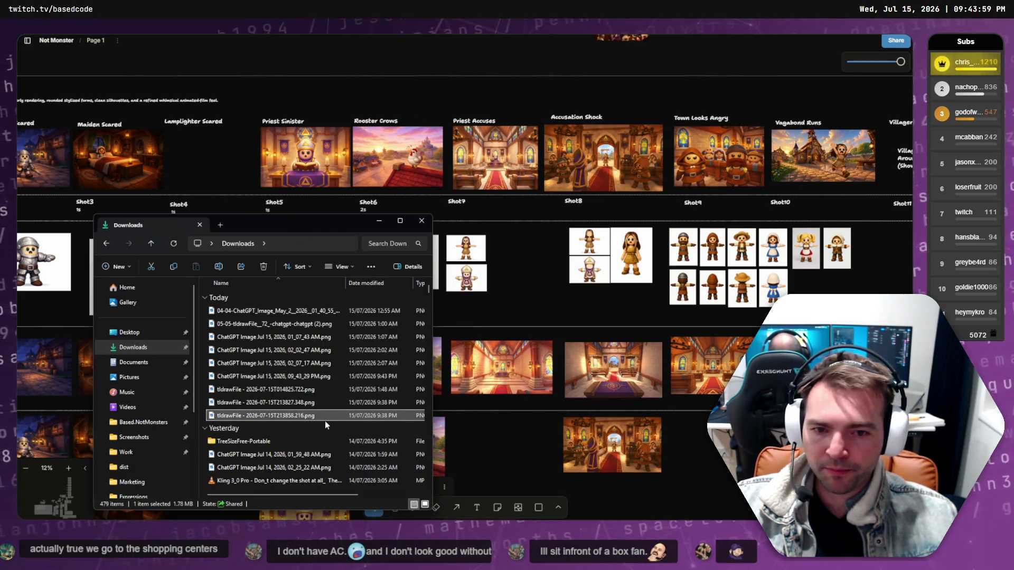
left_click(301, 390)
left_click(278, 404)
left_click_drag(278, 403, 207, 157)
key("ctrl+z")
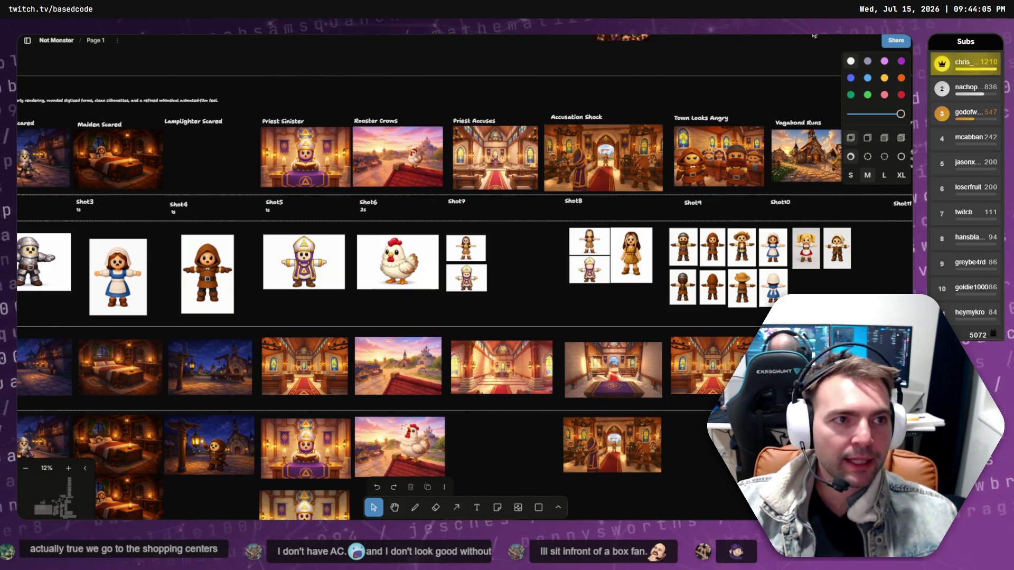
In Runway, choose the top downloaded image as the Image 1 reference.
key("alt+Tab")
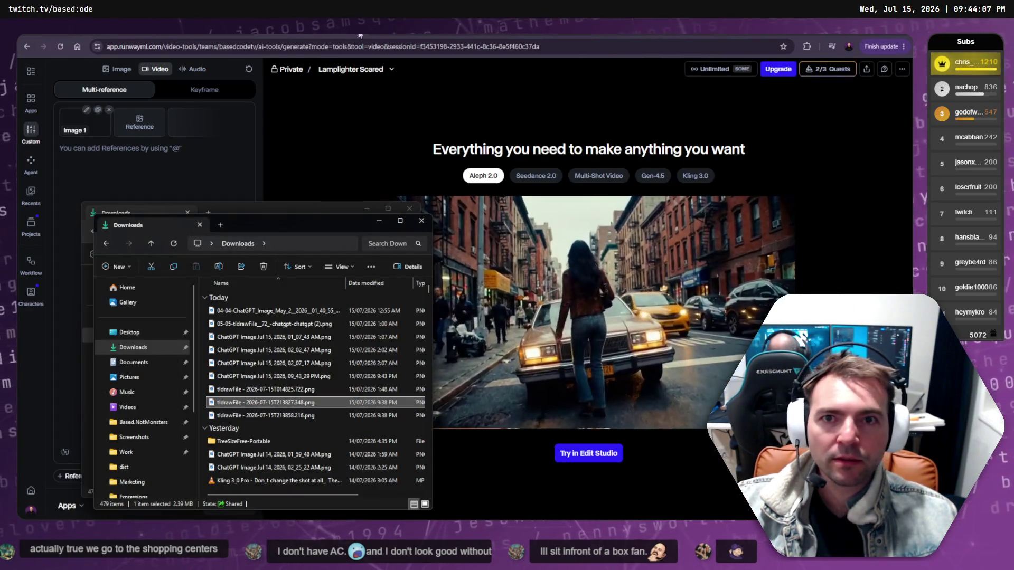
left_click(263, 222)
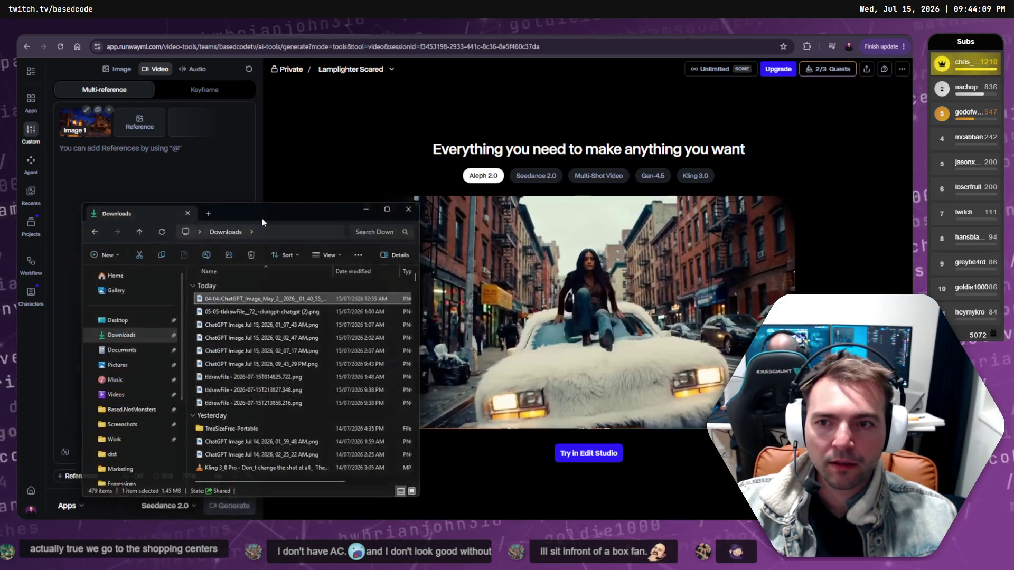
key("alt+Tab")
key("alt+Tab")
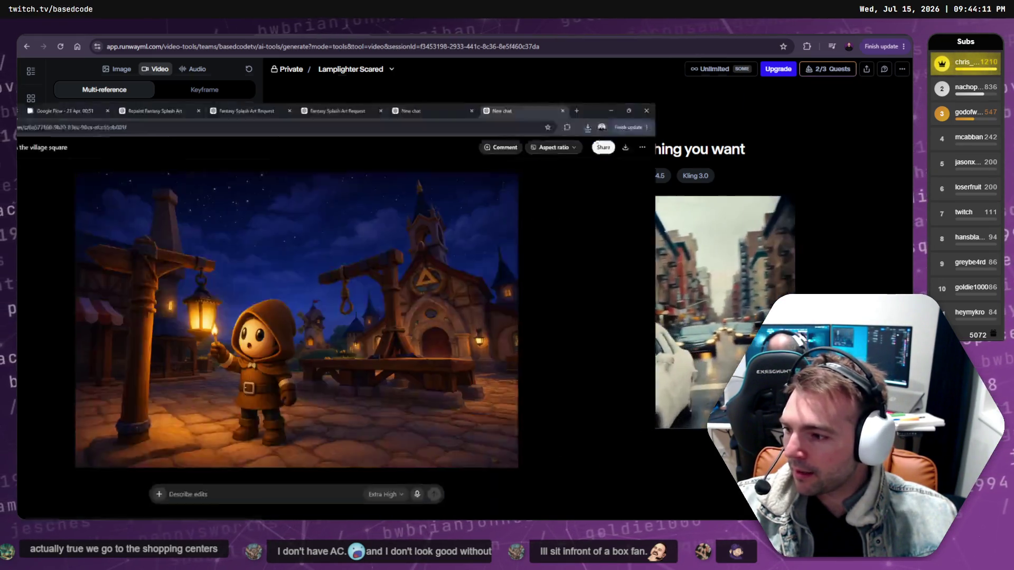
Open Chrome's download history and rearrange the storyboard window so the lantern image is visible.
left_click(832, 51)
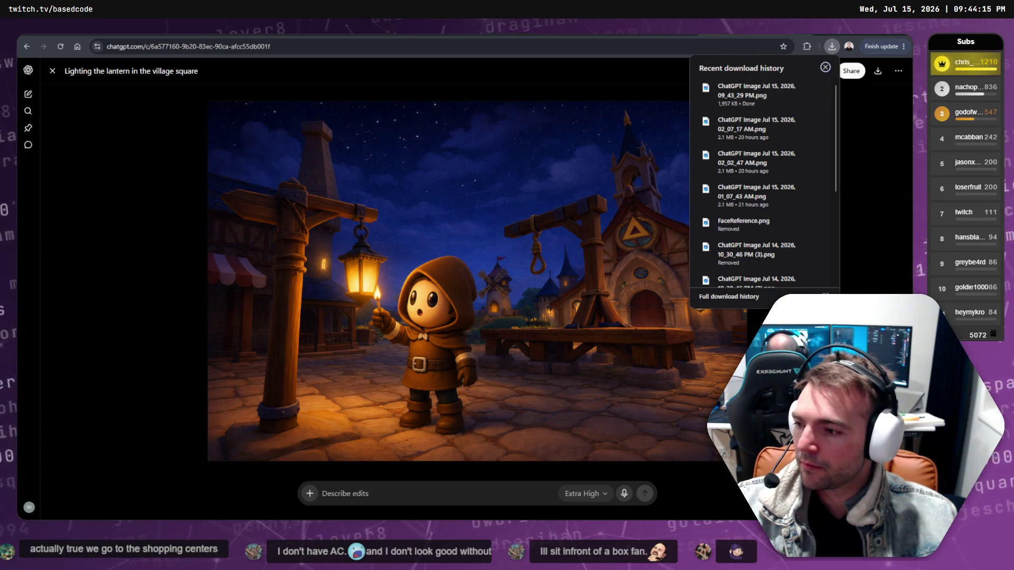
key("alt+Tab")
mouse_move(502, 29)
left_mouse_down()
mouse_move(693, 29)
mouse_move(552, 105)
left_mouse_up()
left_click(830, 48)
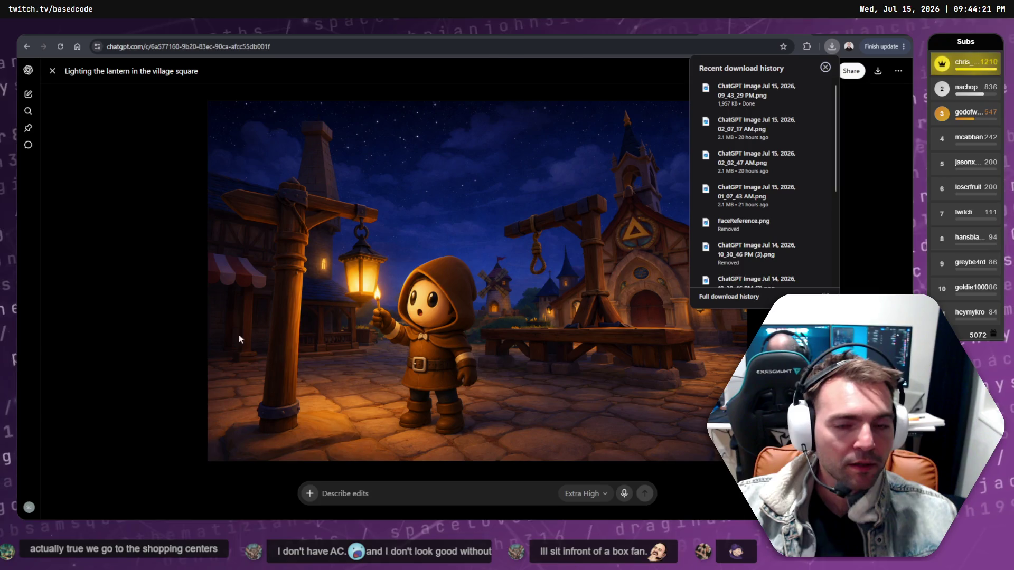
key("alt+Tab")
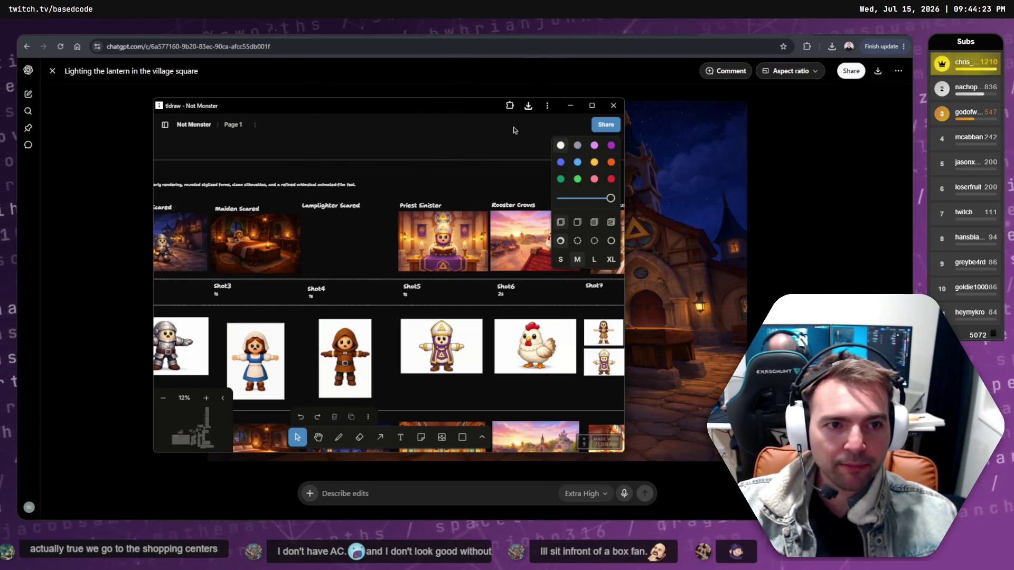
left_click_drag(434, 108, 129, 108)
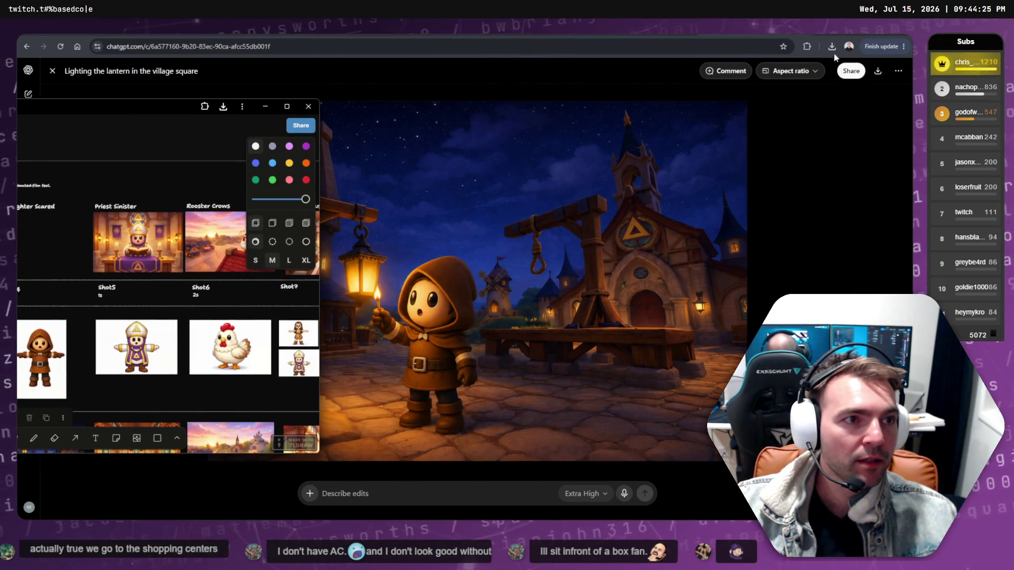
Drag the lantern image into the Lamplighter Scared slot and maximize the tldraw window.
left_click(831, 46)
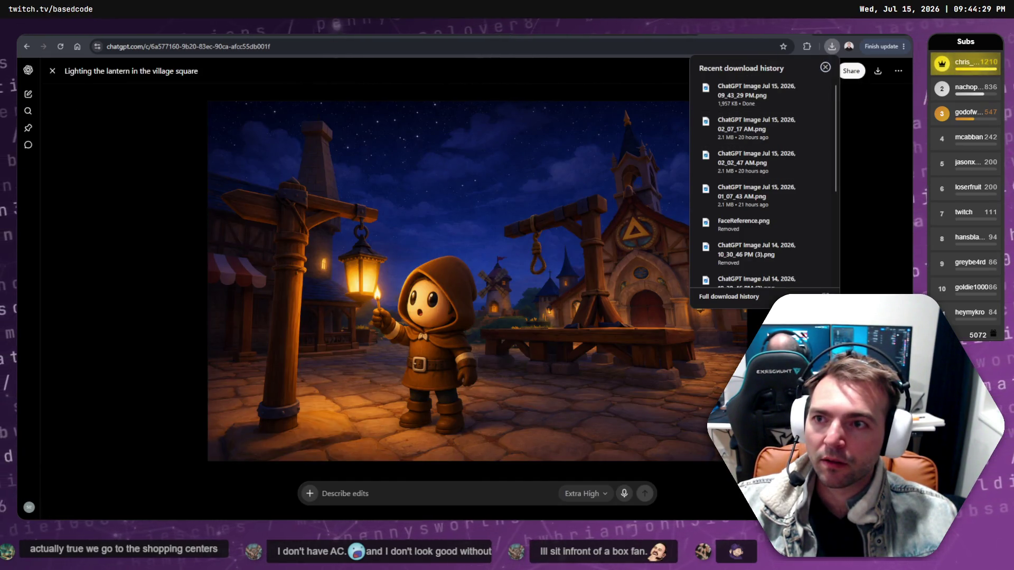
key("alt+Tab")
left_click_drag(50, 115, 347, 119)
left_click_drag(261, 174, 372, 256)
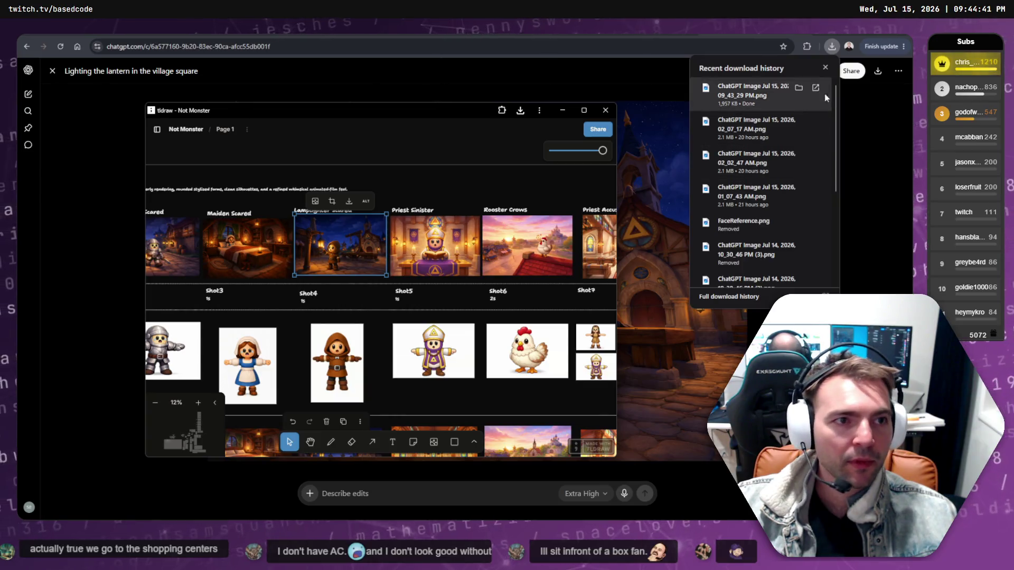
key("alt+Tab")
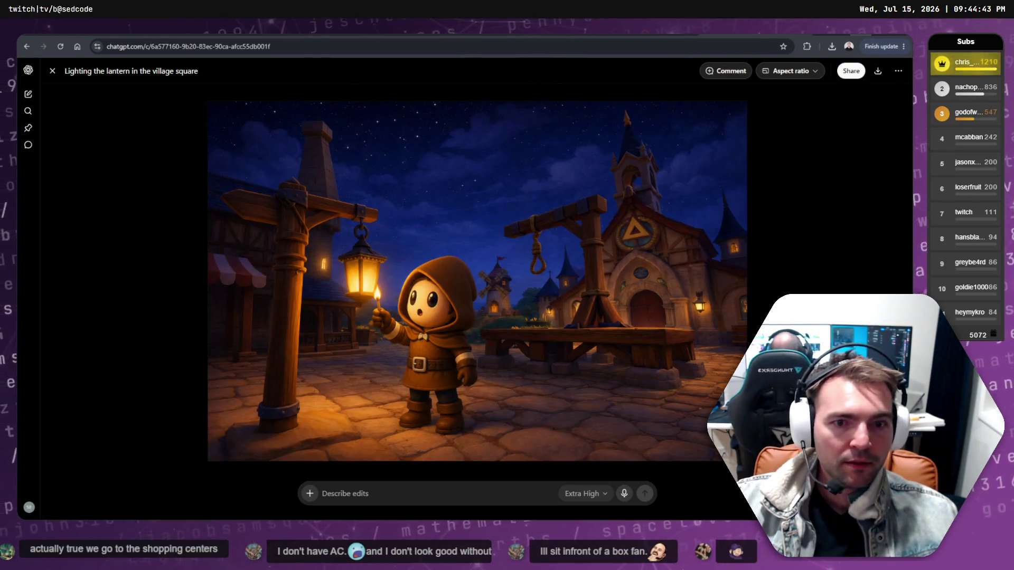
key("alt+Tab")
left_click(585, 110)
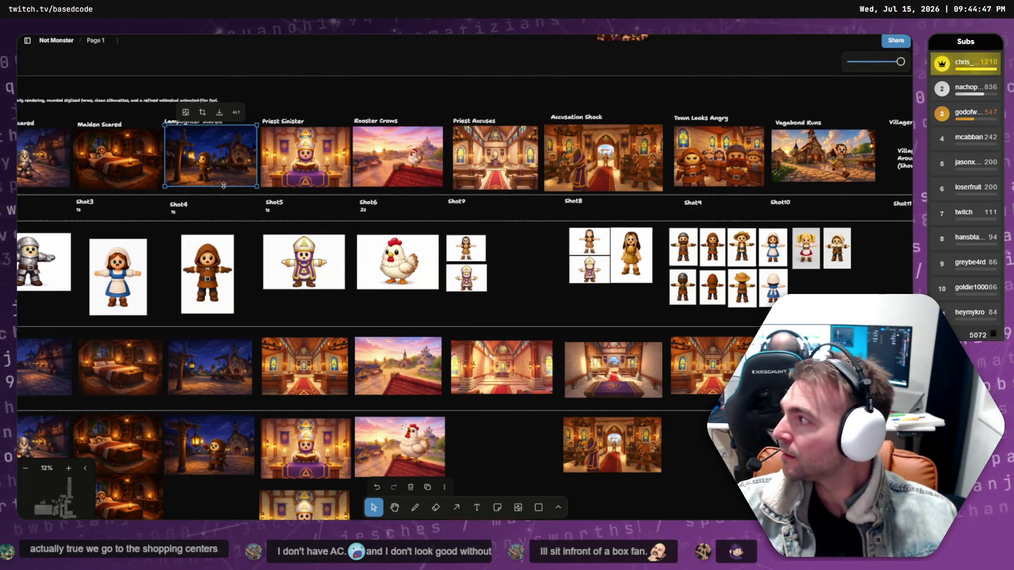
Nudge the lantern image slightly down so it aligns under the Lamplighter Scared heading.
key("Escape")
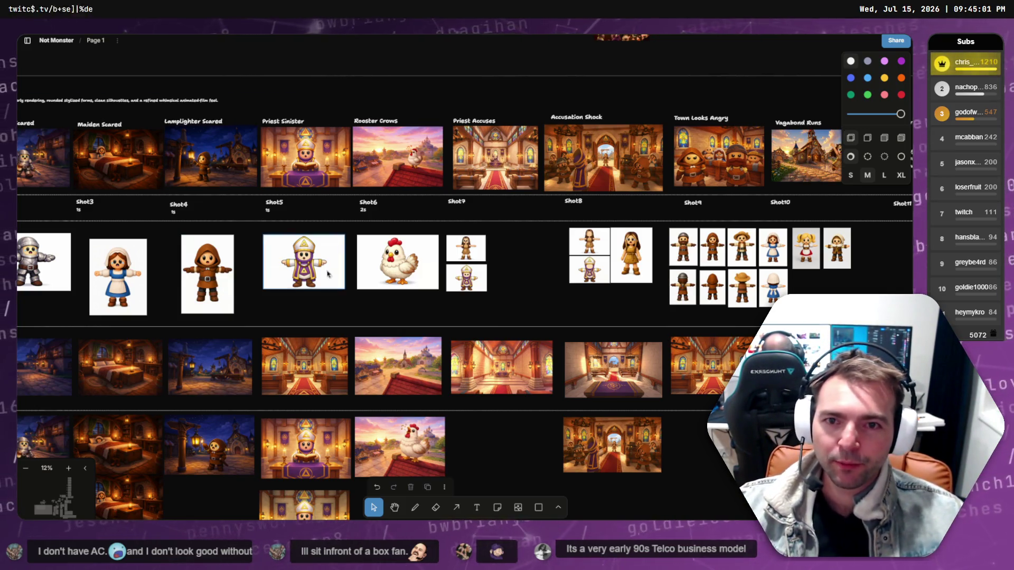
left_click(214, 172)
scroll(214, 172, "up", 5)
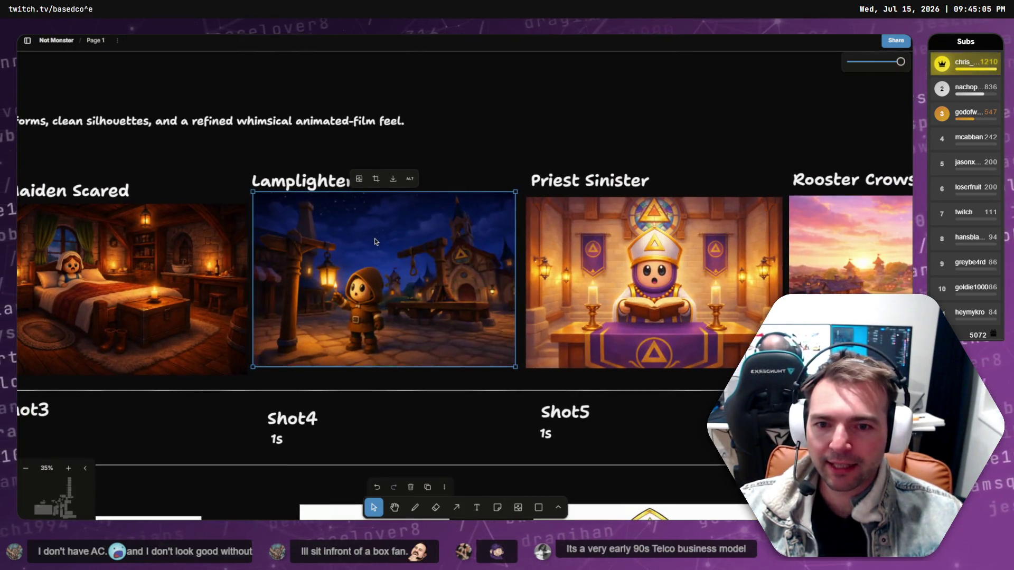
left_click_drag(375, 238, 374, 244)
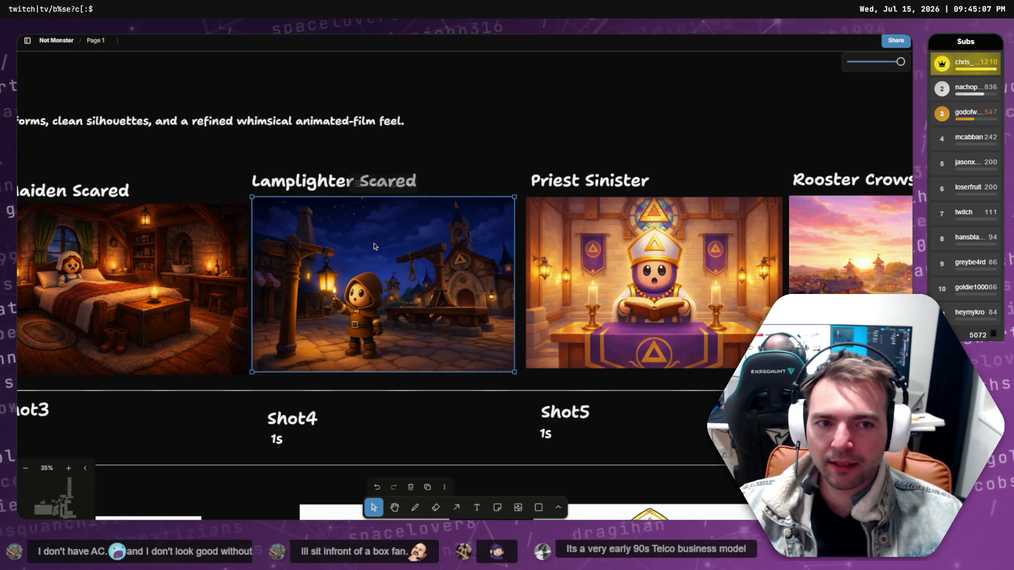
scroll(379, 242, "down", 3)
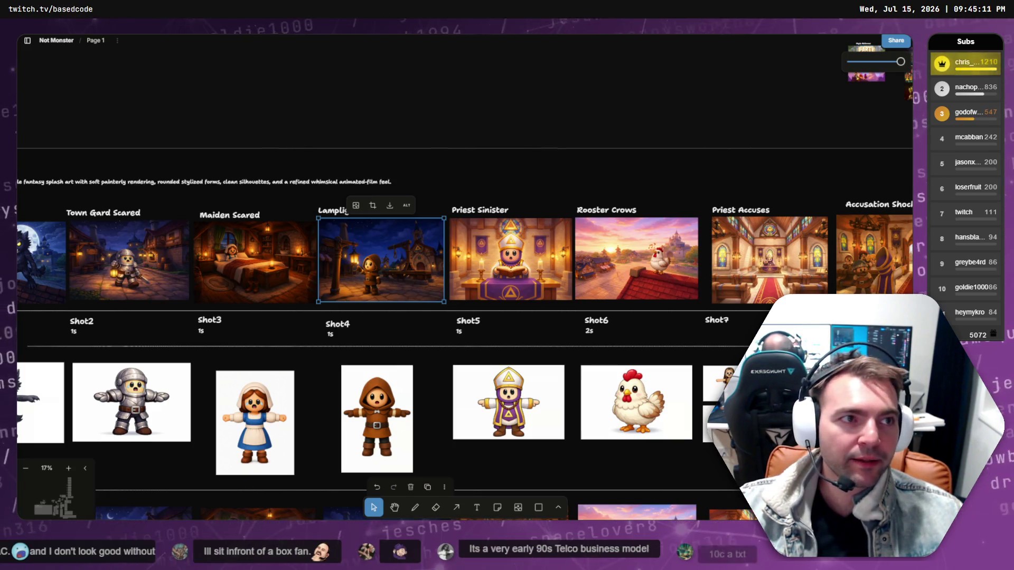
key("alt+Tab")
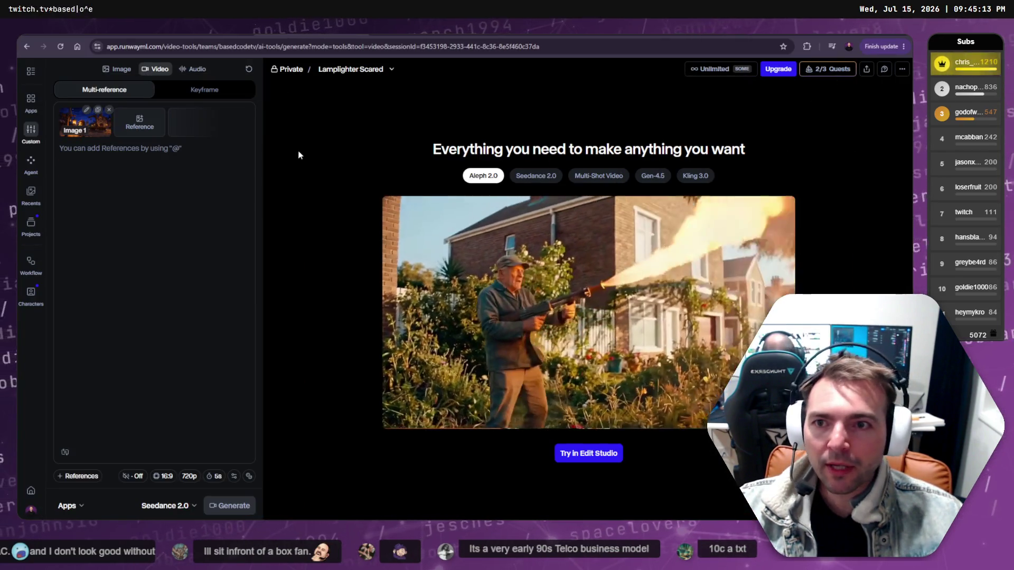
Focus the empty prompt, then bring up the Chapel Accusation session at 98% generated.
left_click(107, 172)
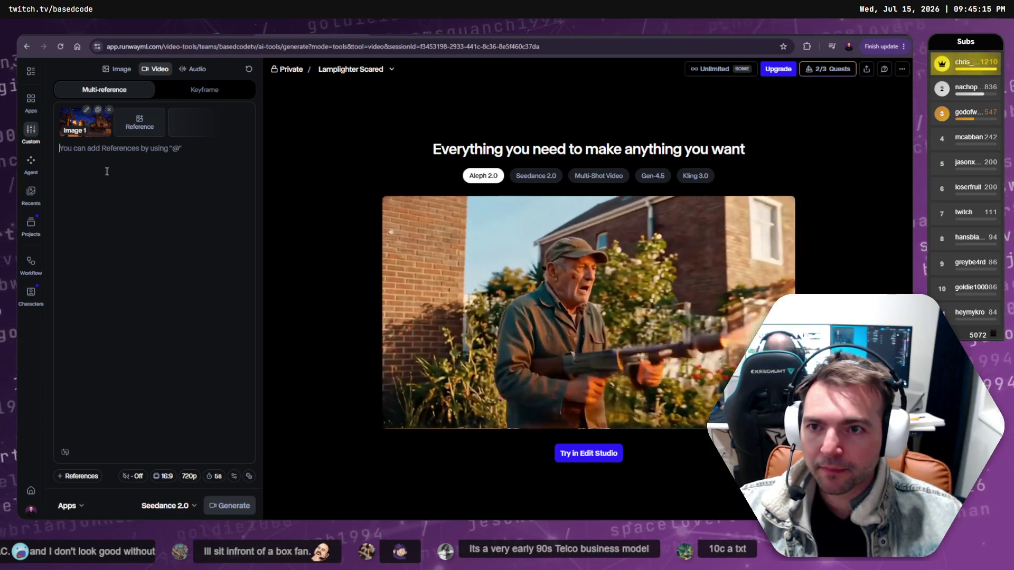
left_click(201, 52)
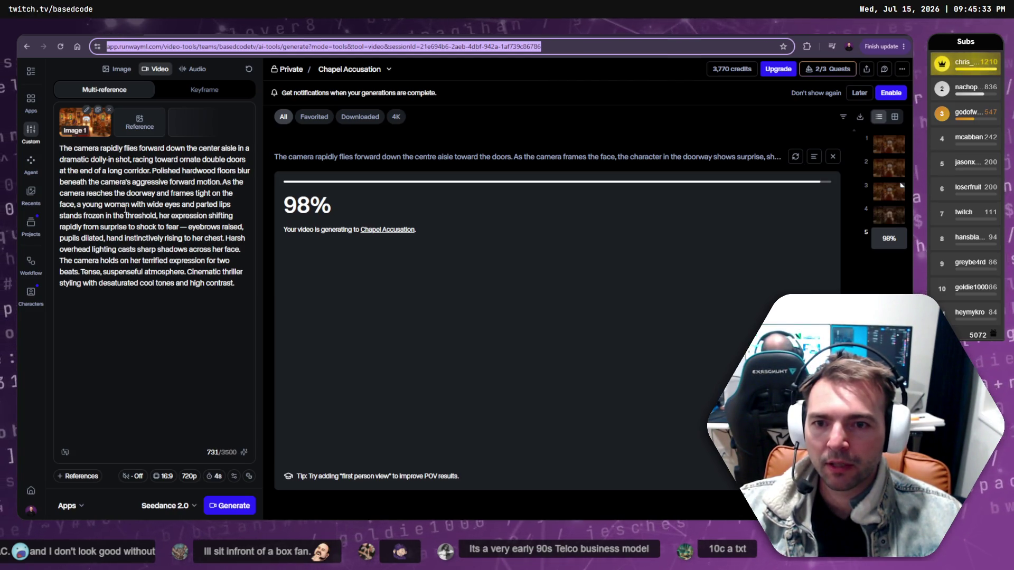
Select all of the Chapel Accusation prompt text and clear it.
left_click_drag(66, 241, 177, 238)
left_click(180, 270)
key("ctrl+a")
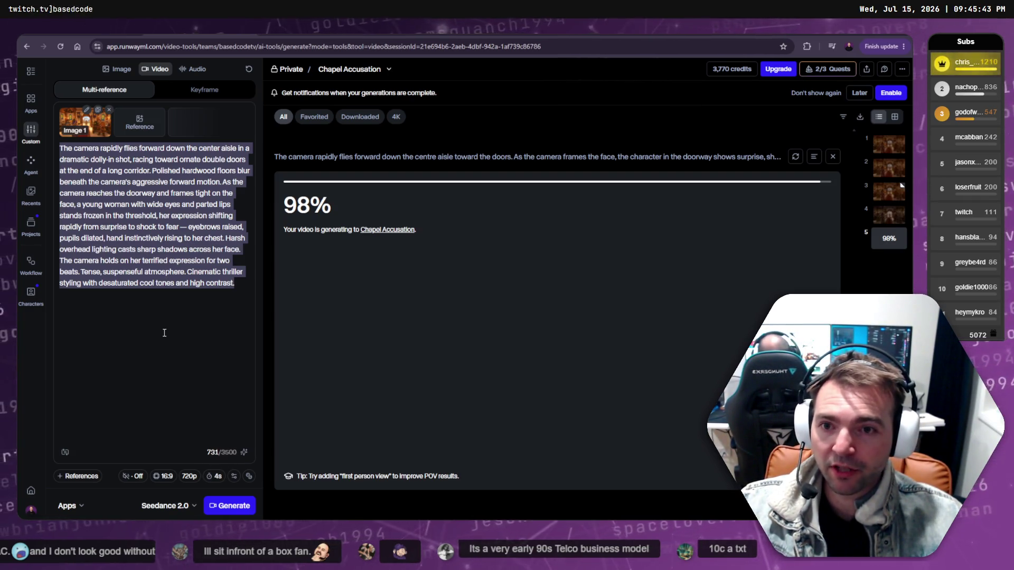
left_click(160, 283)
key("BackSpace")
key("ctrl+a")
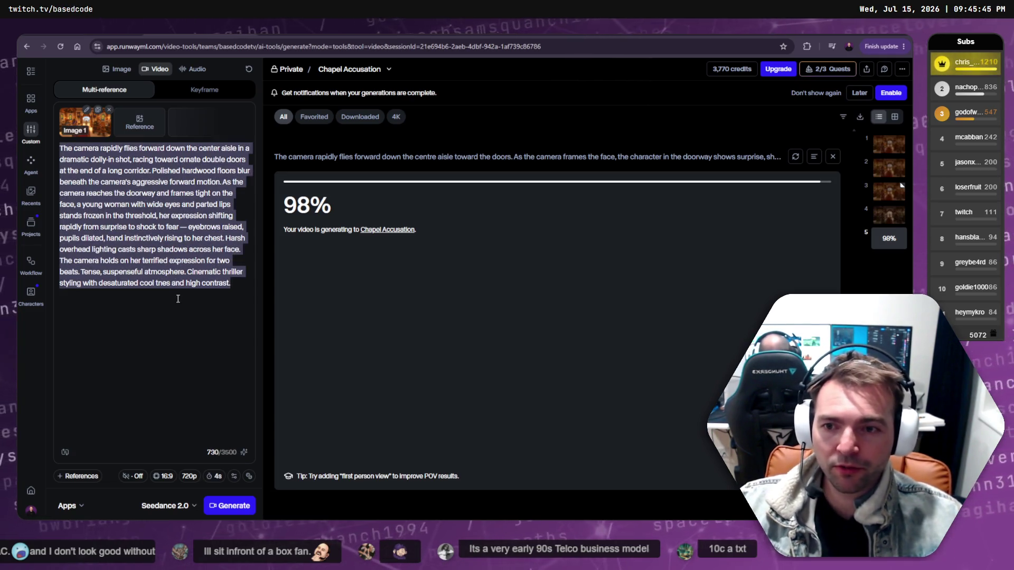
key("BackSpace")
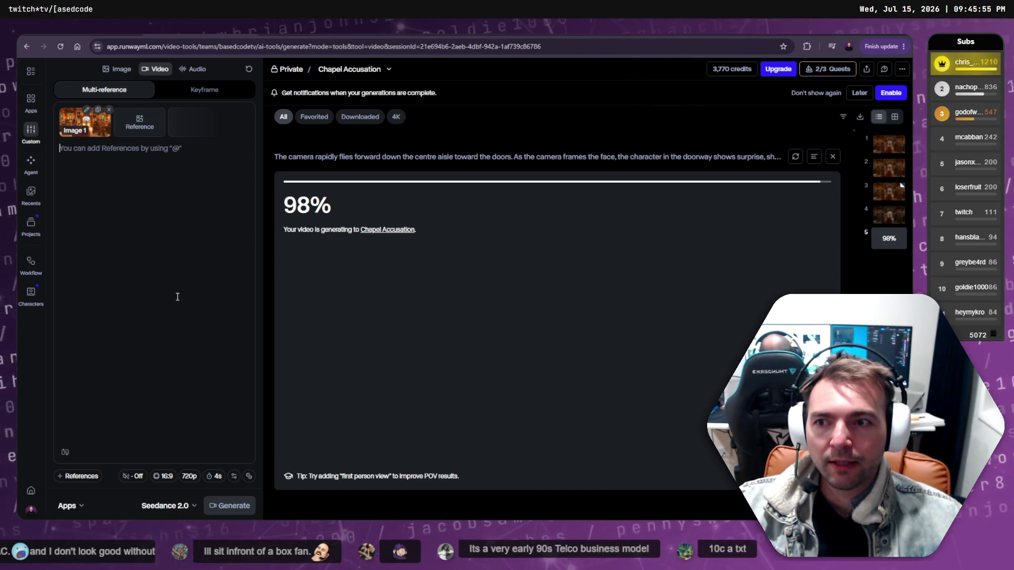
Look over the Higgsfield pricing plans, then return to the Runway tab.
key("ctrl+Tab")
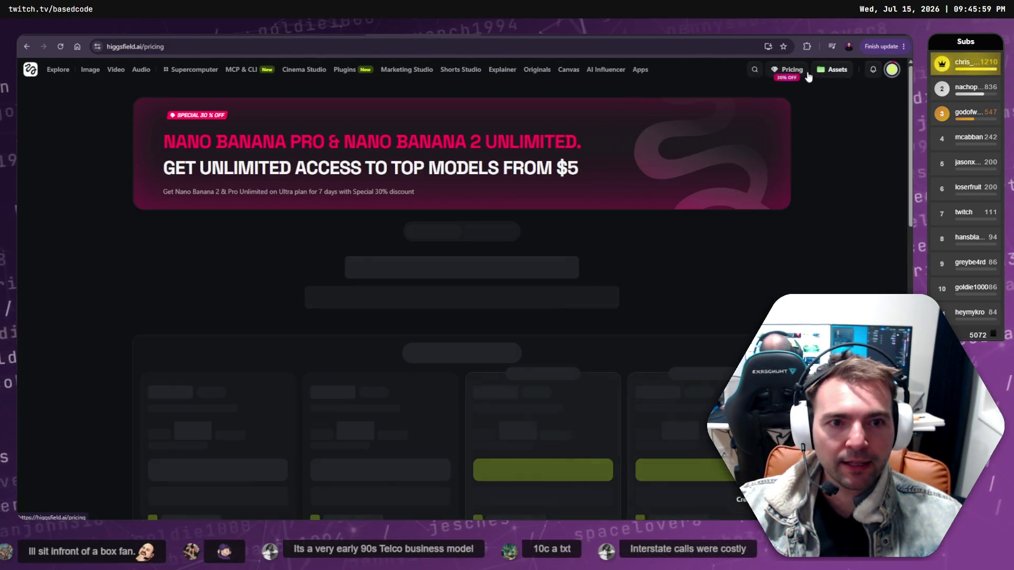
scroll(341, 294, "down", 10)
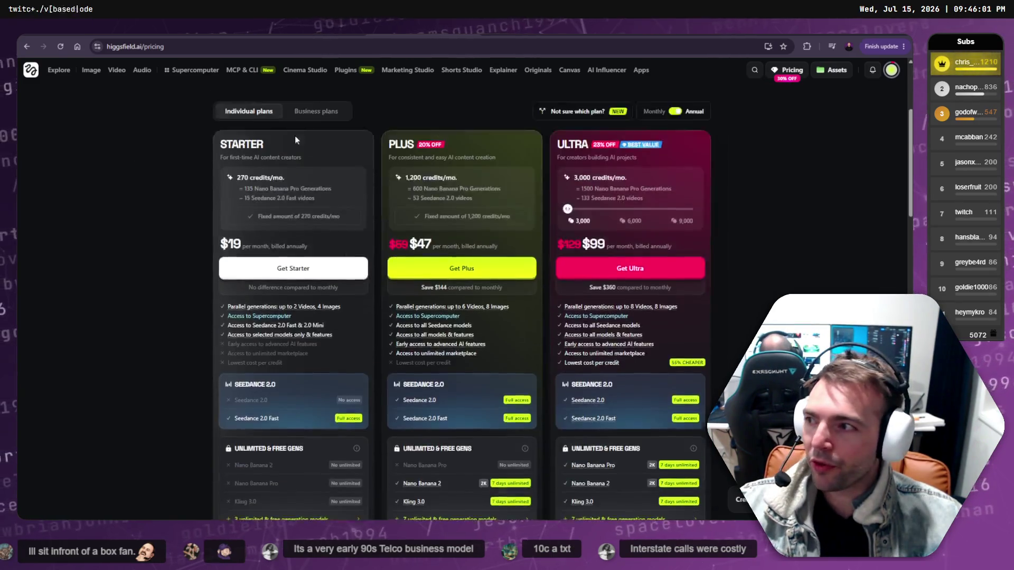
scroll(434, 344, "up", 10)
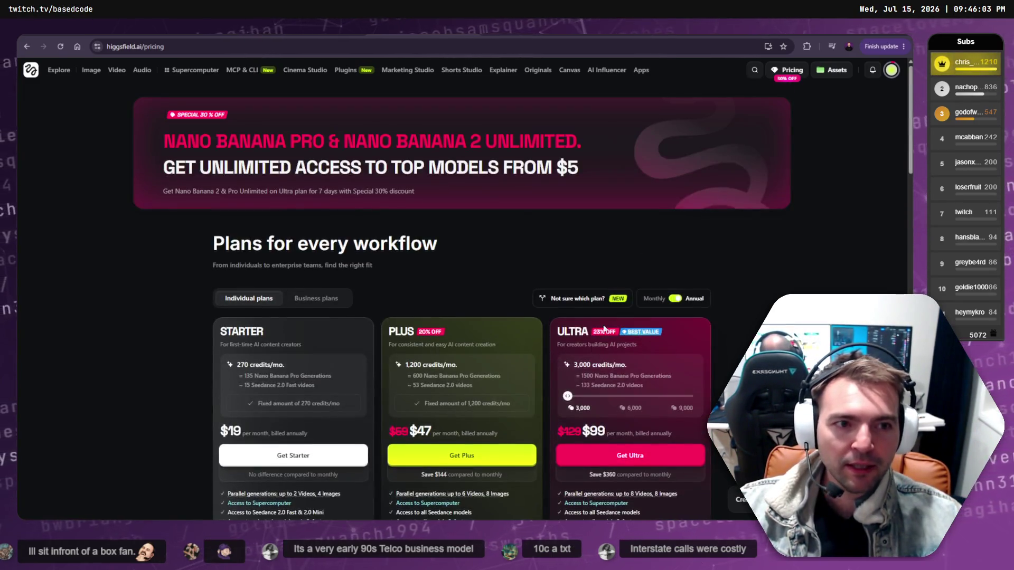
key("ctrl+Tab")
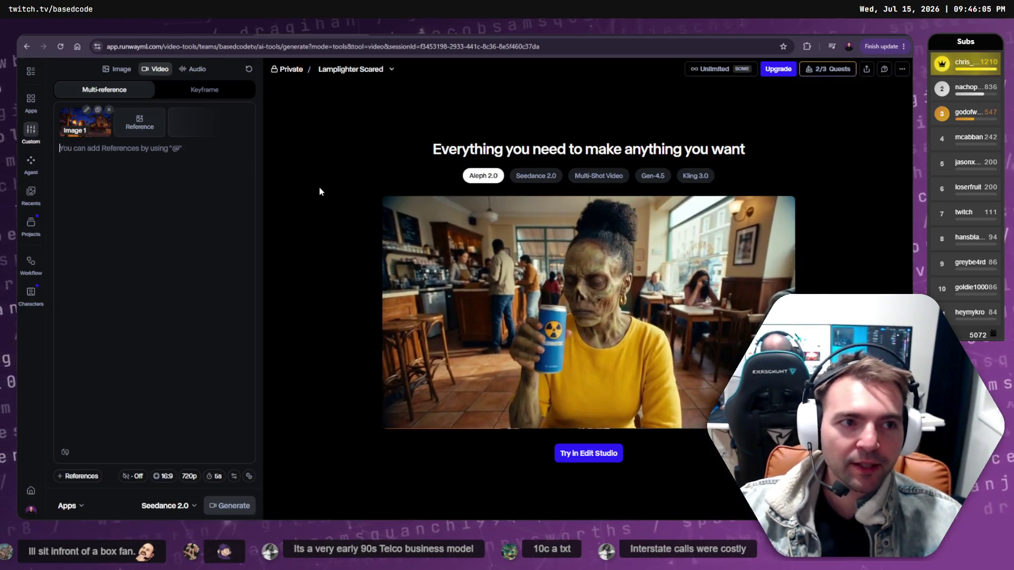
Reload the Chapel Accusation session and play the finished Seedance chapel clip.
key("ctrl+Tab")
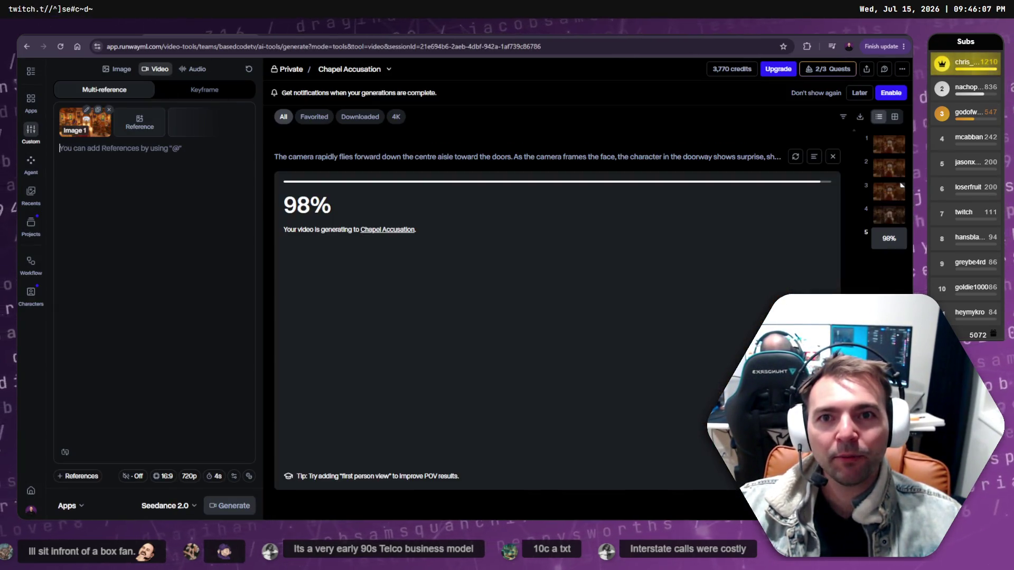
key("F5")
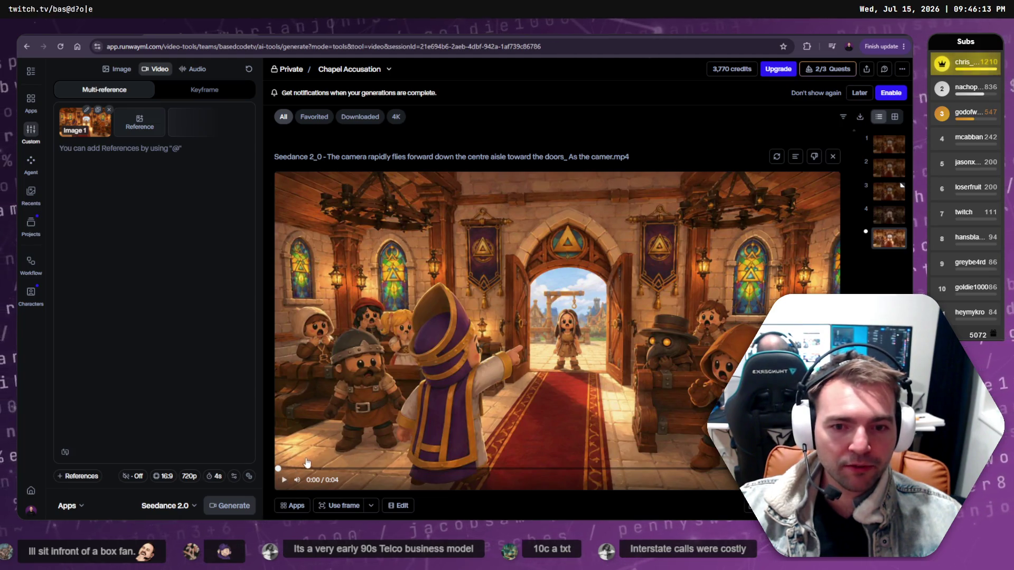
left_click(283, 482)
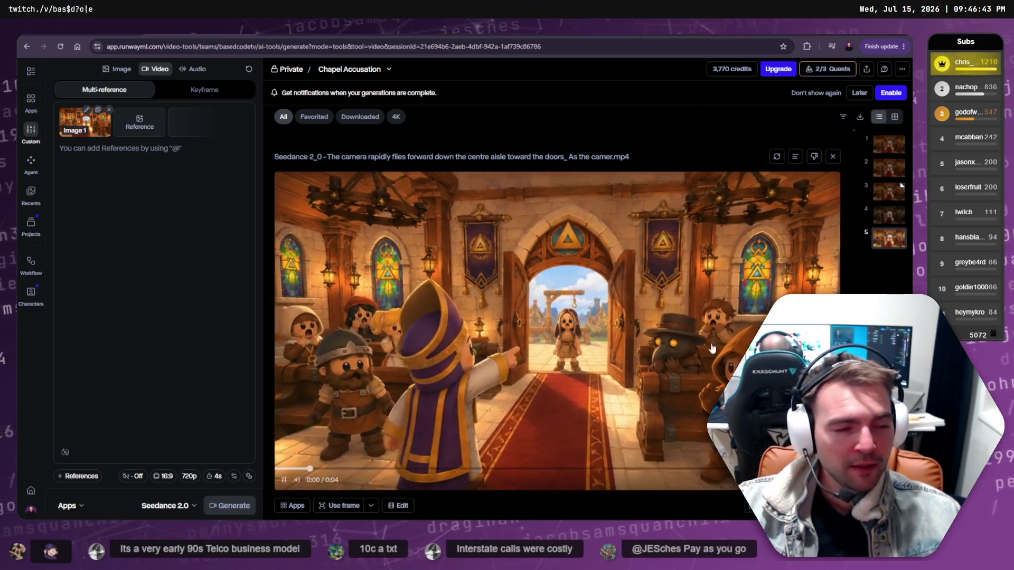
left_click(284, 479)
Browse earlier generations and play the 4-second Kling 3.0 Pro chapel clip.
left_click(887, 197)
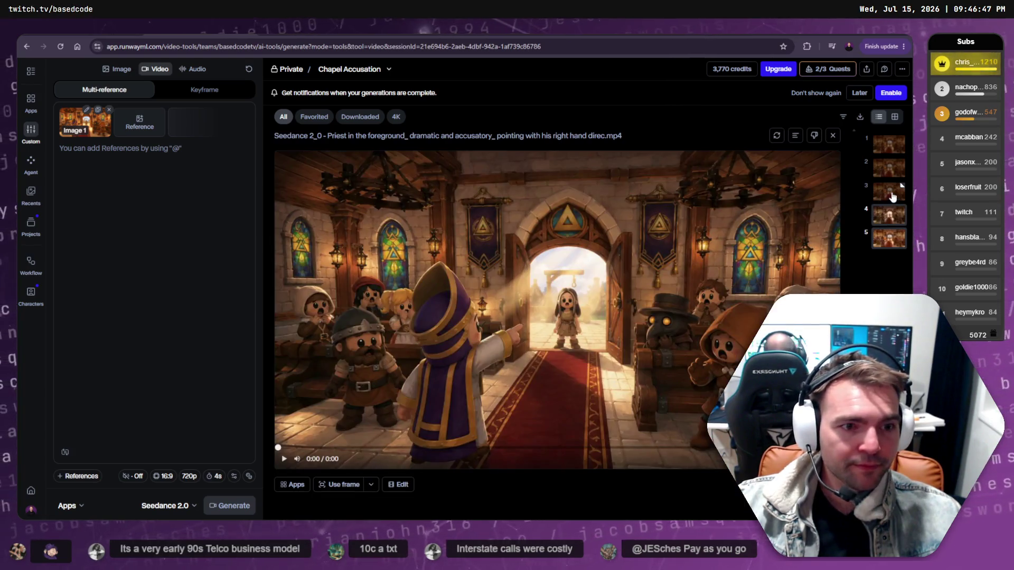
left_click(889, 168)
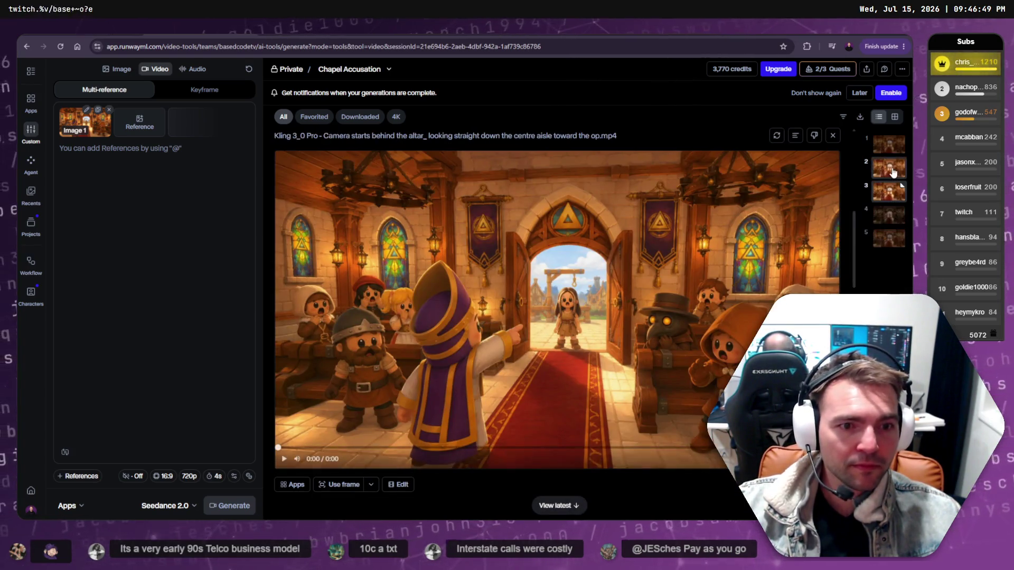
left_click(890, 146)
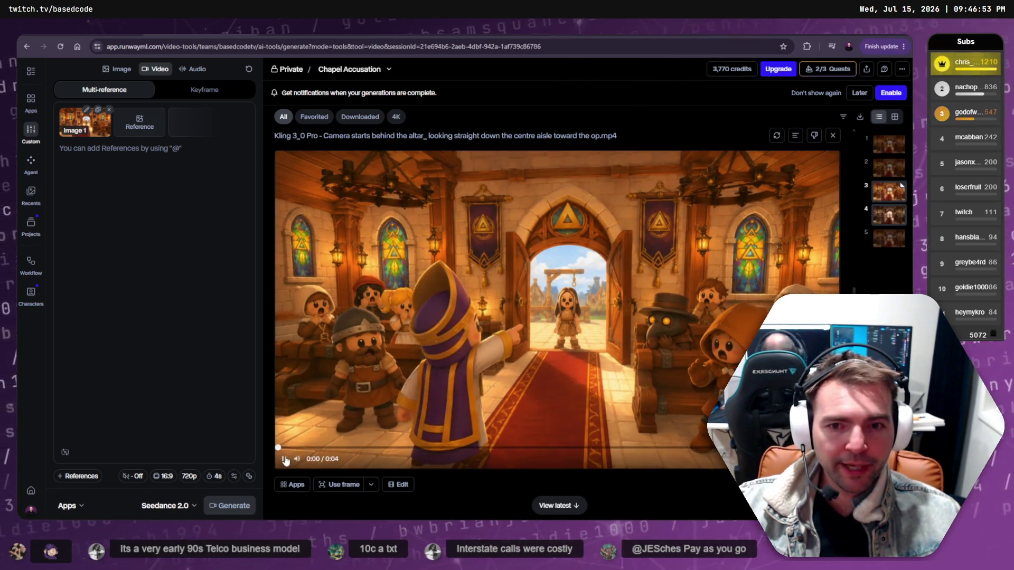
left_click(327, 436)
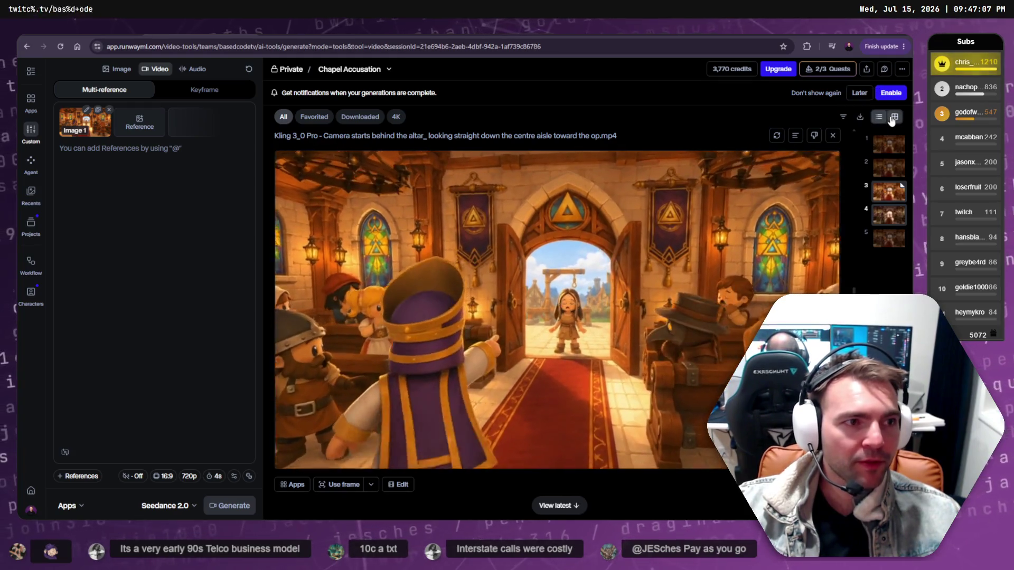
left_click(793, 136)
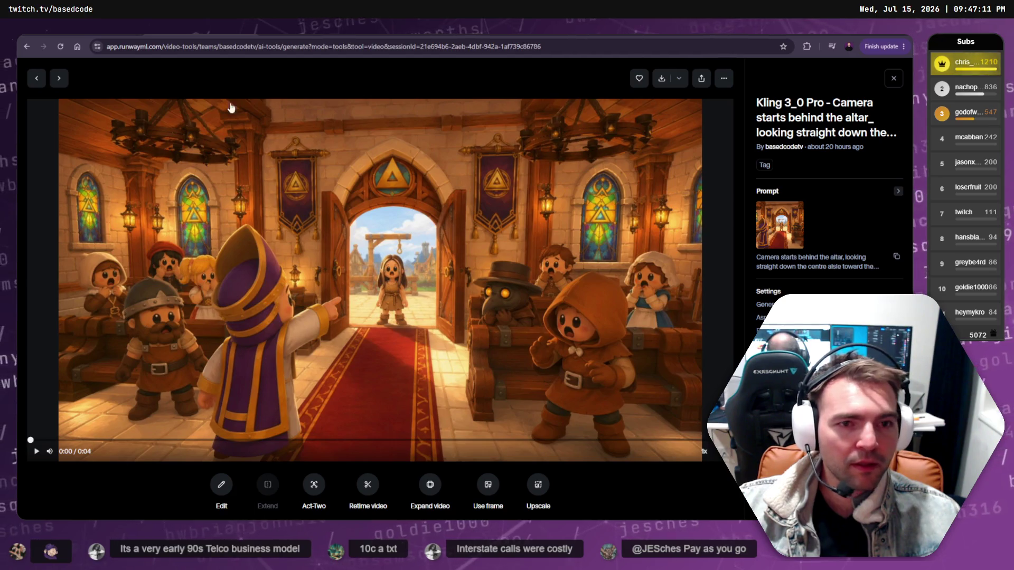
left_click(894, 79)
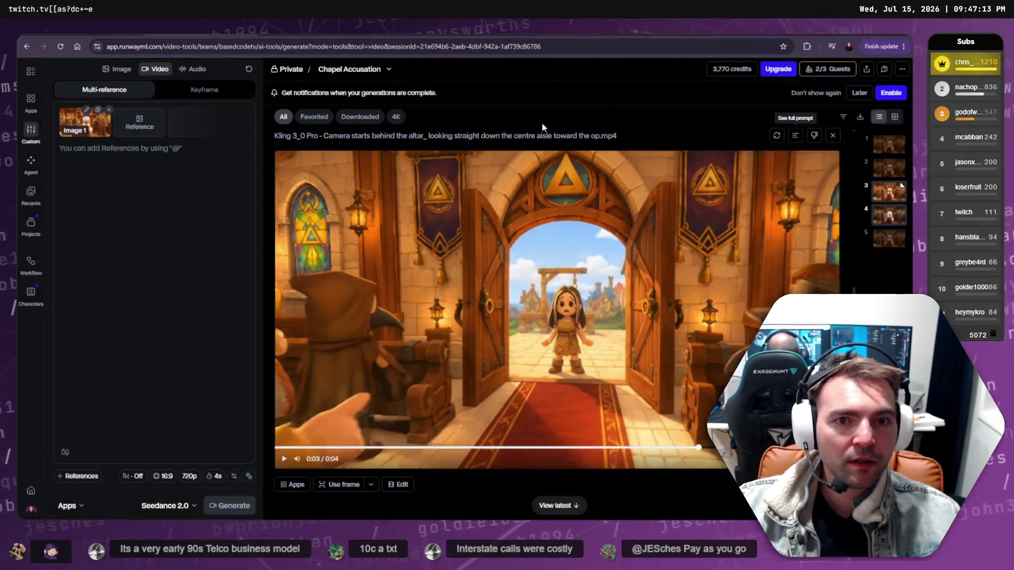
left_click(195, 201)
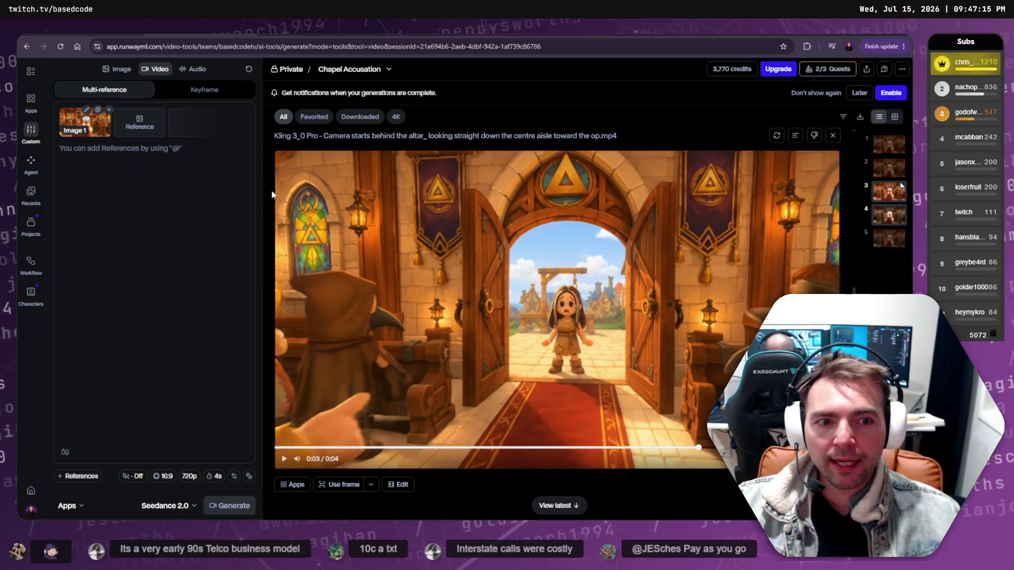
Paste the two-paragraph chapel accusation prompt and set the video duration to 5 seconds.
type("Camera starts behind the altar, looking straight down the centre aisle toward the open chapel doors.  Priest in the foreground, dramatic and accusatory, pointing with his right hand directly toward the open doorway.  The camera rapidly flies forward down the centre aisle toward the doors.  The character in the doorway shows with surprise, shock, and fear. Don't animate her face.")
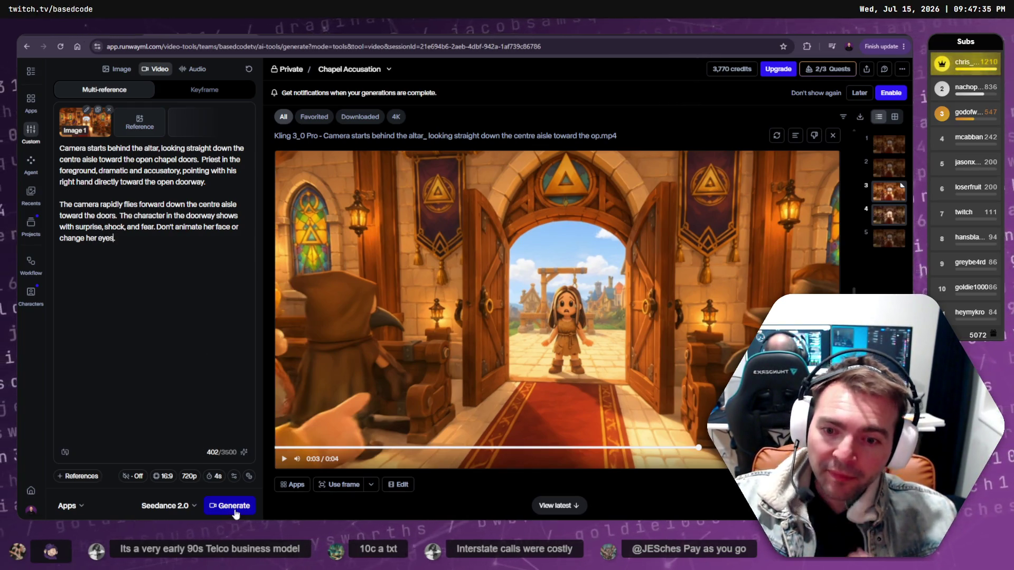
left_click(217, 476)
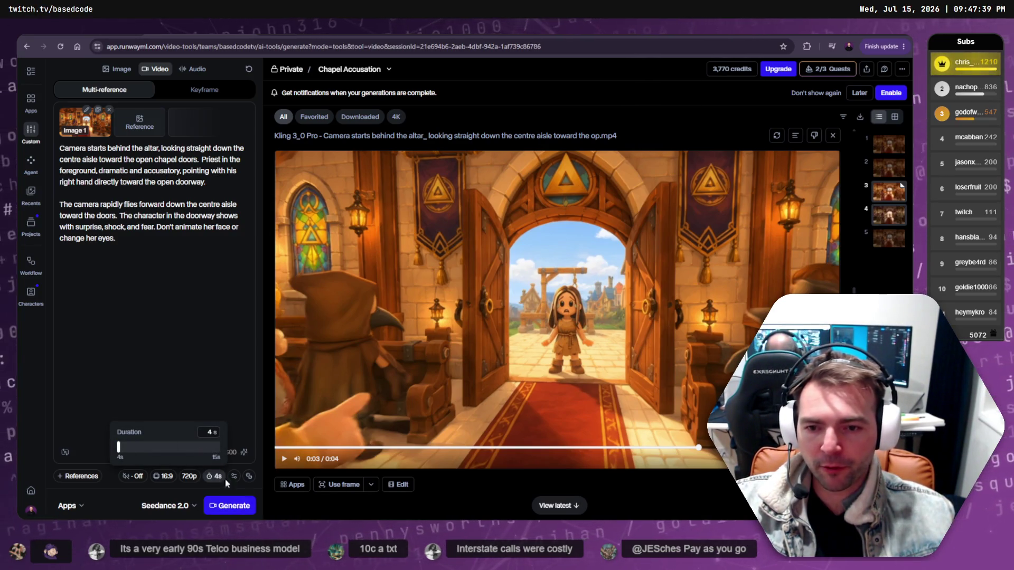
left_click(191, 372)
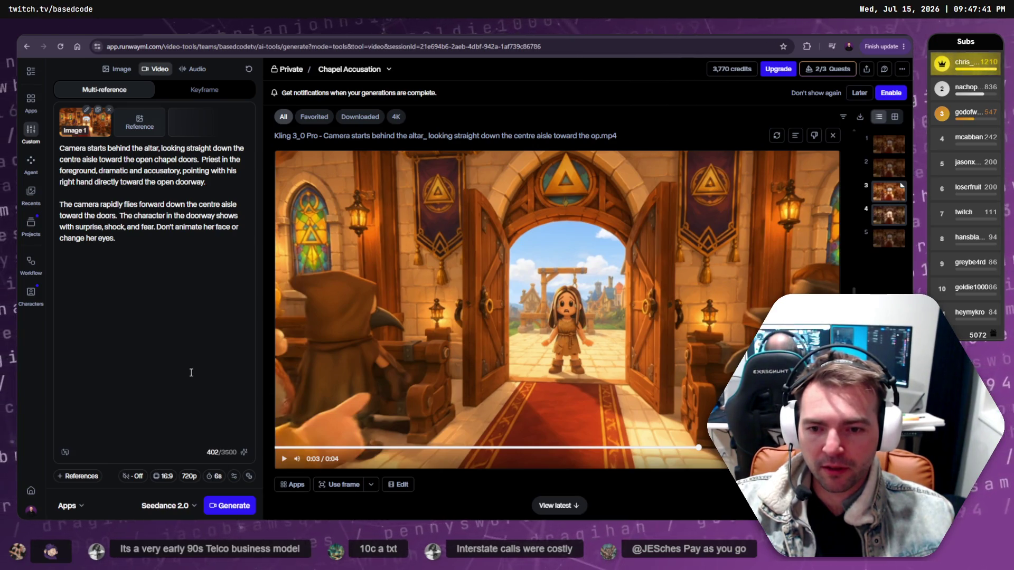
left_click(213, 476)
left_click_drag(137, 447, 127, 448)
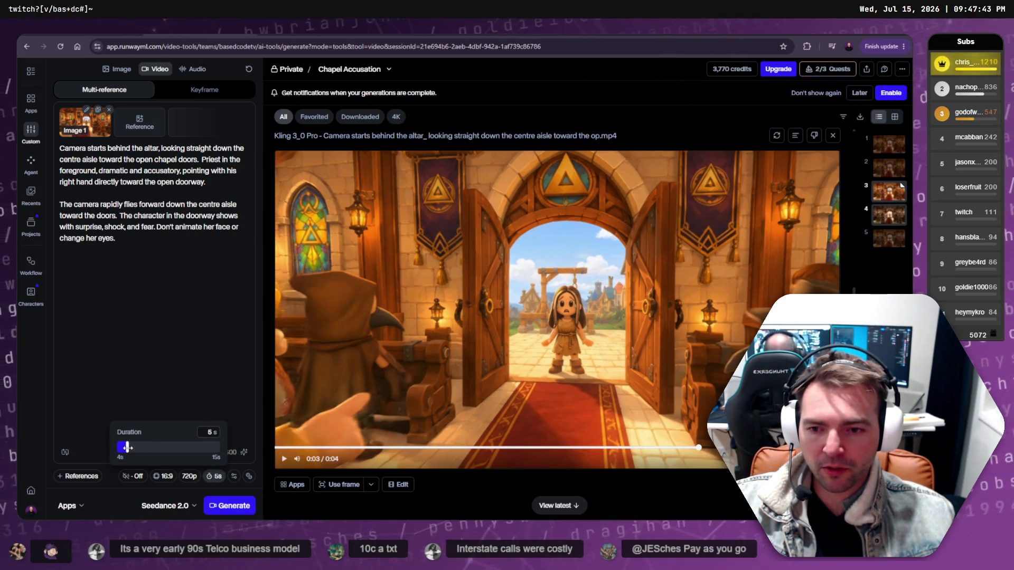
left_click(157, 423)
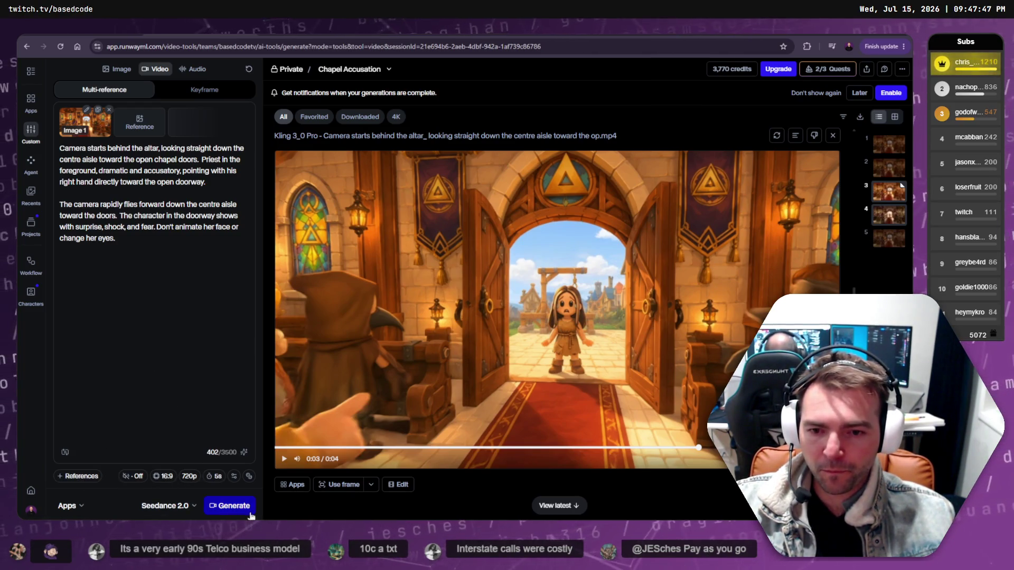
Check the bitrate options and generate the Seedance 2.0 chapel accusation video.
mouse_move(249, 478)
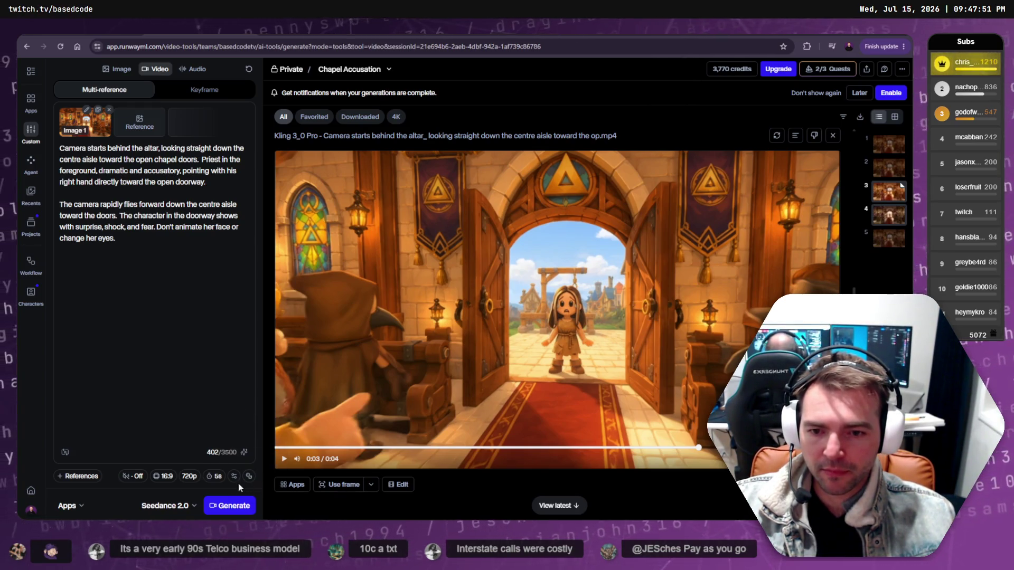
left_click(233, 480)
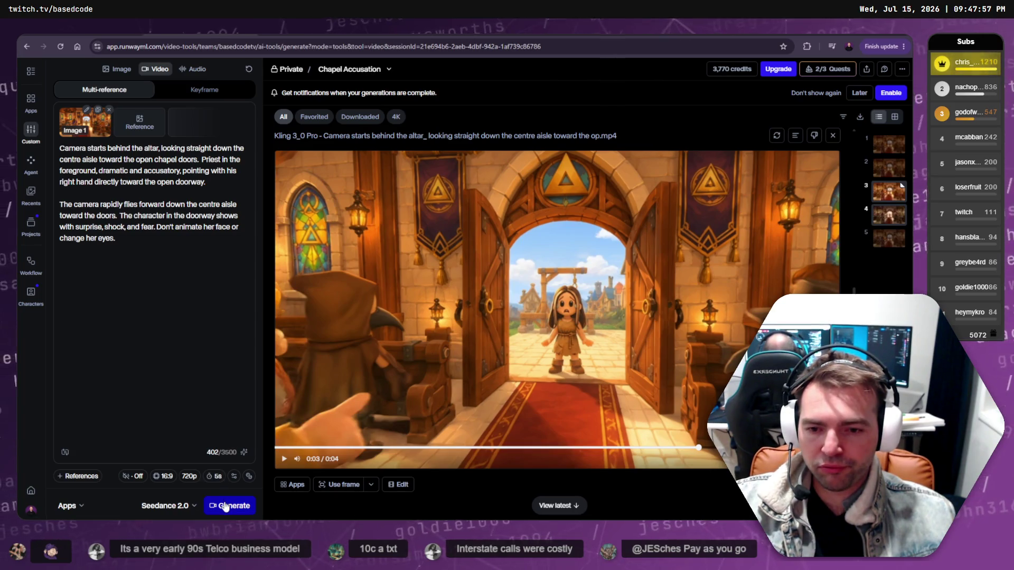
left_click(232, 506)
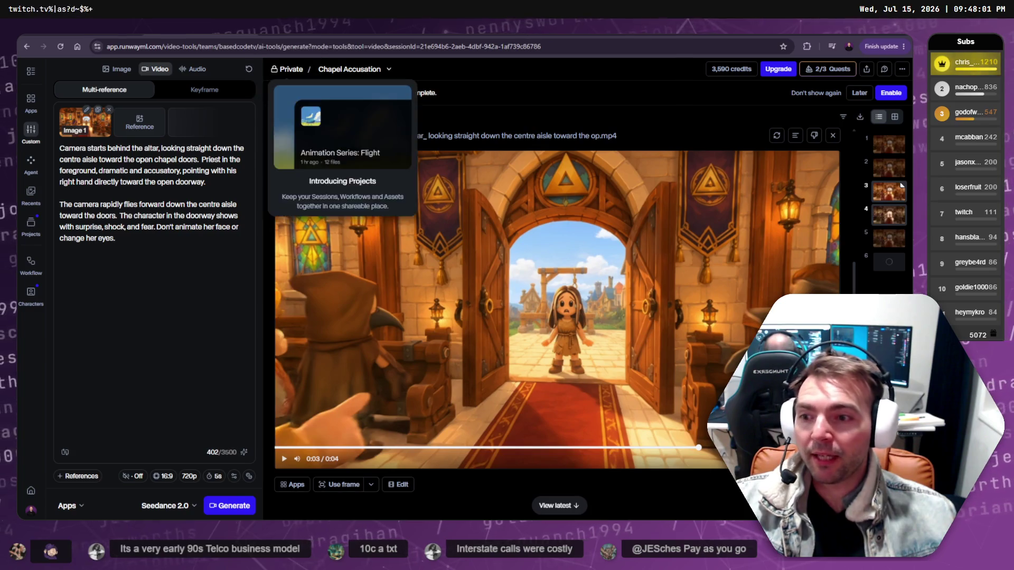
left_click(297, 35)
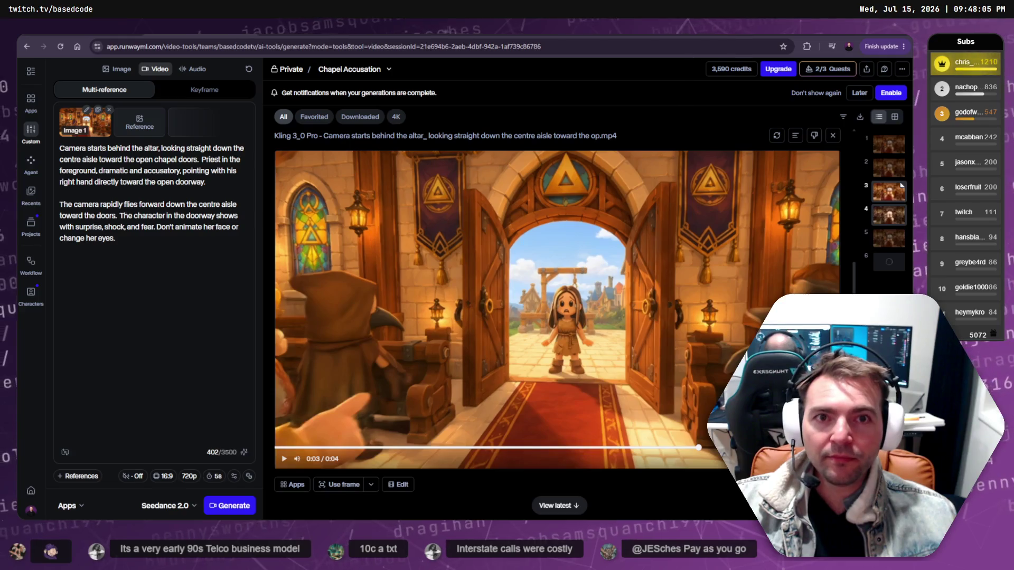
key("alt+Tab")
key("alt+Tab")
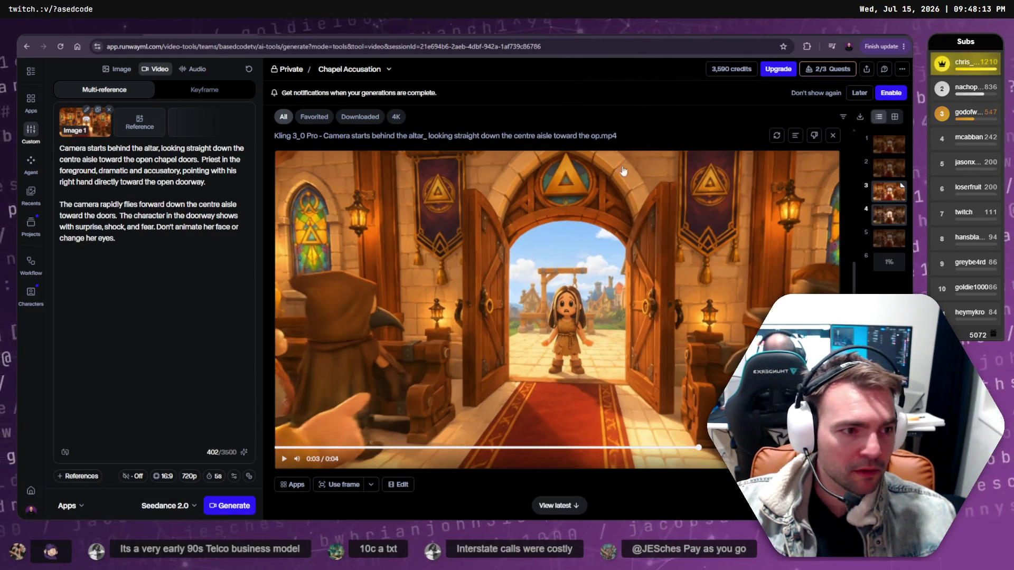
View the in-progress generation, then play back the Blacksmith Forging Scene anvil clip.
left_click(891, 261)
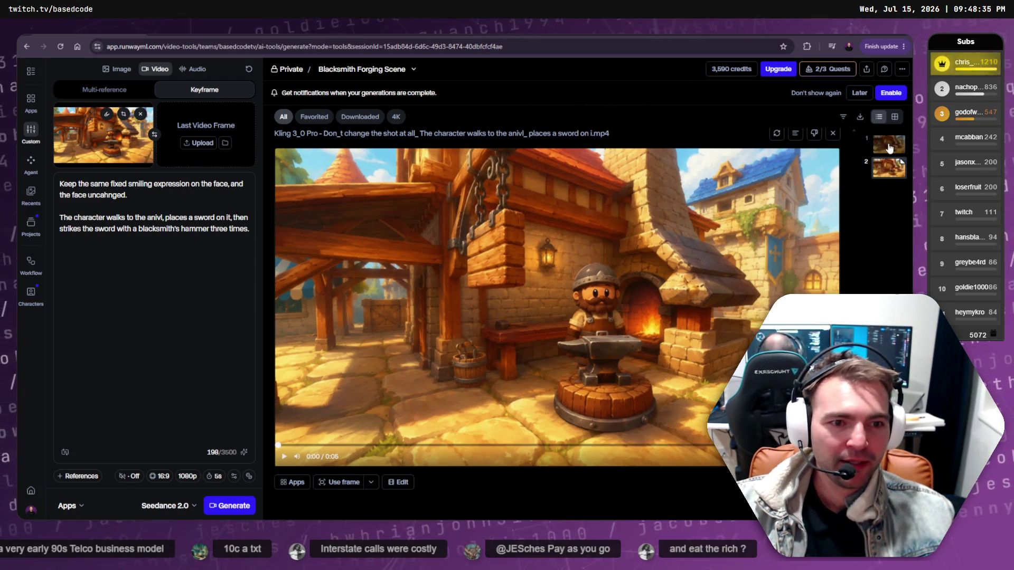
left_click(285, 458)
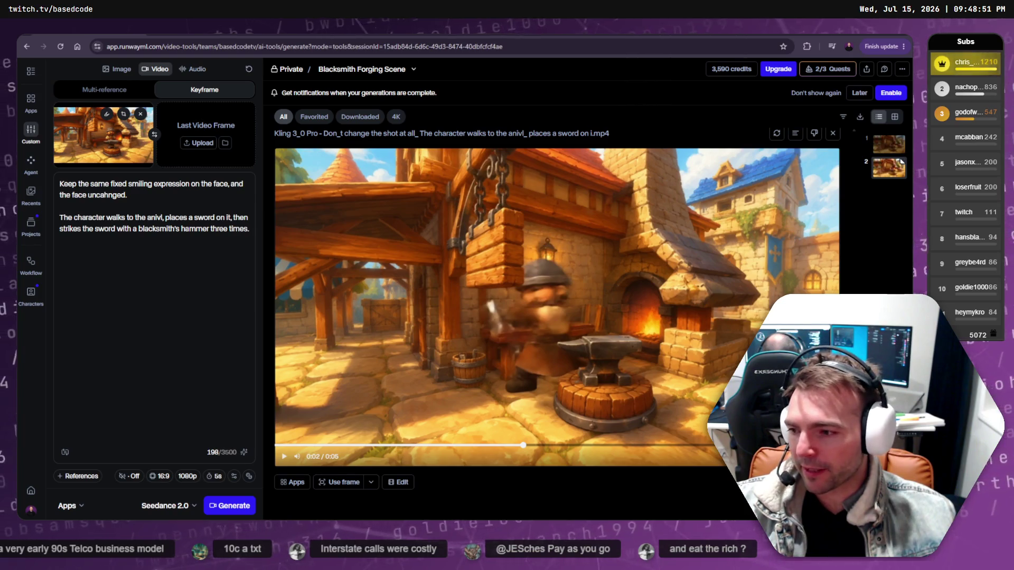
key("alt+Tab")
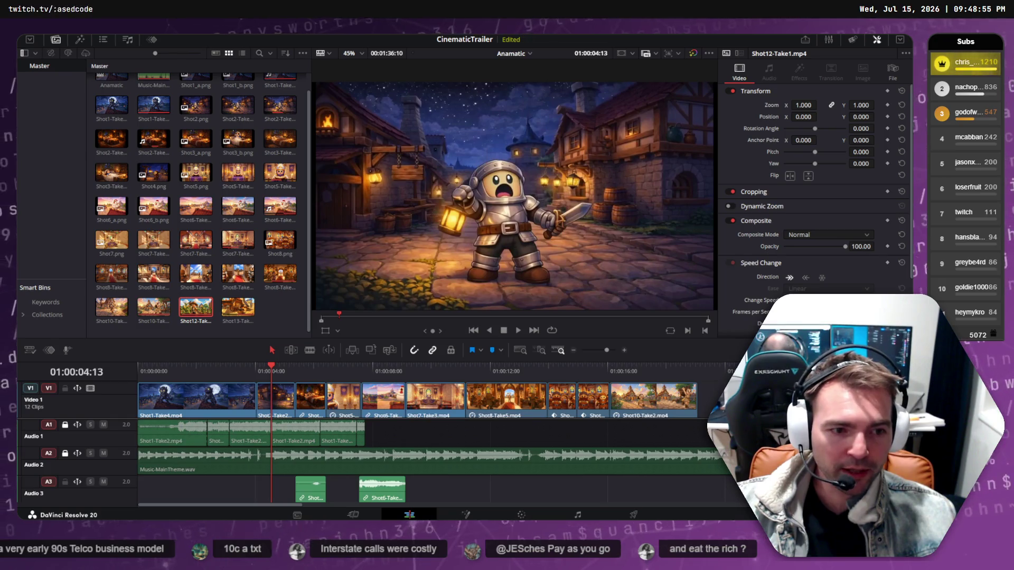
Play the CinematicTrailer timeline from Shot12-Take1, then scrub back to the opening knight shot.
scroll(706, 380, "right", 5)
left_click(544, 366)
left_click(528, 369)
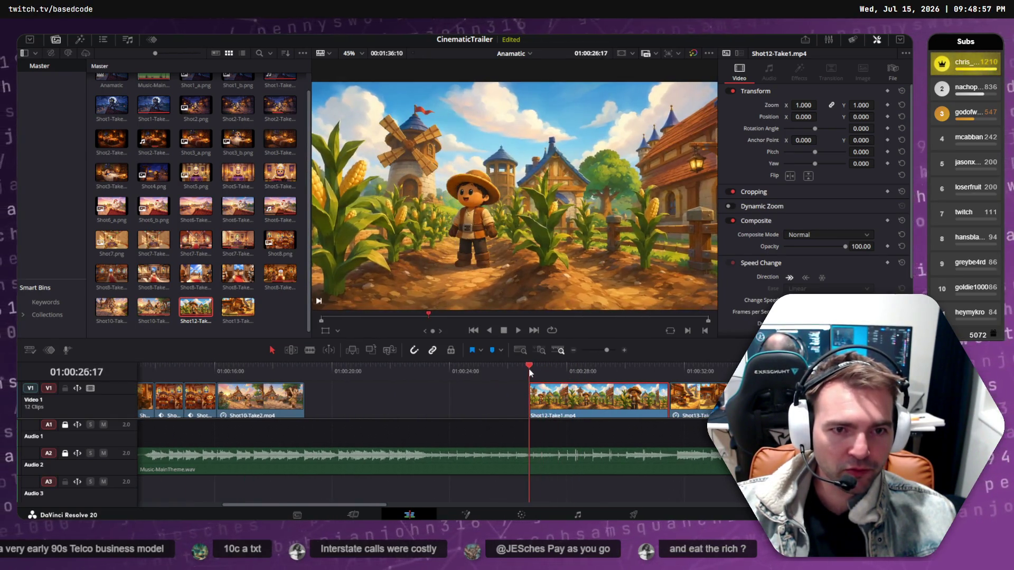
key("space")
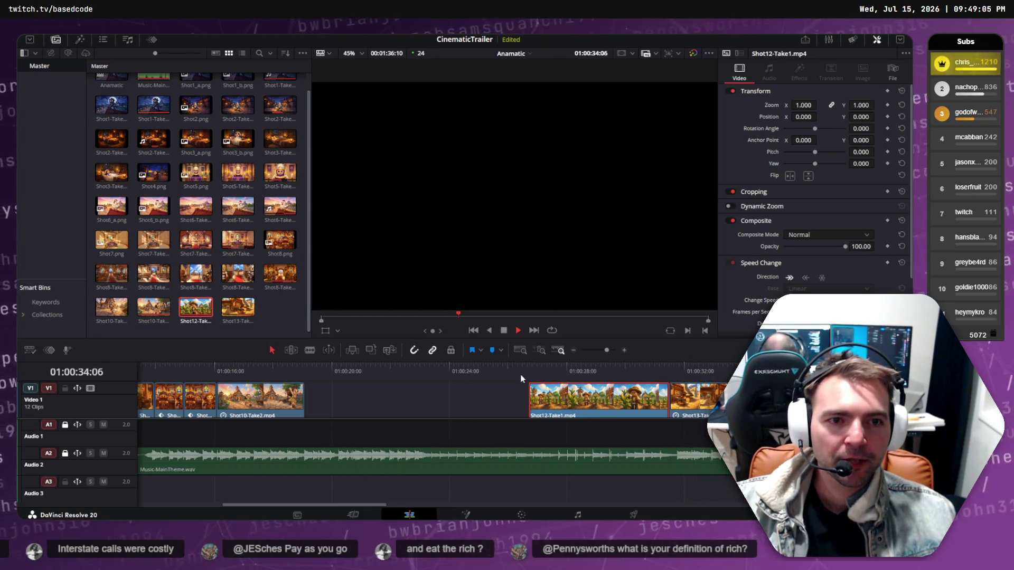
mouse_move(349, 366)
left_mouse_down()
mouse_move(143, 368)
mouse_move(357, 357)
mouse_move(404, 365)
mouse_move(270, 375)
mouse_move(282, 369)
left_mouse_up()
key("alt+Tab")
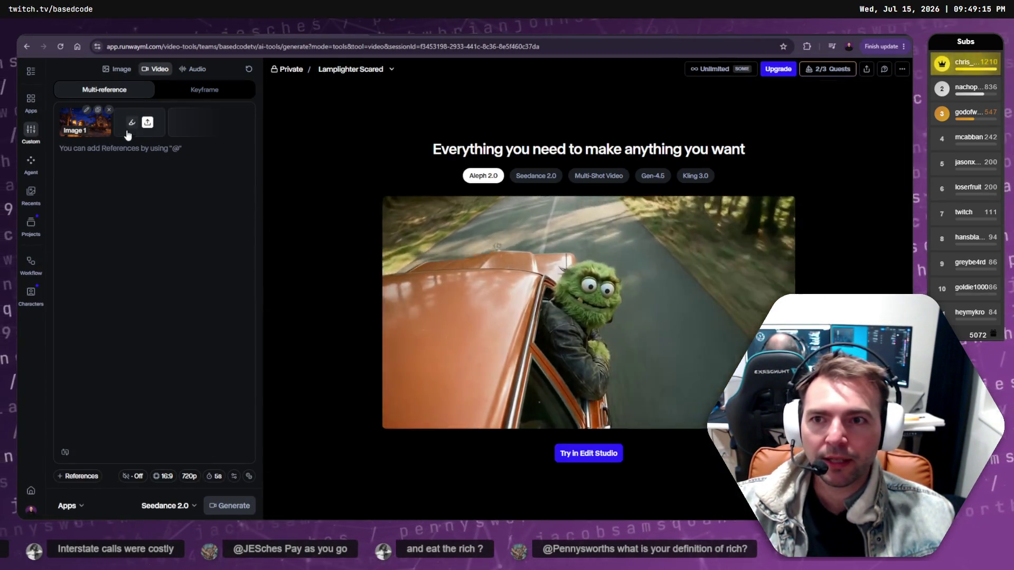
Open the Maiden Scared session from Recent Sessions and select all of its prompt text.
left_click(109, 157)
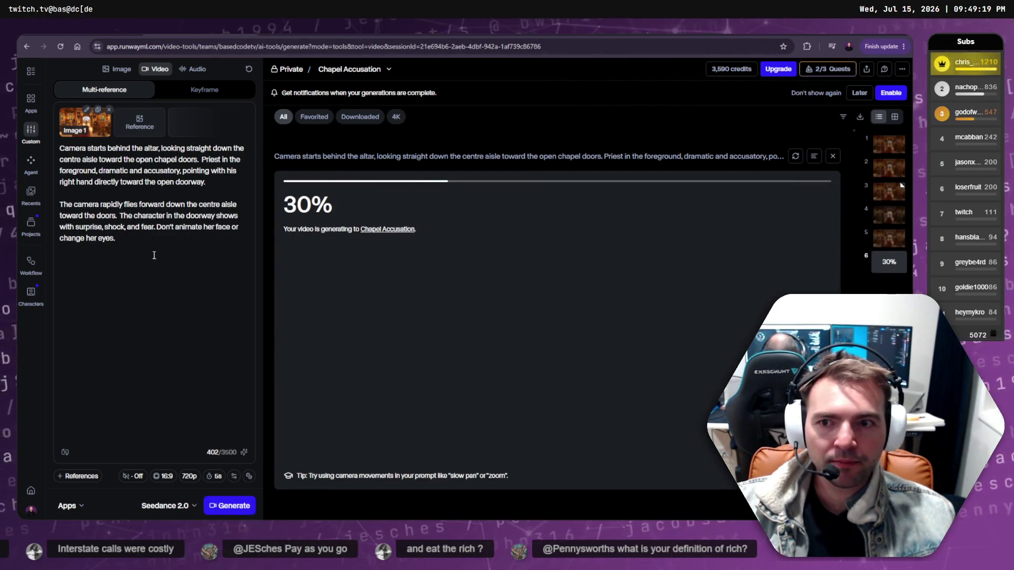
key("alt+Left")
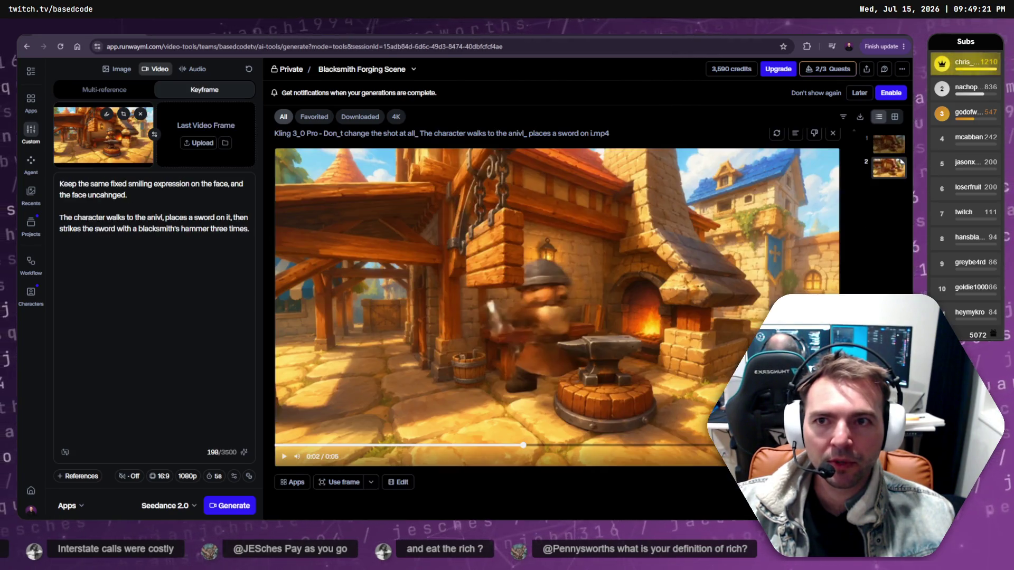
left_click(413, 69)
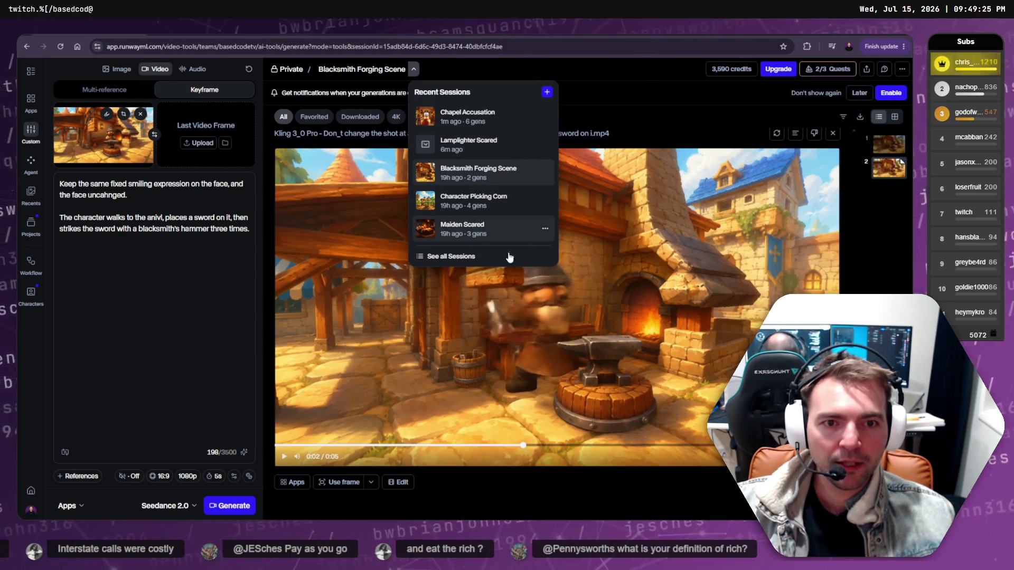
left_click(483, 229)
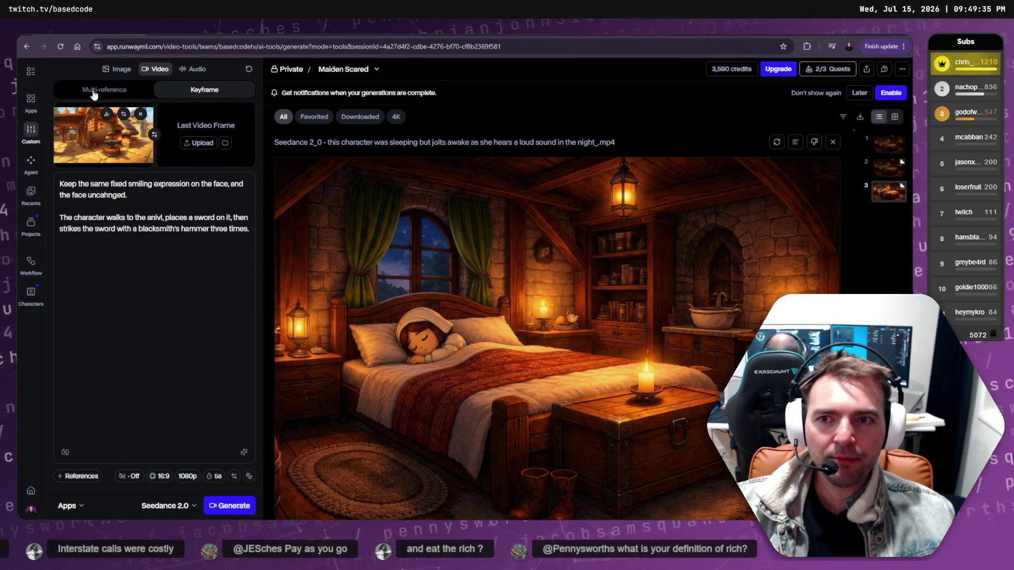
left_click(219, 250)
key("ctrl+a")
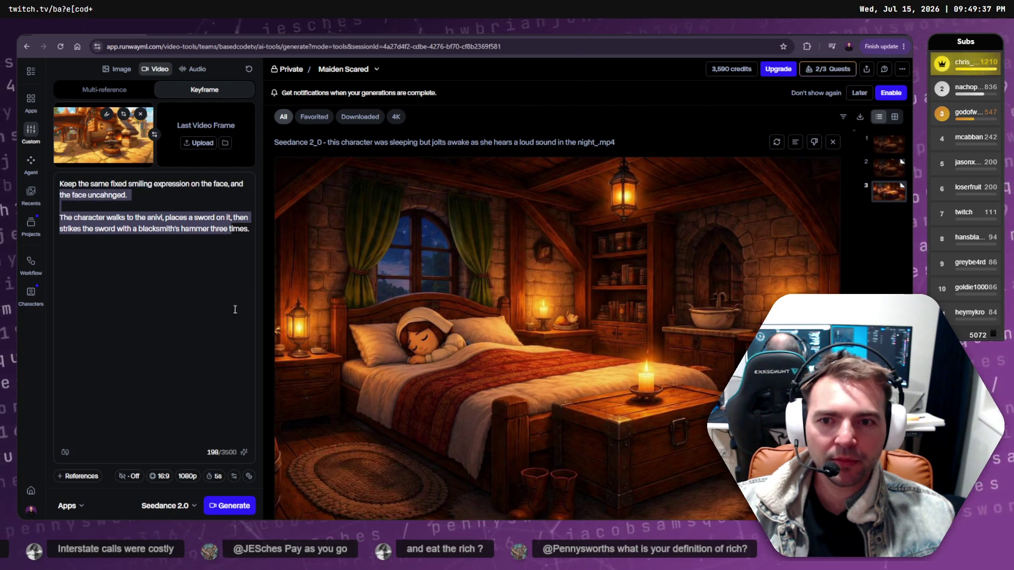
left_click(796, 142)
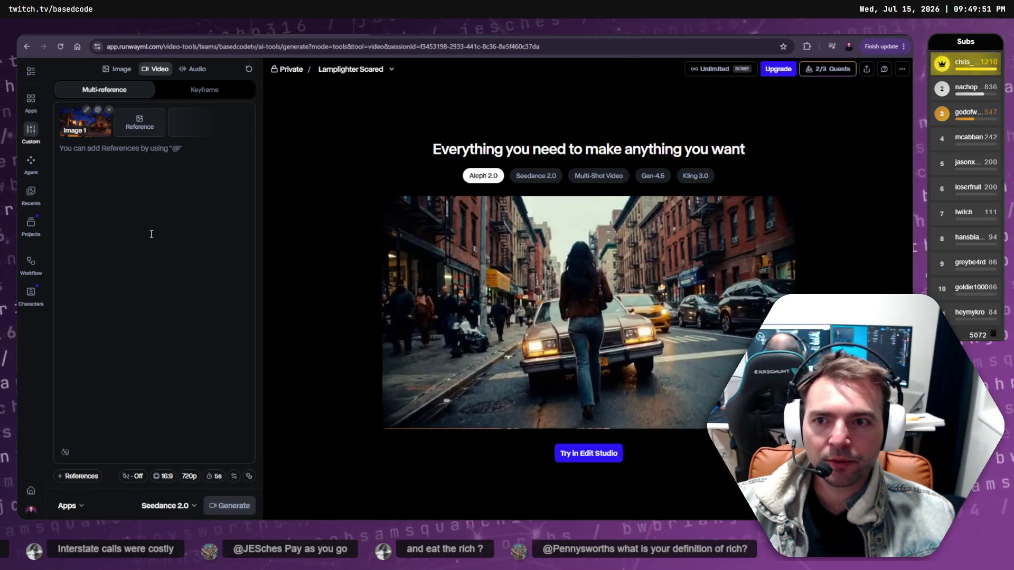
Rewrite the prompt for the character shocked as the flame blows out and generate it with Seedance 2.0 on credits.
type("this character was sleeping but jolts awake as she hears a loud sound in the night.  The candles flicker faintly.")
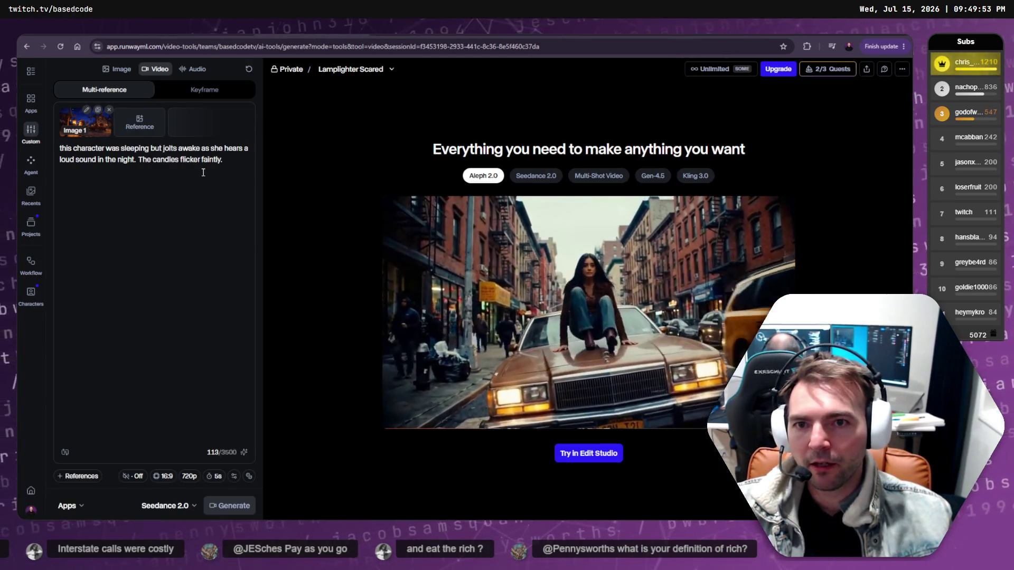
key("ctrl+a")
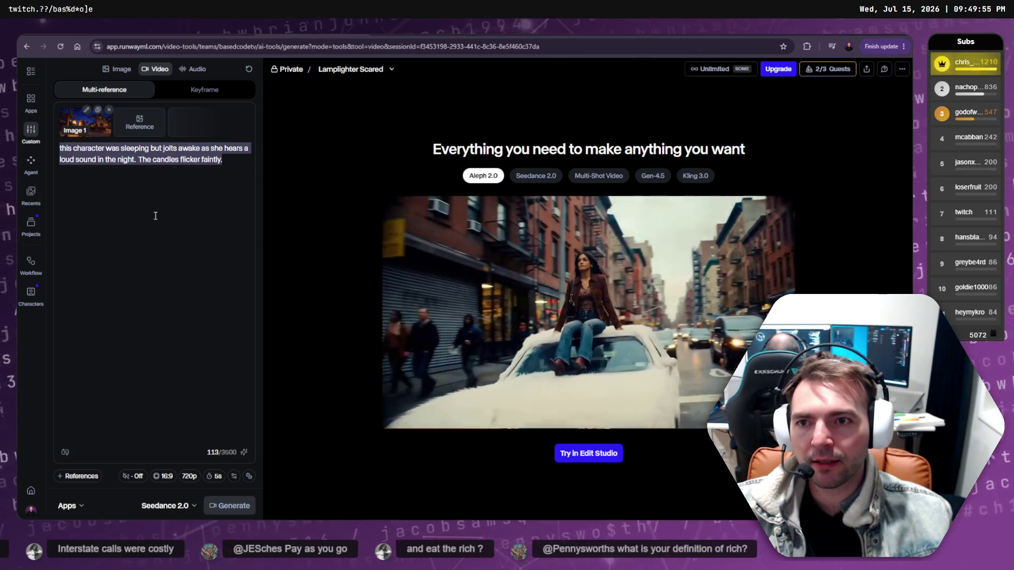
type("The wind")
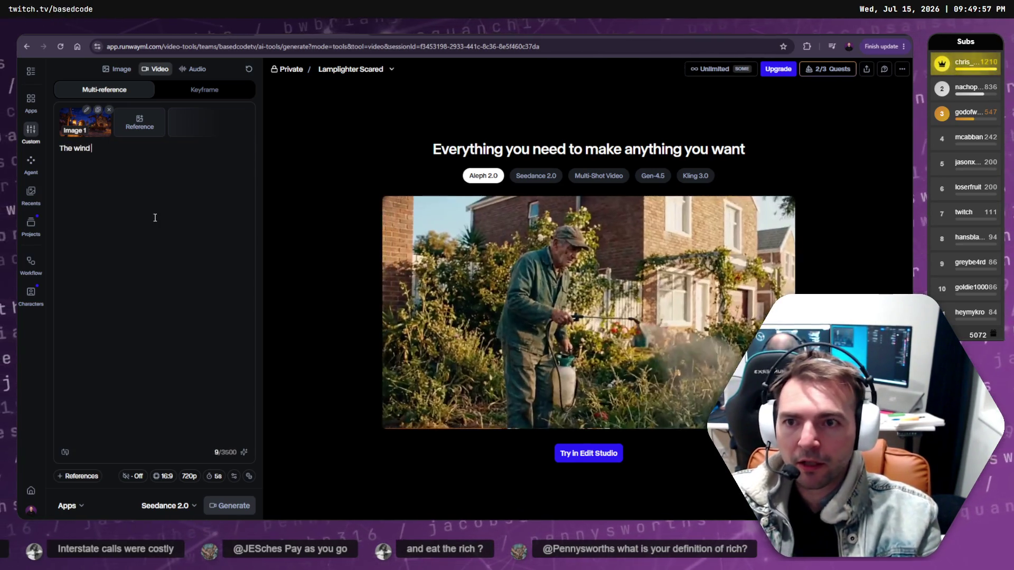
key("BackSpace")
key("BackSpace")
key("BackSpace")
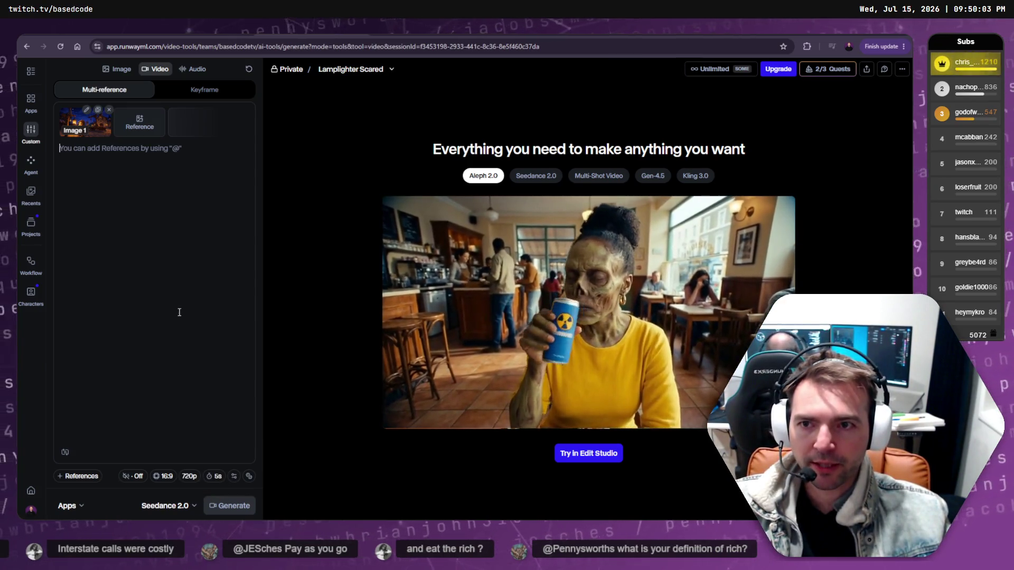
type("The wind blows")
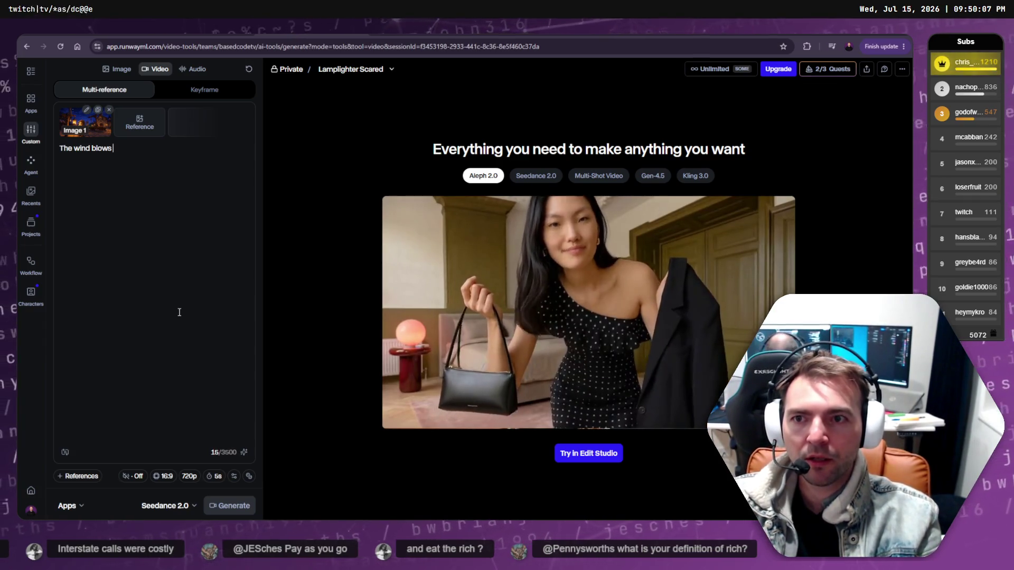
key("ctrl+BackSpace")
key("ctrl+BackSpace")
key("ctrl+BackSpace")
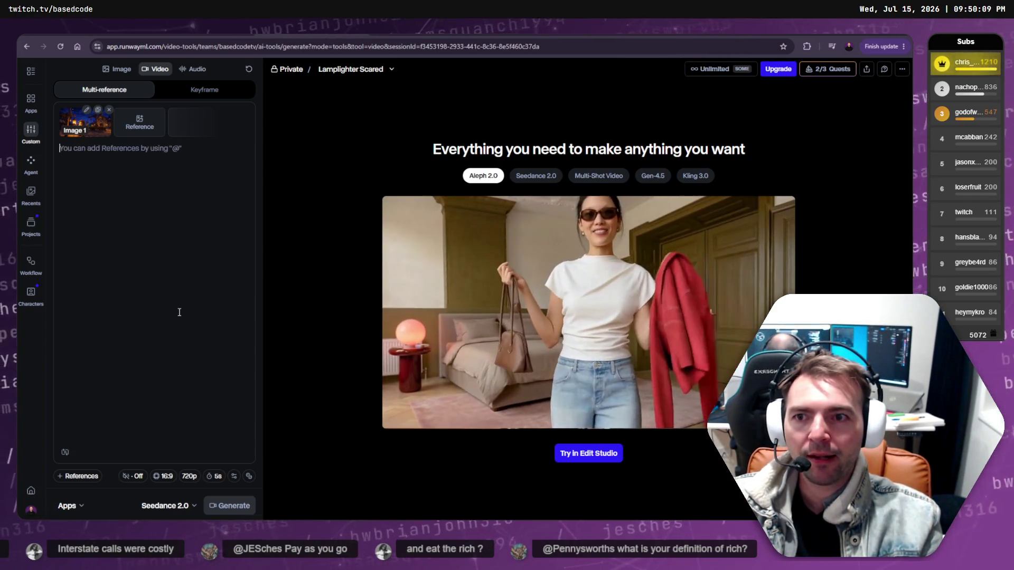
type("The ch")
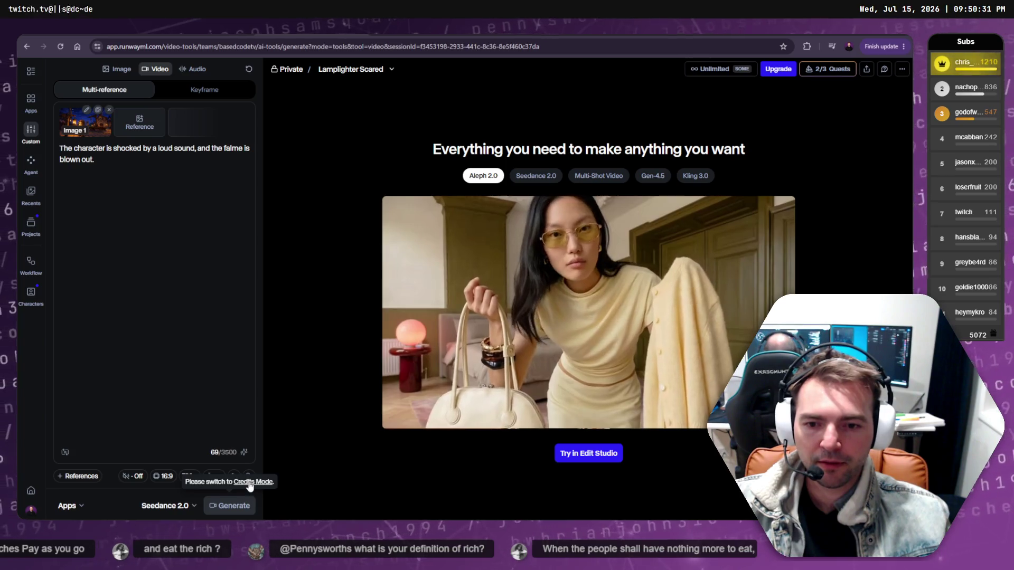
left_click(251, 483)
left_click(232, 506)
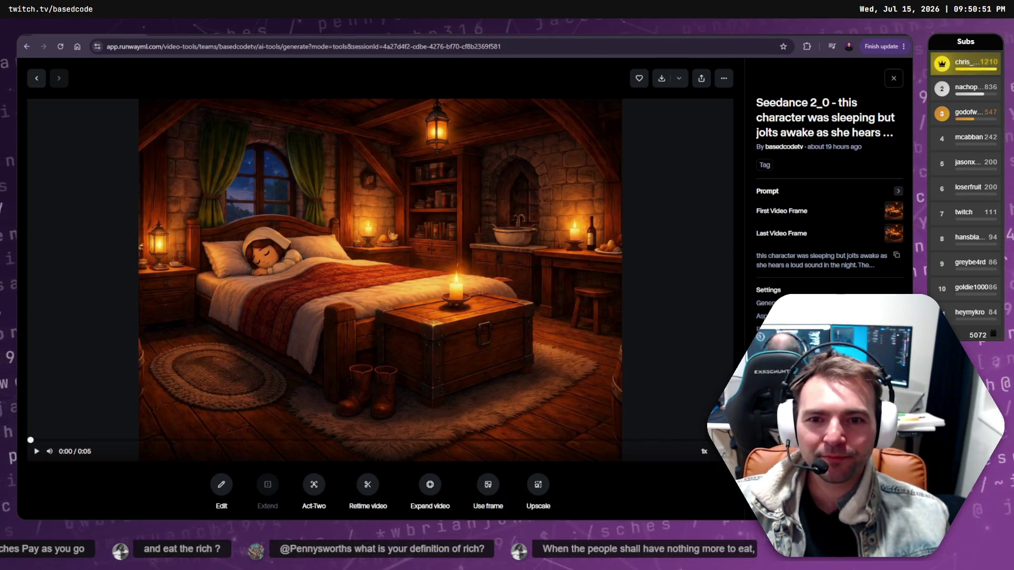
left_click(202, 34)
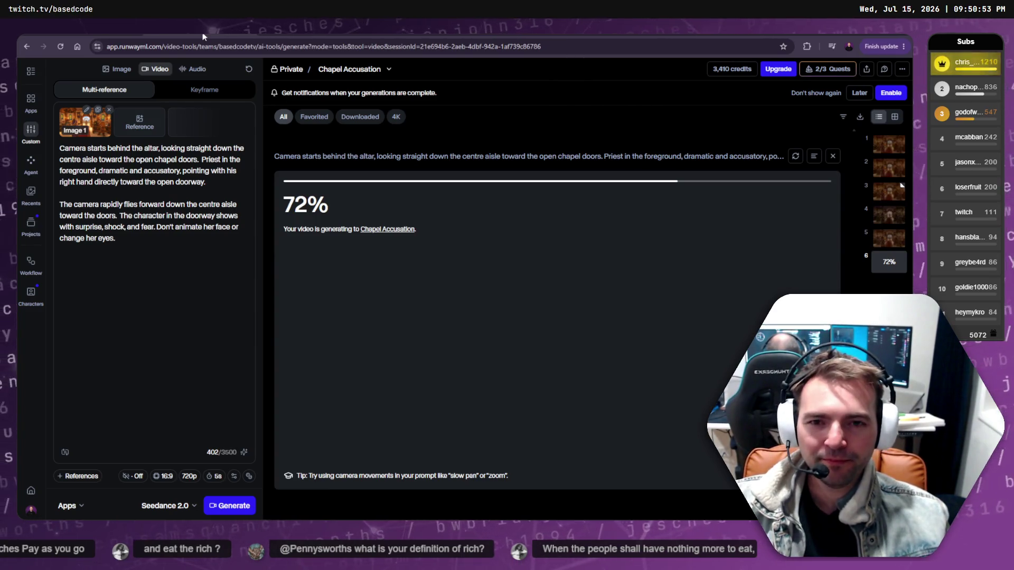
left_click(202, 33)
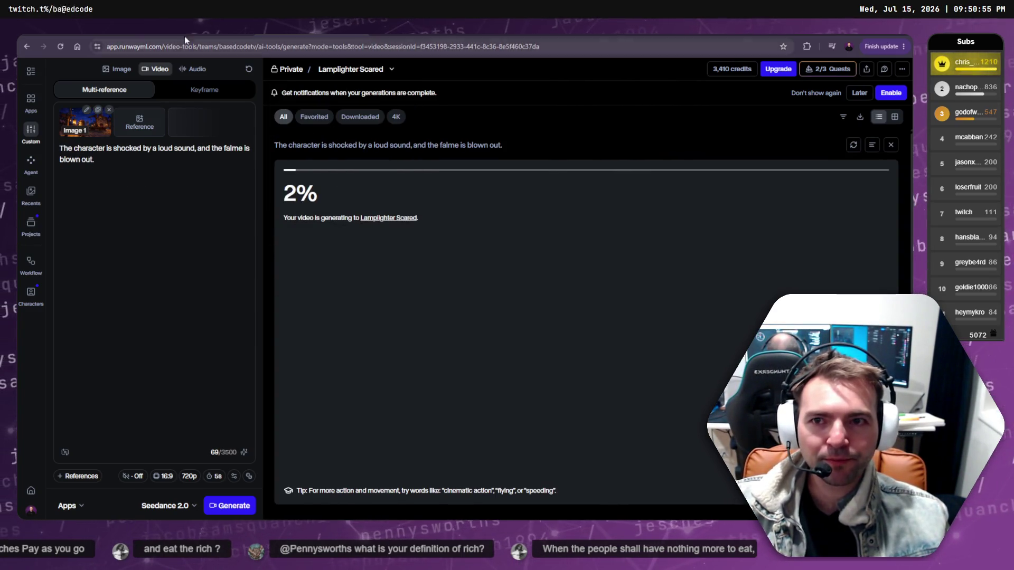
left_click(202, 32)
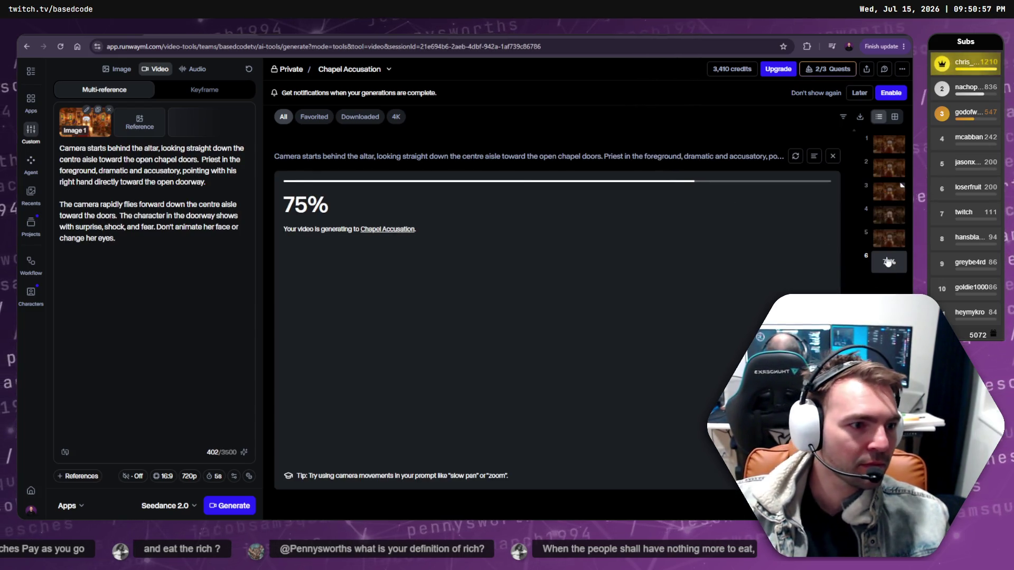
key("ctrl+Tab")
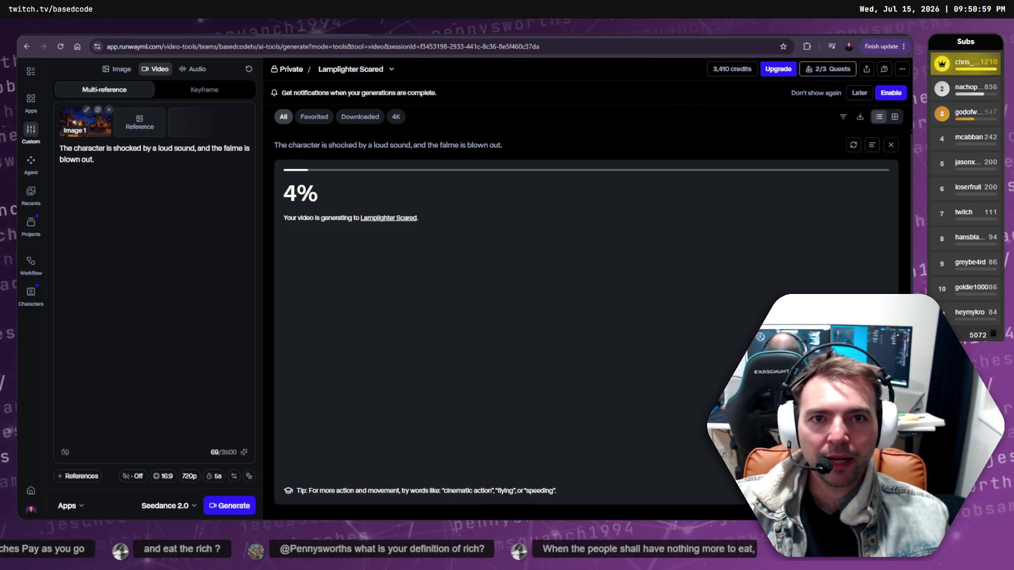
key("ctrl+Tab")
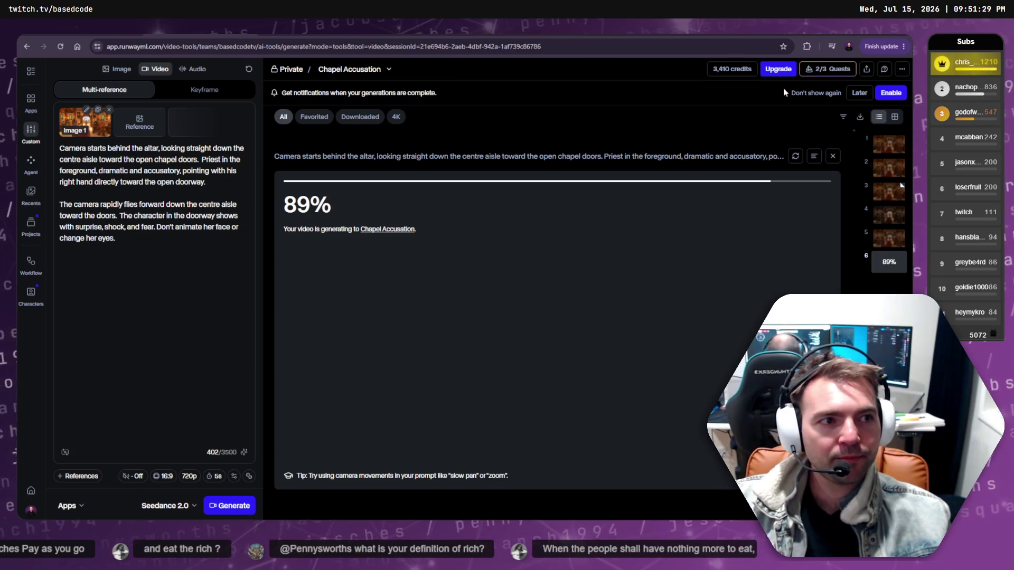
key("alt+Tab")
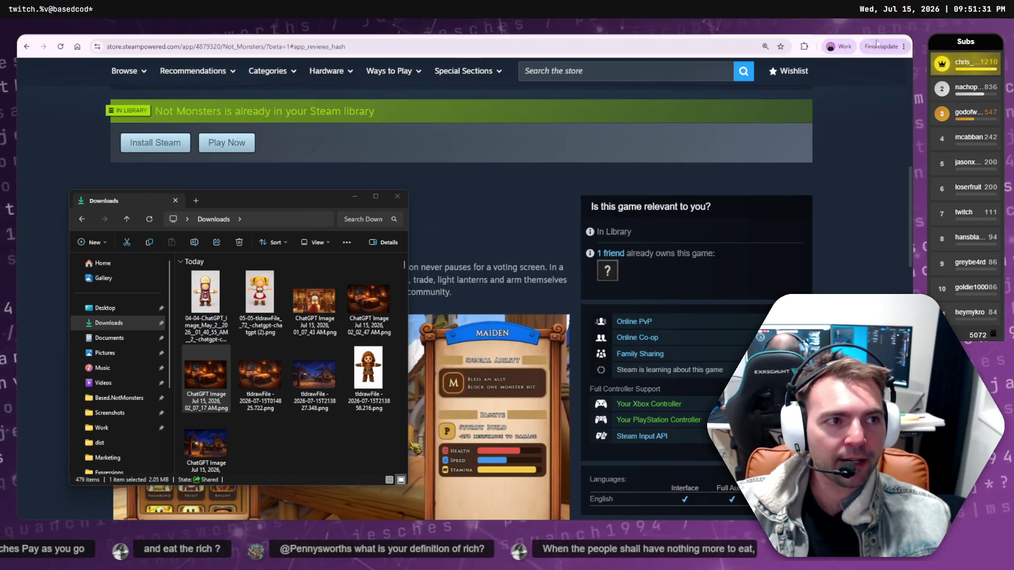
Put away Steam and Explorer and open the earlier video-tools chat on chatgpt.com.
left_click(856, 56)
key("super+Down")
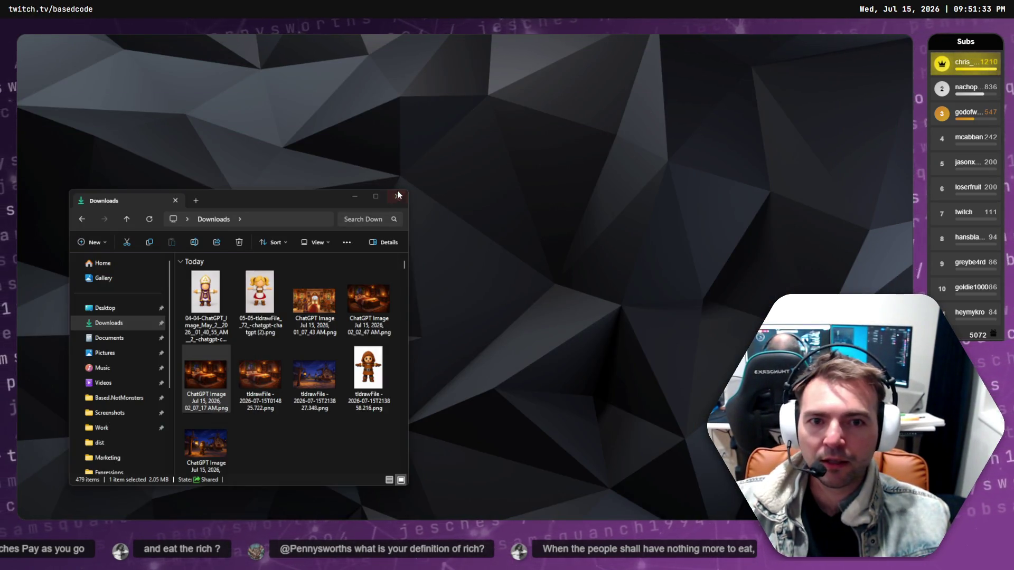
left_click(397, 193)
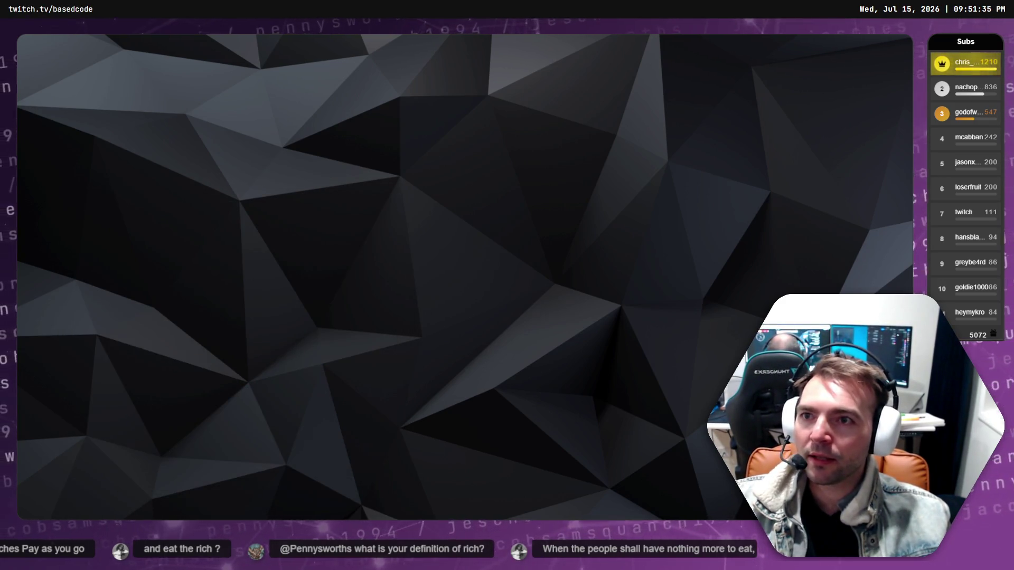
key("alt+Tab")
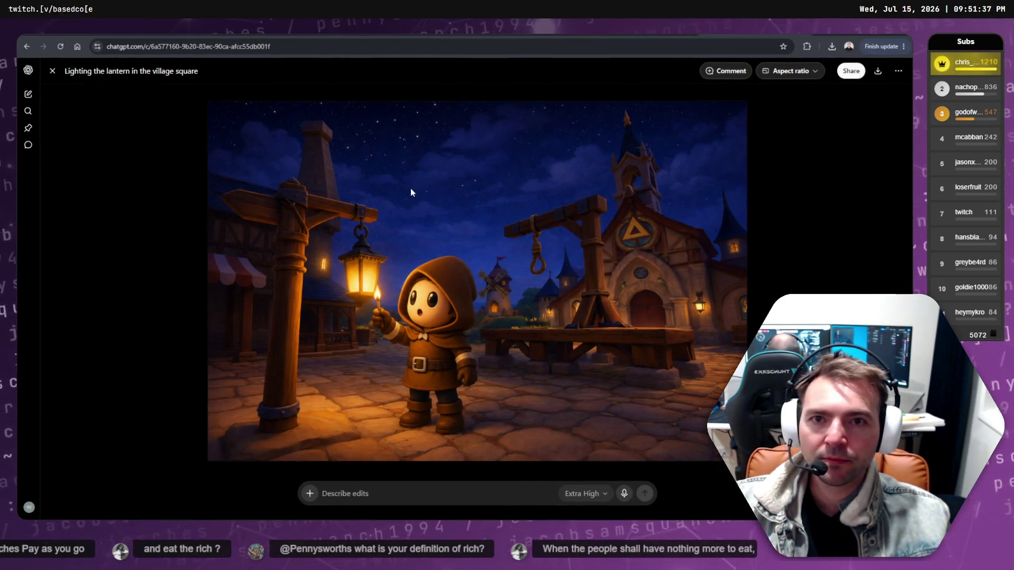
key("ctrl+t")
type("chatgpt.com")
key("Return")
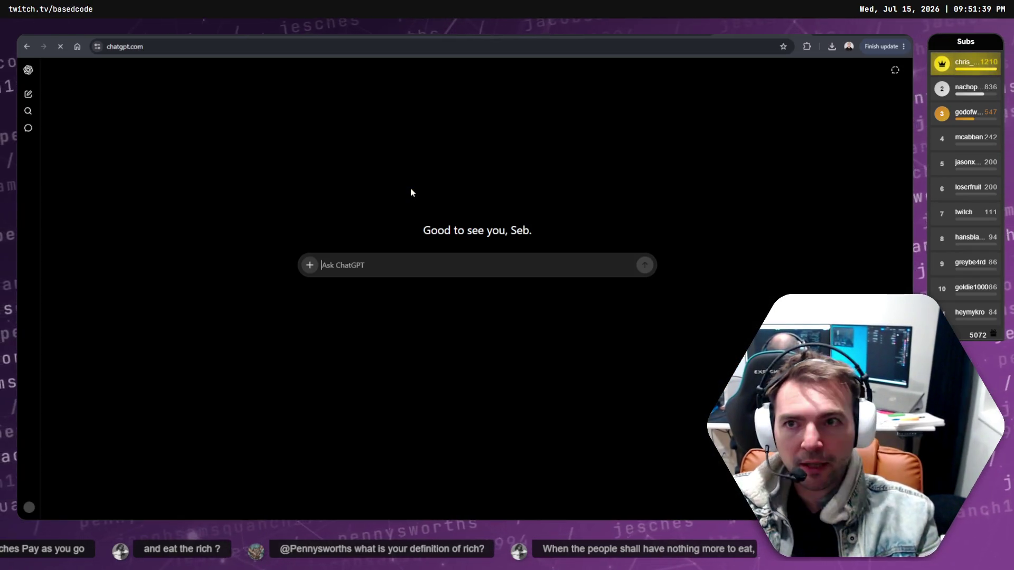
key("ctrl+w")
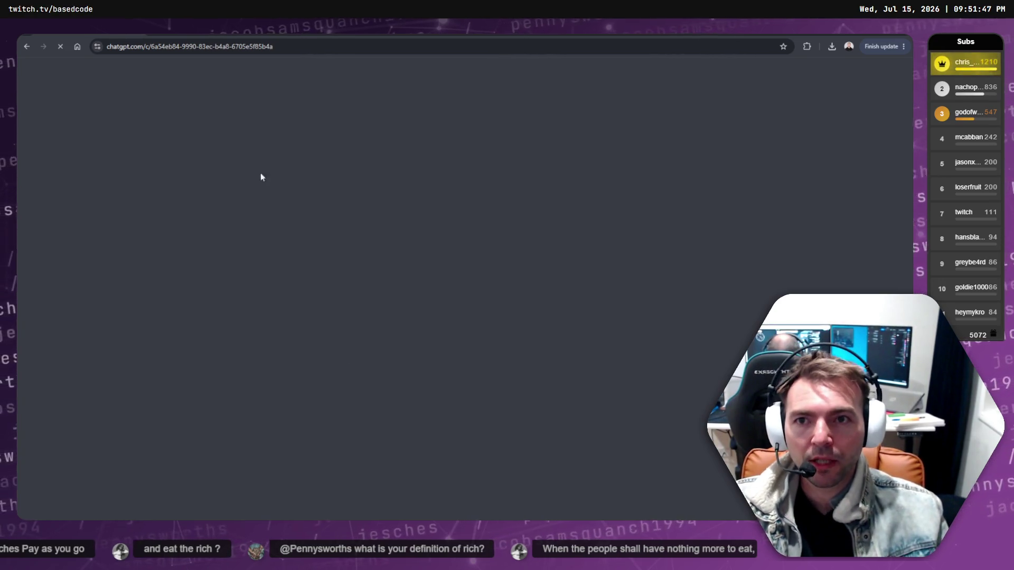
Ask ChatGPT for cheaper Seedance 2.0 alternatives, noting Runway's functionality is good but too expensive.
type("Runwa")
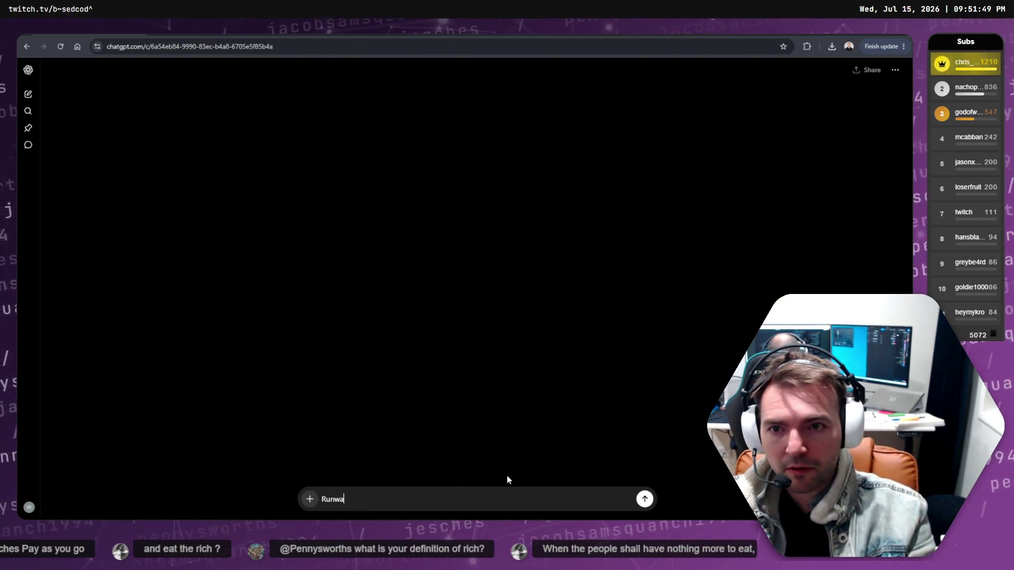
type("y's functionality is good, but too expensive.  What")
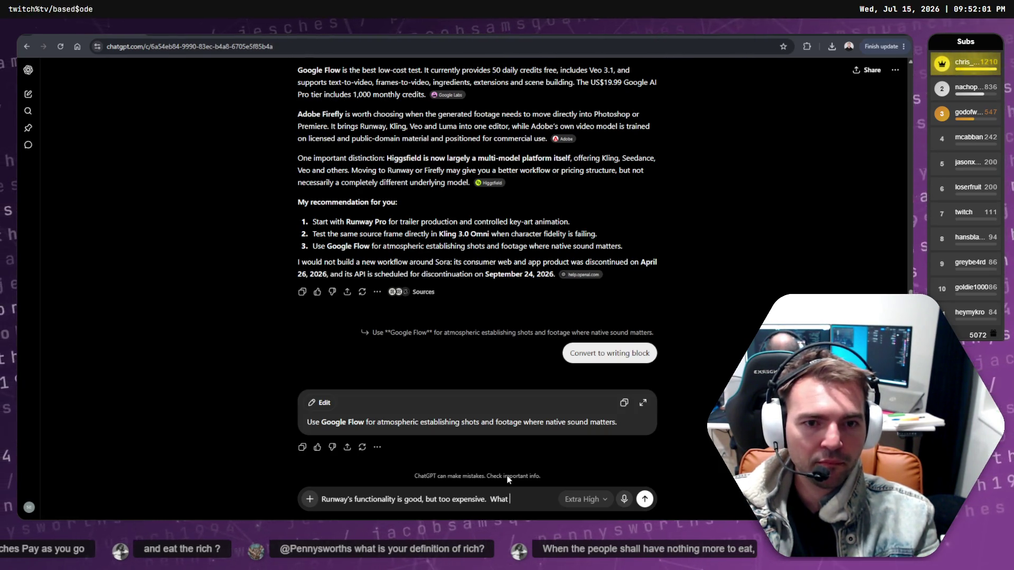
type("are cheaper alta")
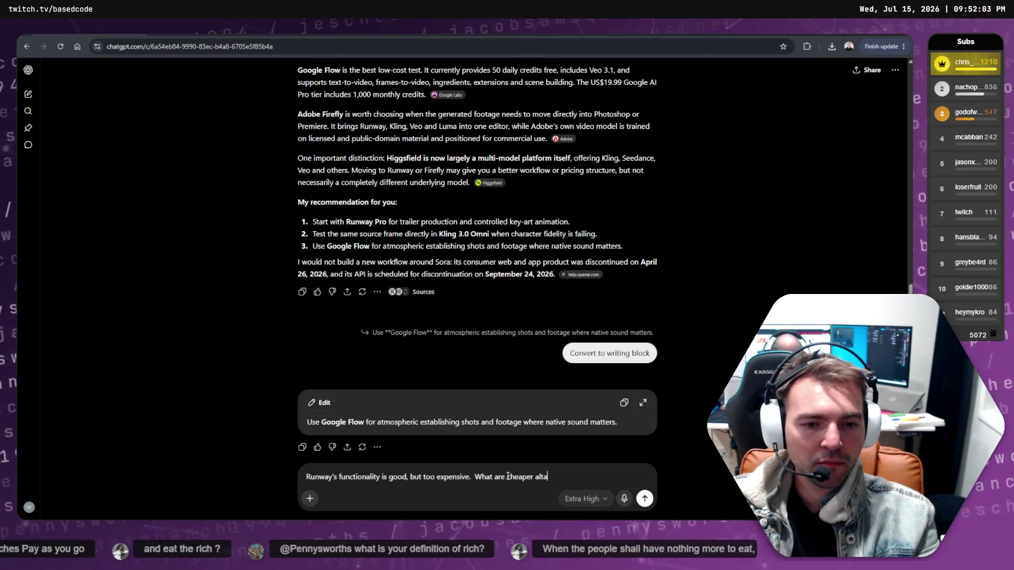
key("BackSpace")
type("ernatives for seadance 2.0?")
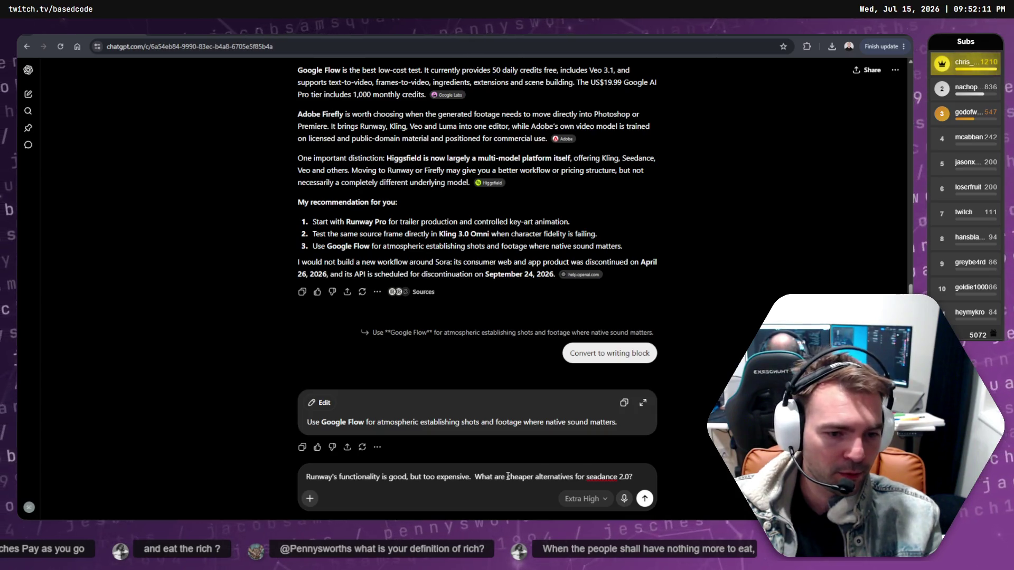
key("Return")
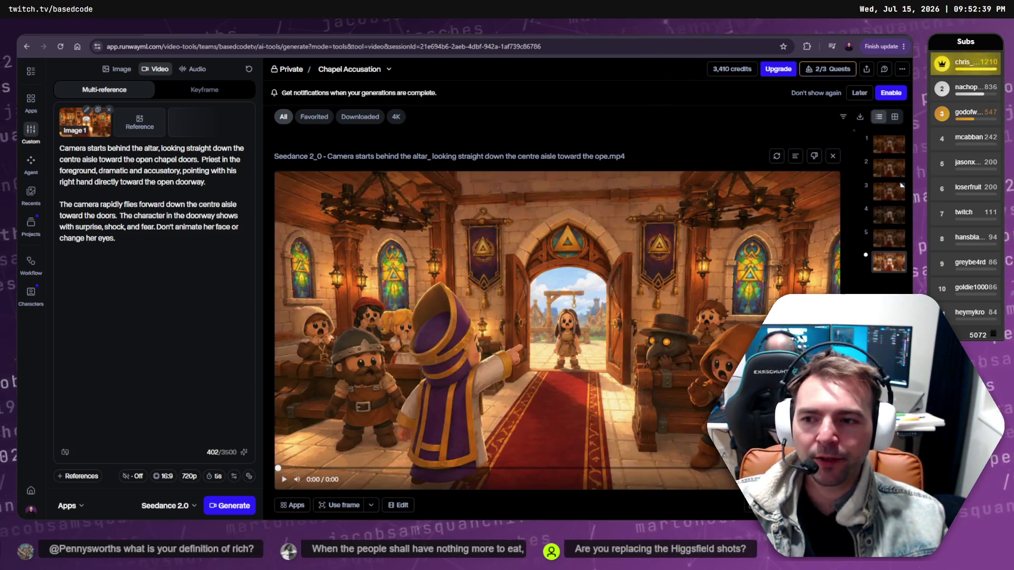
Play the finished Chapel Accusation clip and reveal its downloaded mp4 in the Downloads folder.
left_click(285, 482)
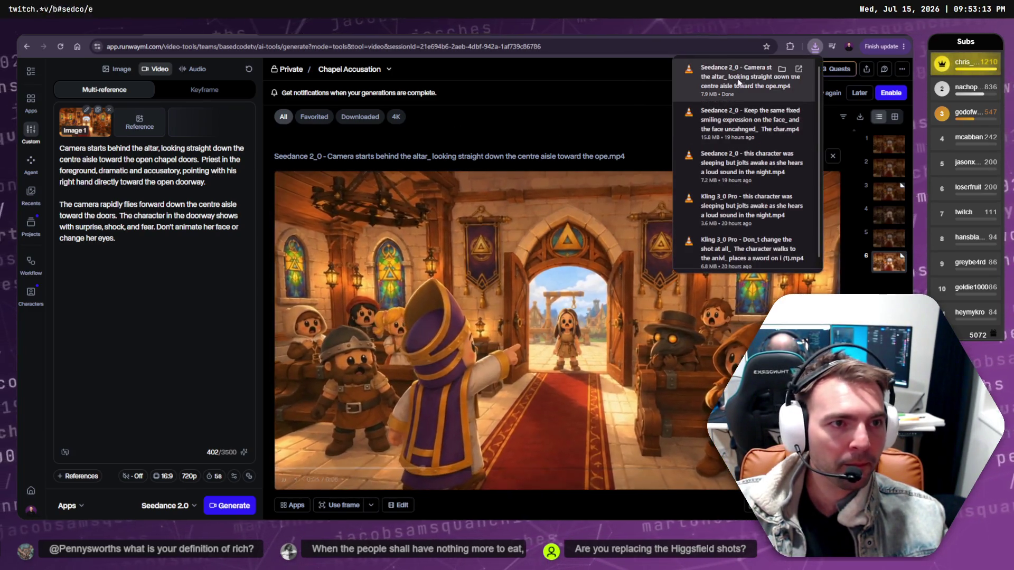
left_click(781, 69)
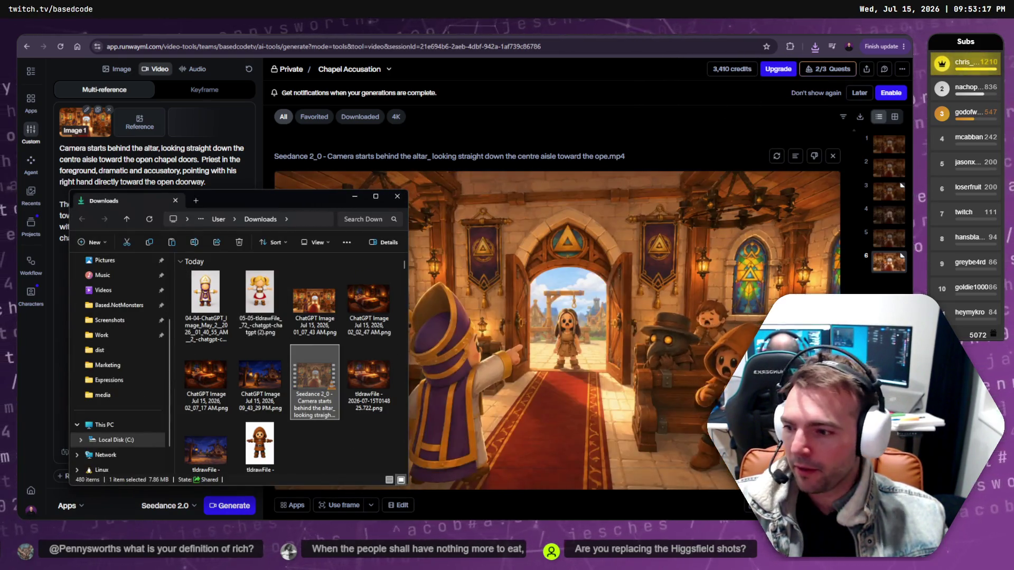
key("alt+Tab")
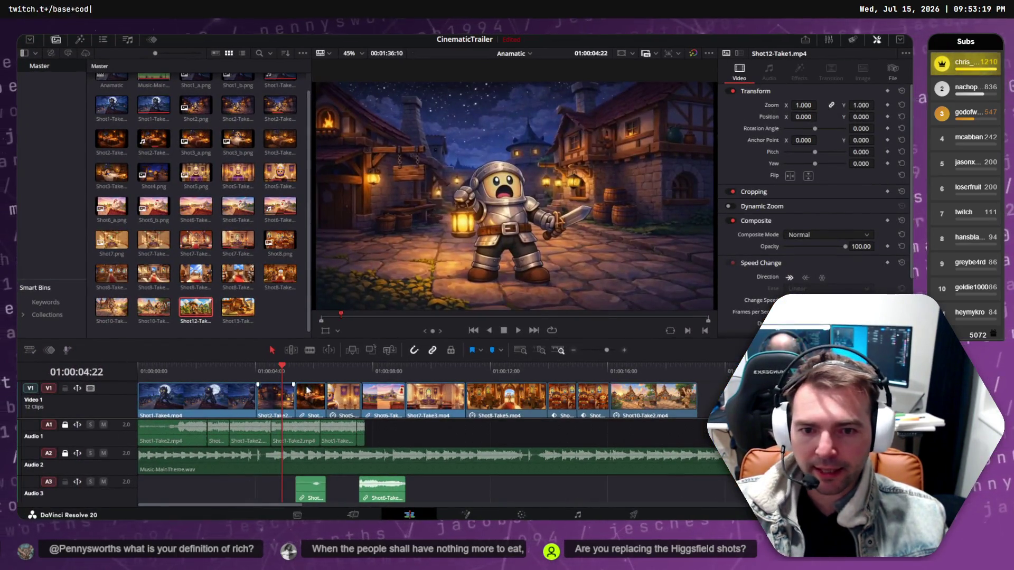
Play through the CinematicTrailer timeline, park the playhead at 01:00:13:23 in the chapel pews shot, and deselect Shot12-Take1.
mouse_move(389, 370)
left_mouse_down()
mouse_move(561, 381)
mouse_move(414, 391)
mouse_move(515, 390)
mouse_move(465, 388)
left_mouse_up()
key("space")
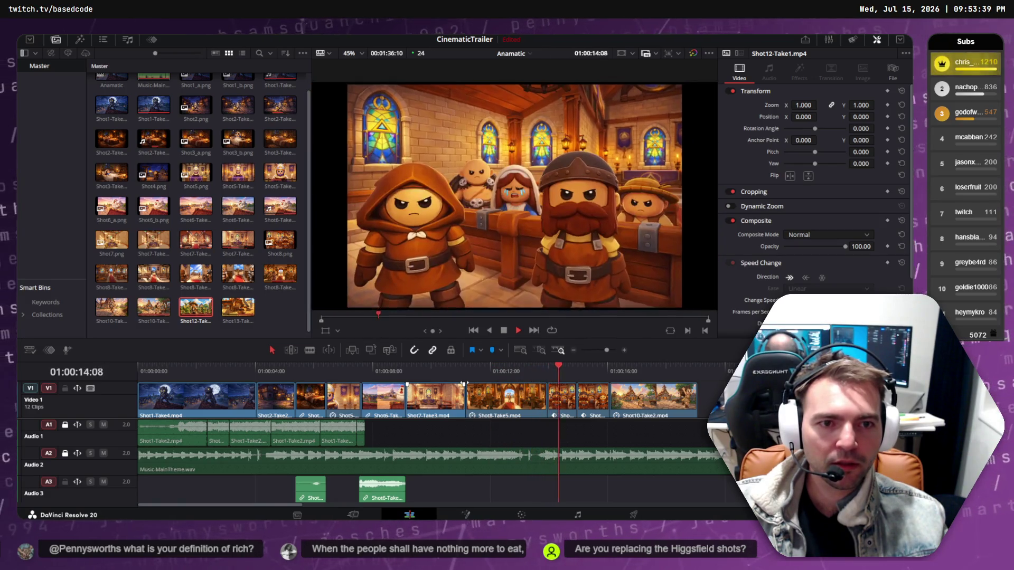
key("space")
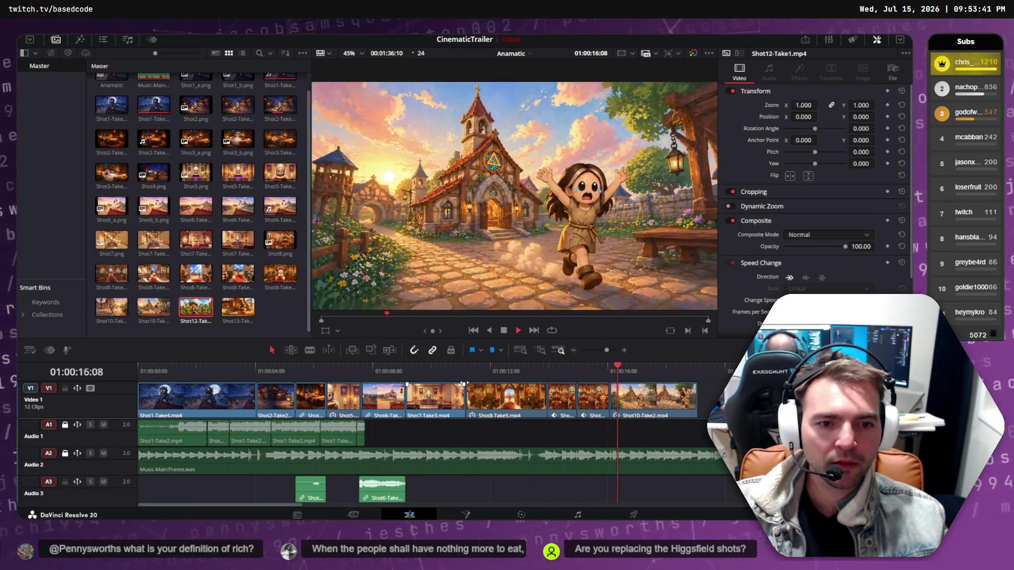
left_click(569, 367)
mouse_move(570, 370)
left_mouse_down()
mouse_move(541, 369)
mouse_move(617, 370)
mouse_move(548, 375)
left_mouse_up()
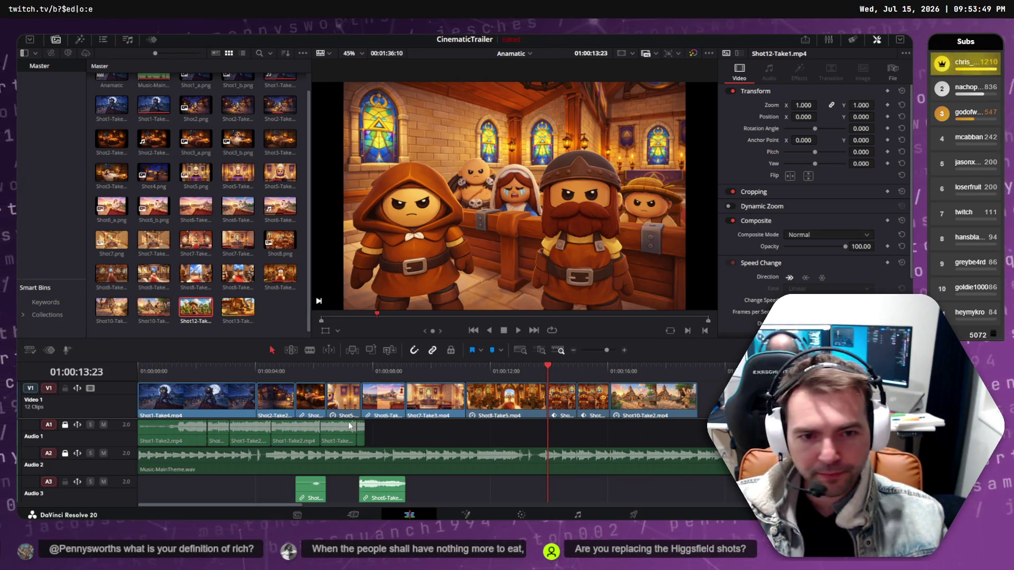
left_click(274, 310)
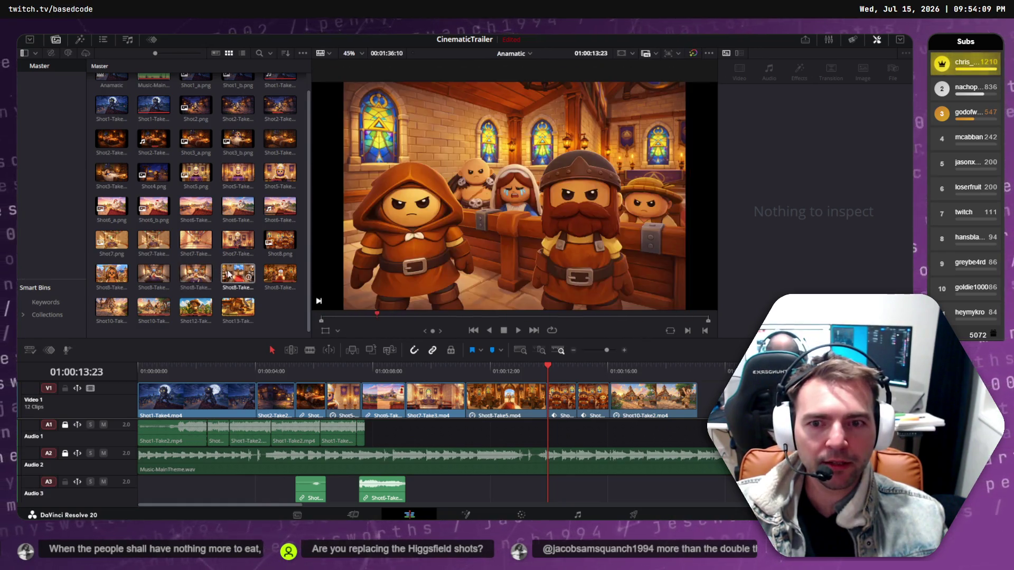
In Shot8-Take5's media folder, rename the new Seedance chapel video to Shot8-Take6.mp4.
right_click(283, 272)
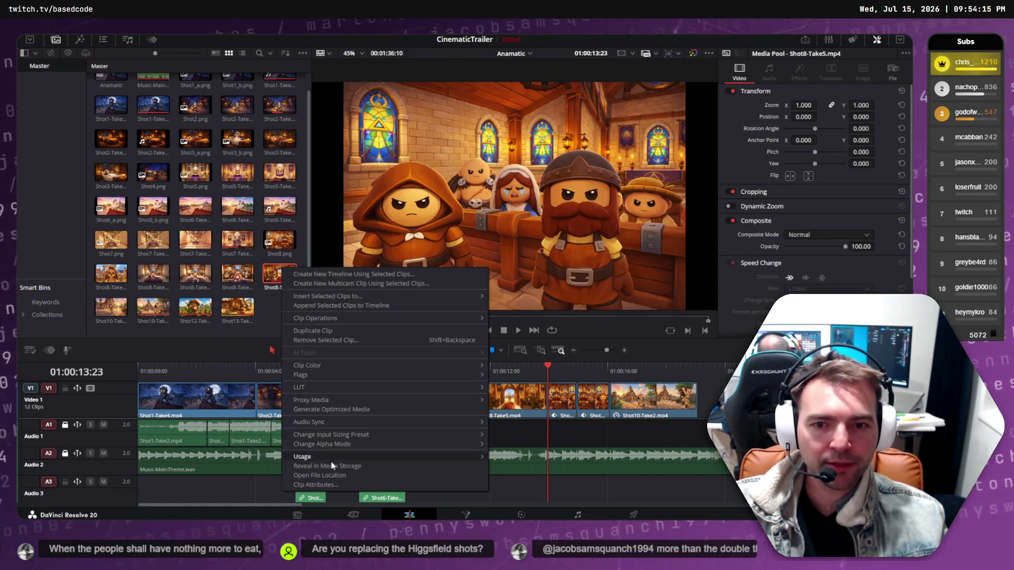
left_click(319, 475)
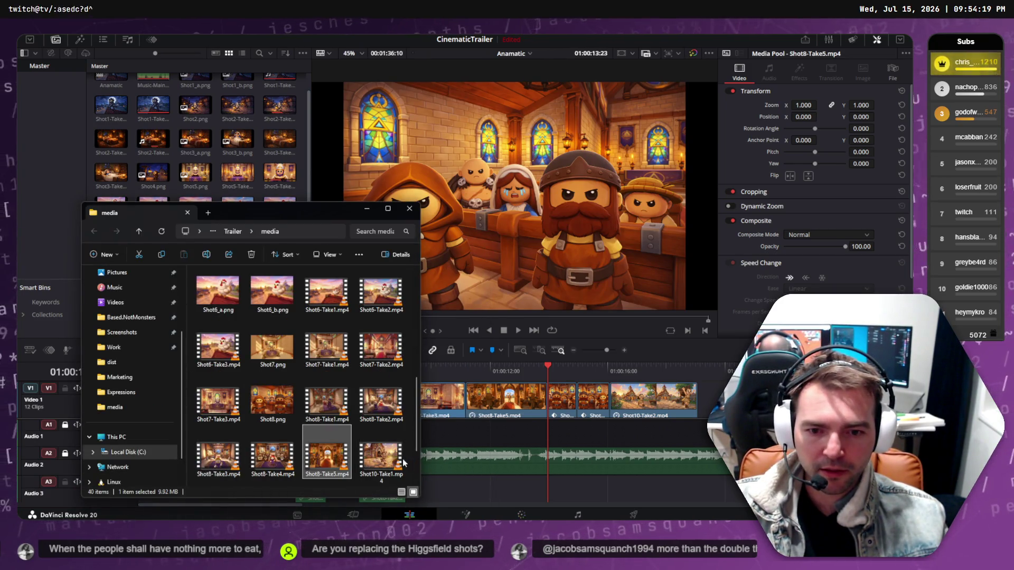
scroll(404, 464, "down", 1)
left_click(395, 447)
left_click(388, 463)
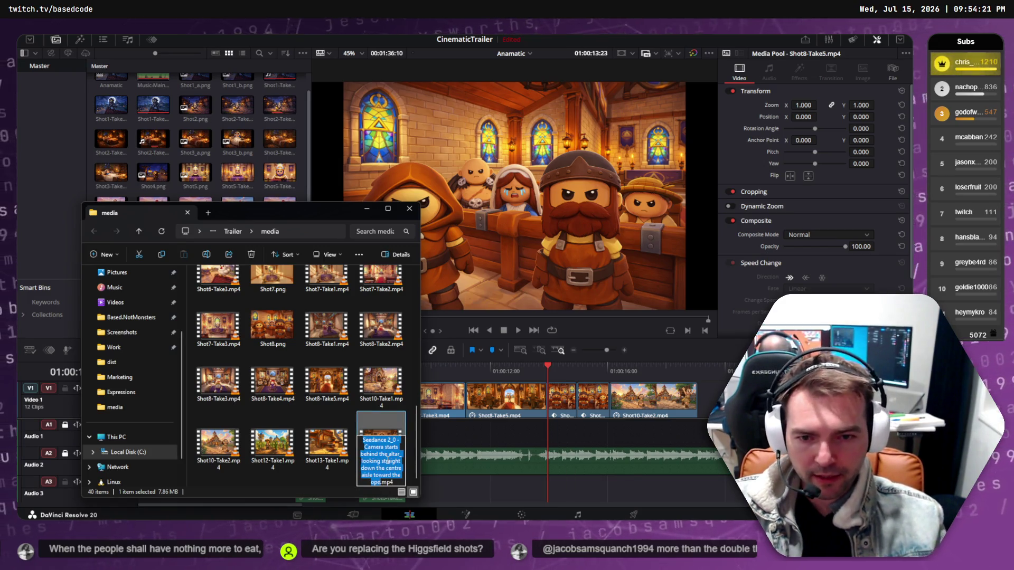
type("Shot8-Take6")
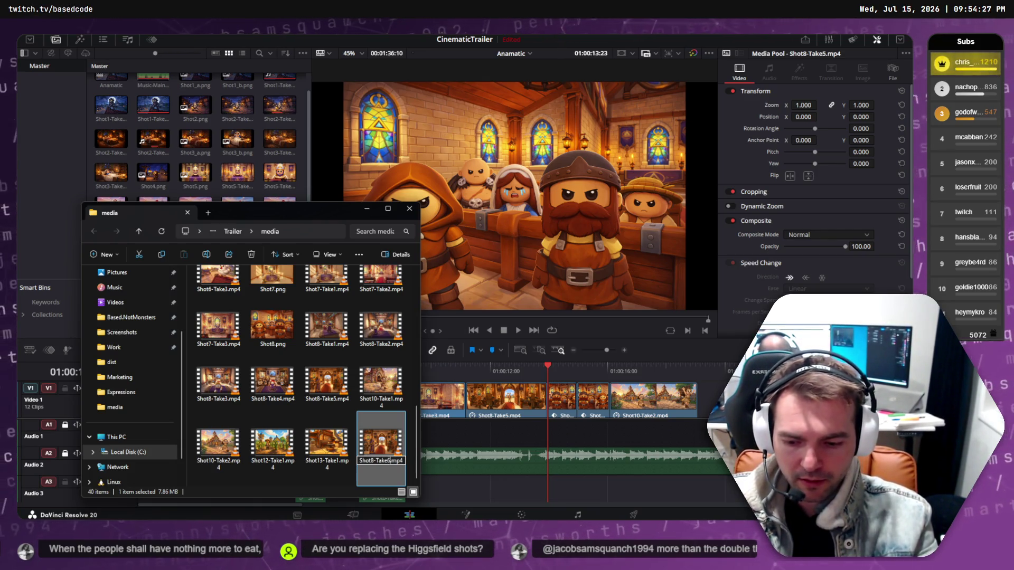
key("Return")
Import Shot8-Take6.mp4 into the media pool and preview it in the source viewer.
mouse_move(376, 415)
left_mouse_down()
mouse_move(292, 159)
mouse_move(298, 184)
left_mouse_up()
left_click(409, 209)
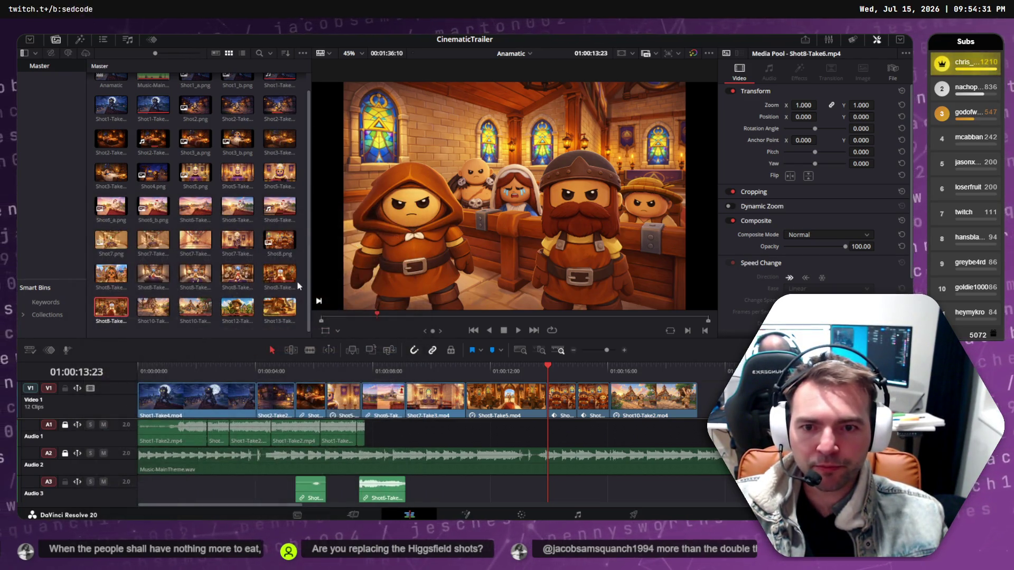
left_click(102, 308)
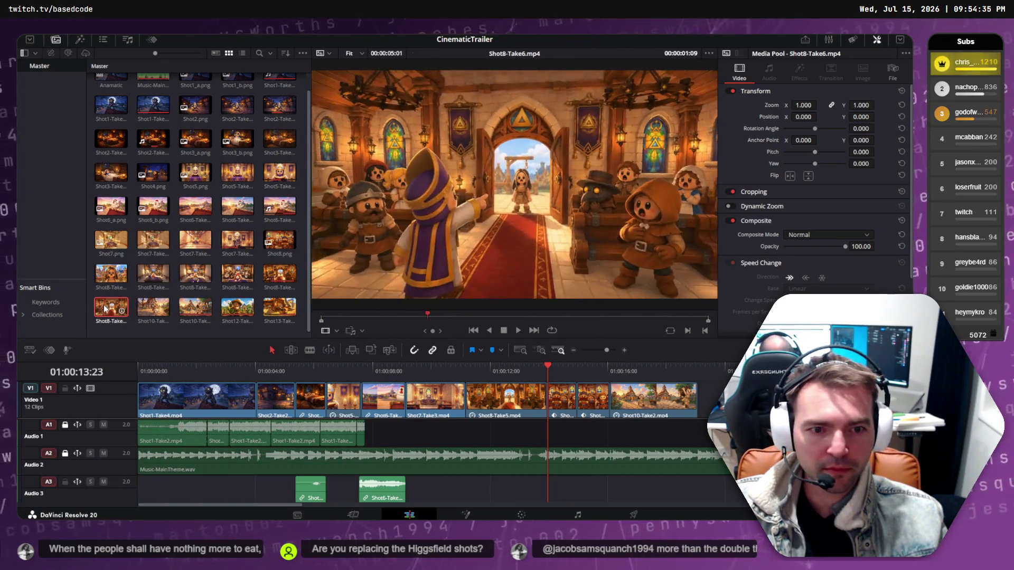
Drop Shot8-Take6 onto Video 2 near the playhead, then undo the placement.
left_click(666, 398)
scroll(666, 399, "up", 2)
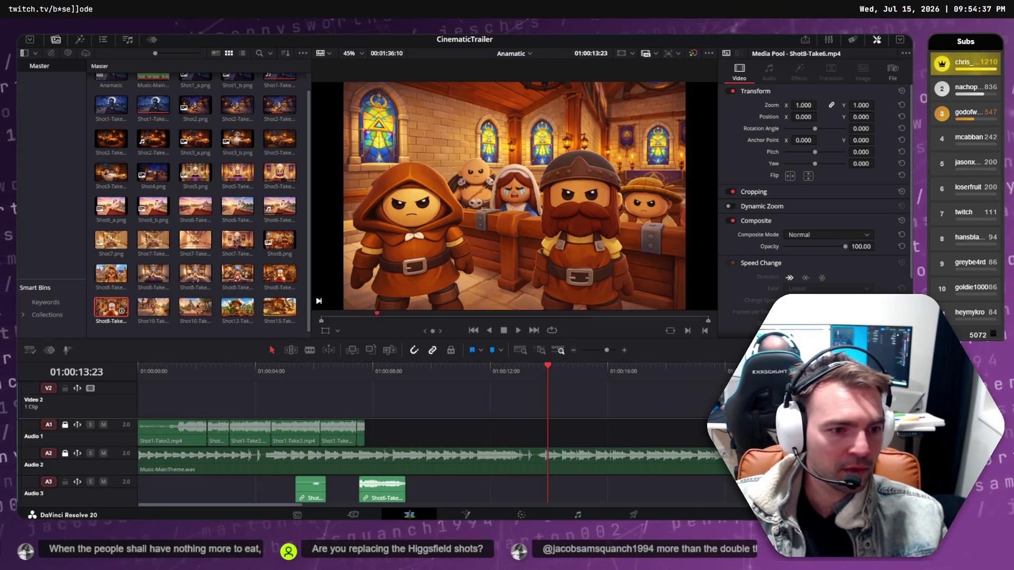
left_click_drag(522, 379, 522, 394)
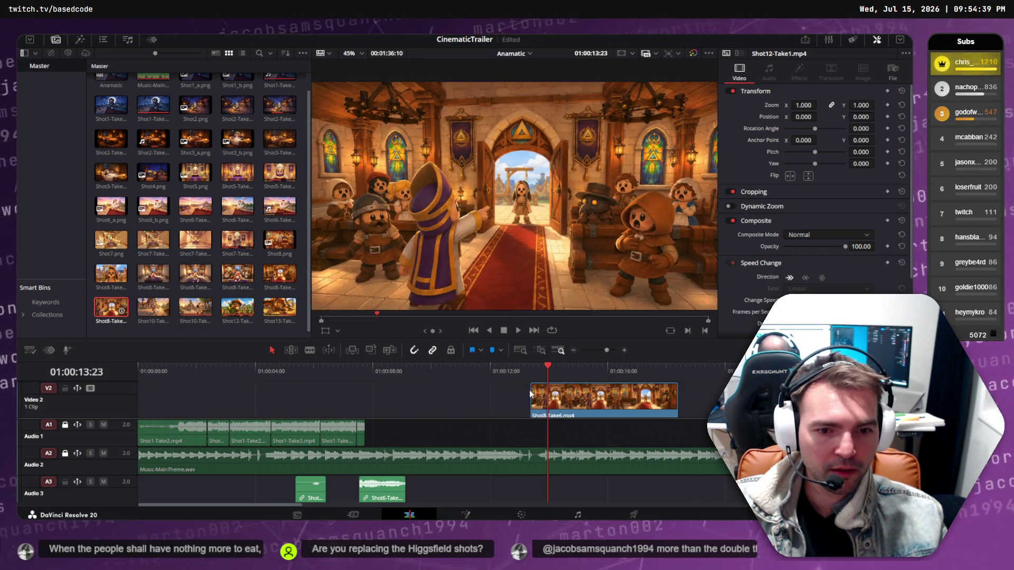
scroll(373, 407, "right", 5)
scroll(267, 401, "down", 5)
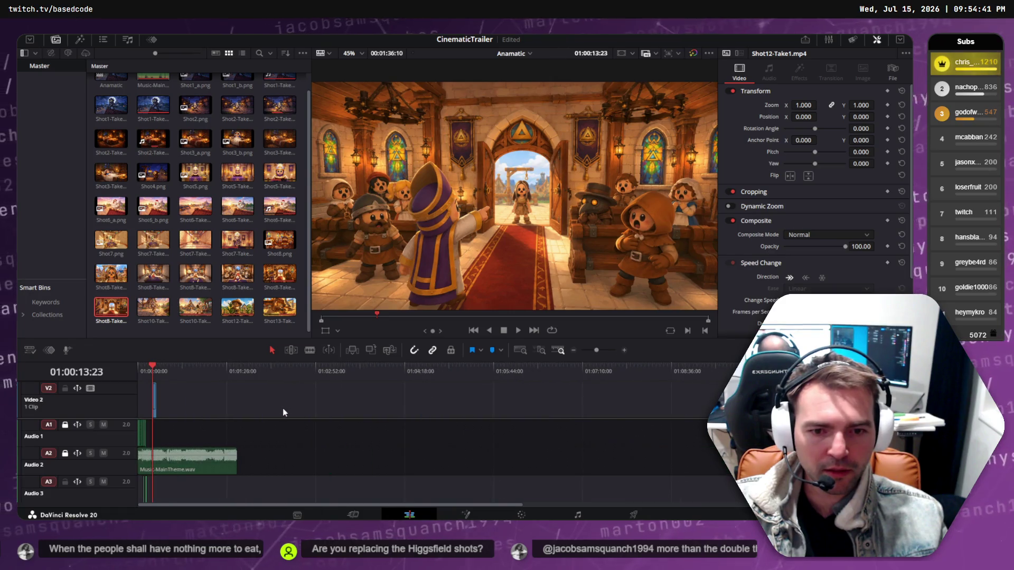
scroll(271, 401, "up", 5)
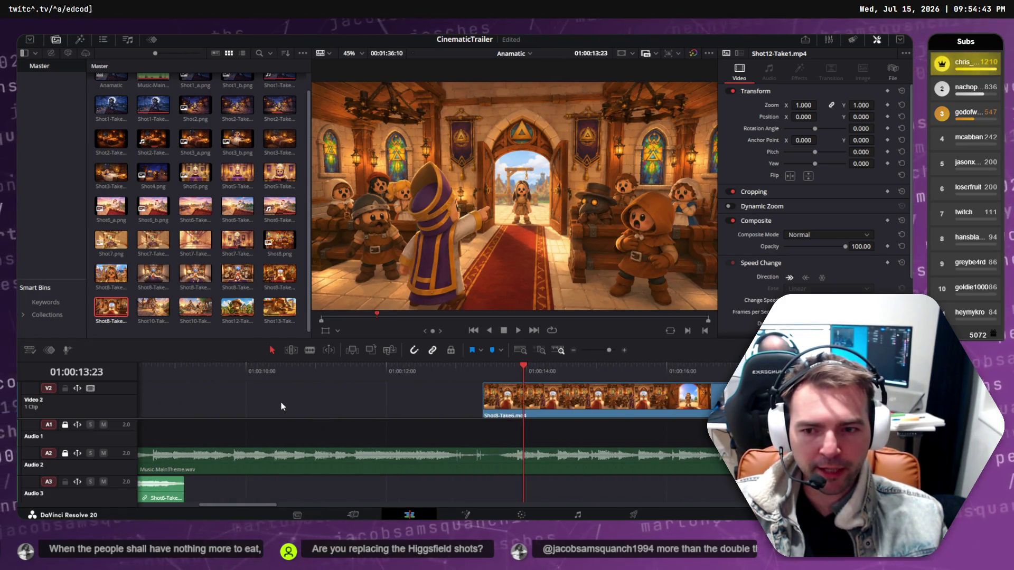
key("ctrl+z")
Edit Shot8-Take6 onto the Video 1 track with F10 instead.
scroll(281, 401, "right", 5)
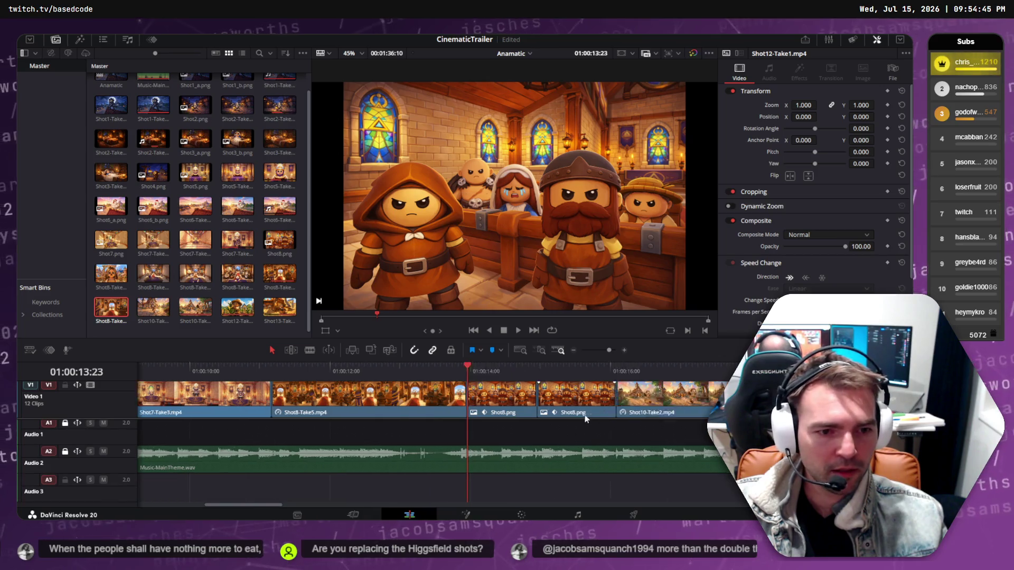
scroll(499, 402, "down", 5)
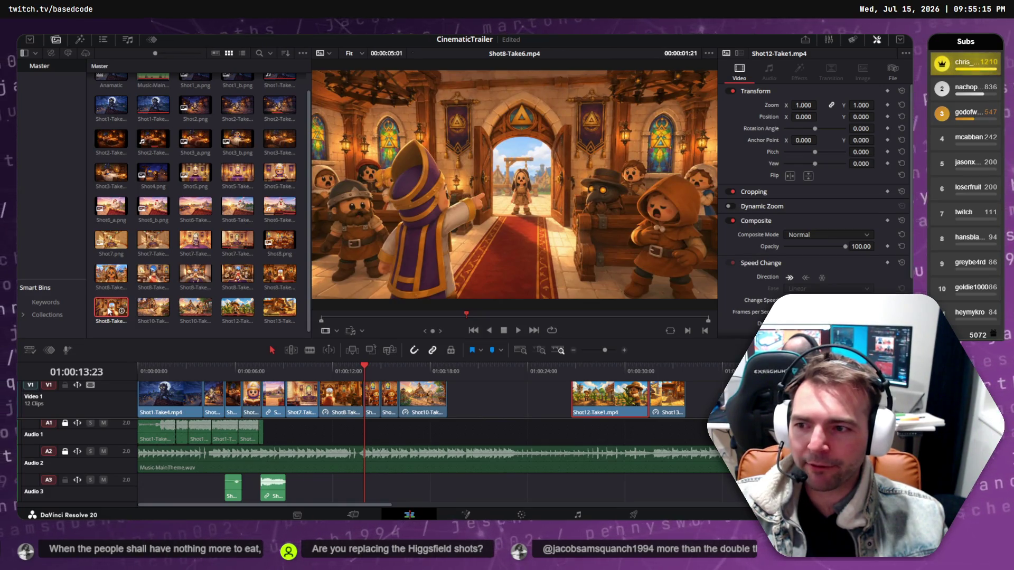
key("F10")
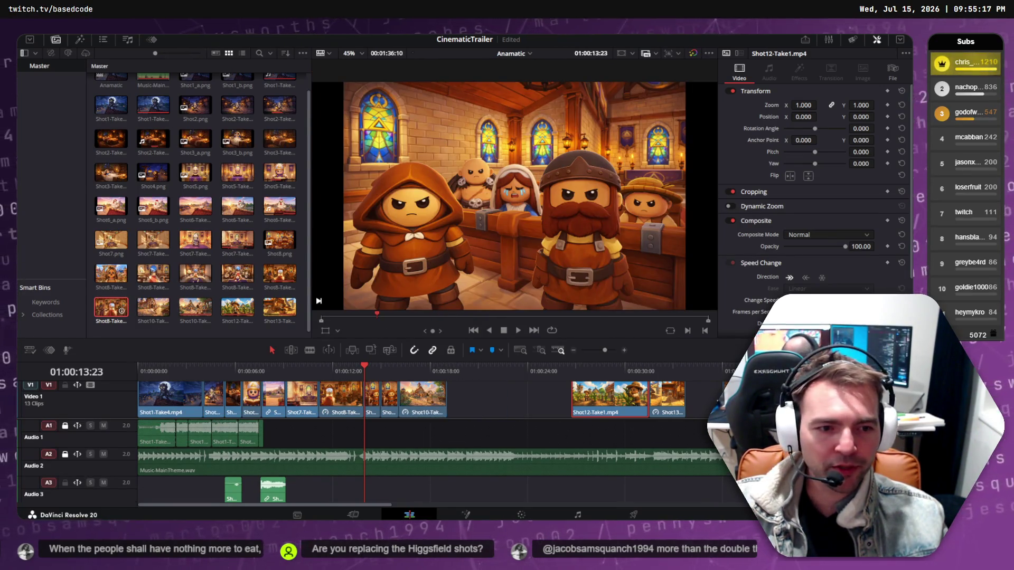
key("End")
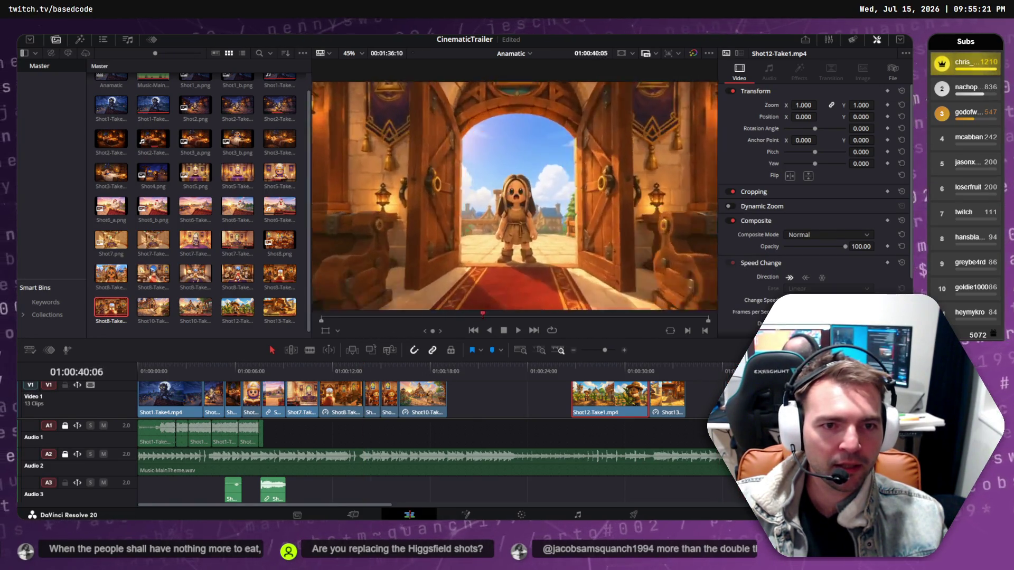
left_click(722, 364)
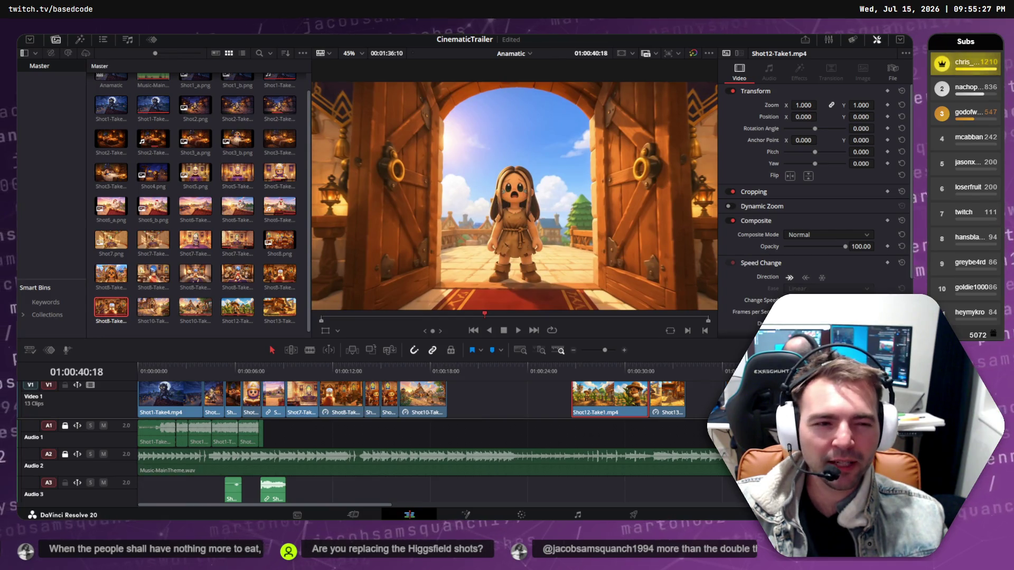
key("space")
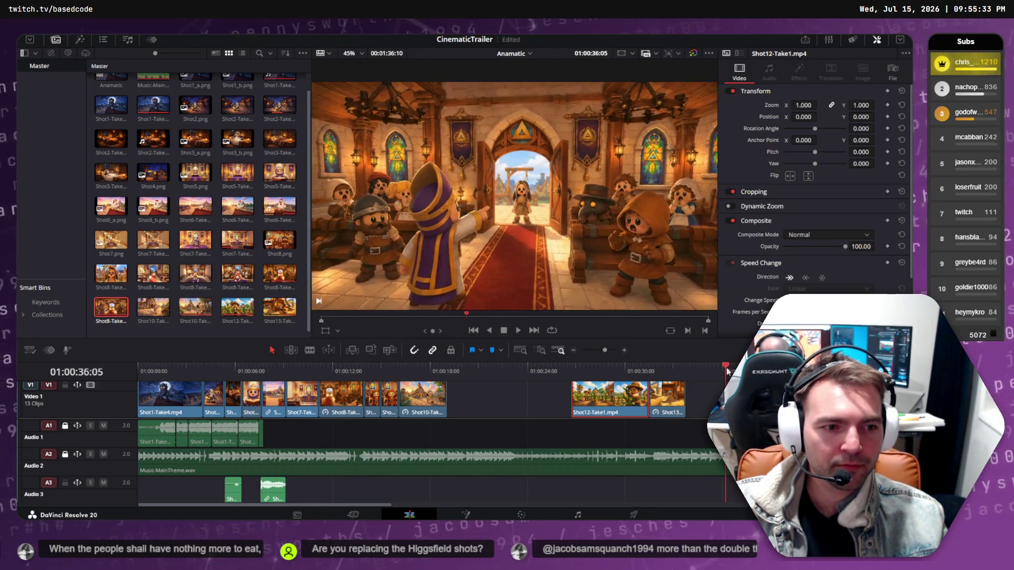
left_click(709, 368)
mouse_move(709, 372)
left_mouse_down()
mouse_move(752, 371)
mouse_move(727, 371)
mouse_move(739, 370)
left_mouse_up()
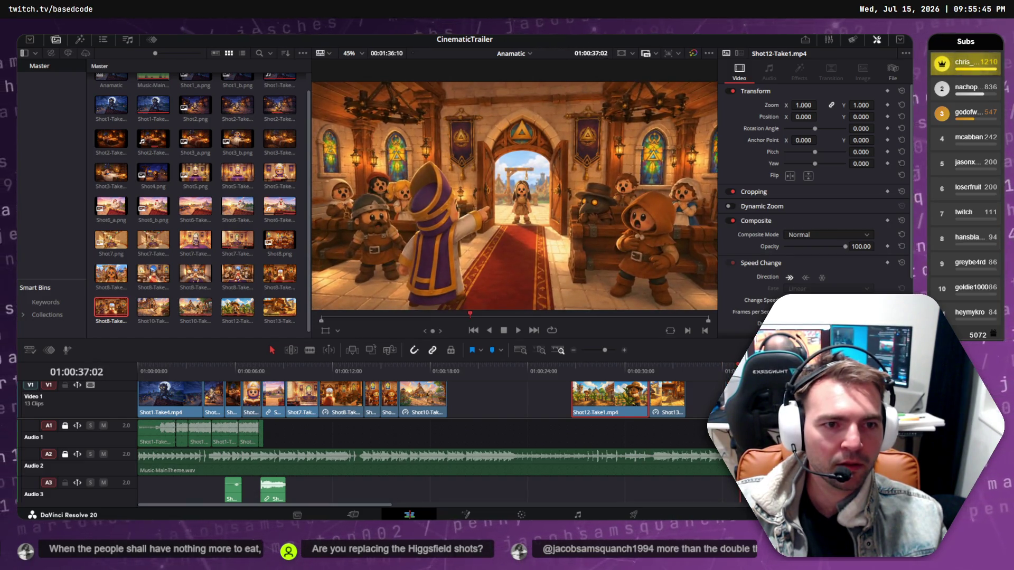
Blade the Shot8-Take6 chapel clip in two at the playhead, then return to selection mode.
left_click(310, 350)
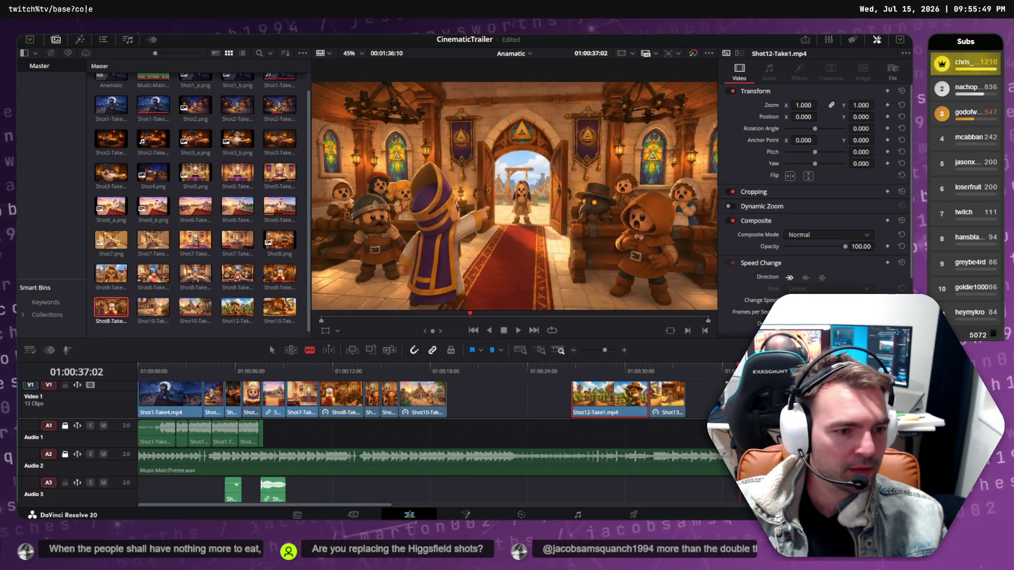
left_click(740, 399)
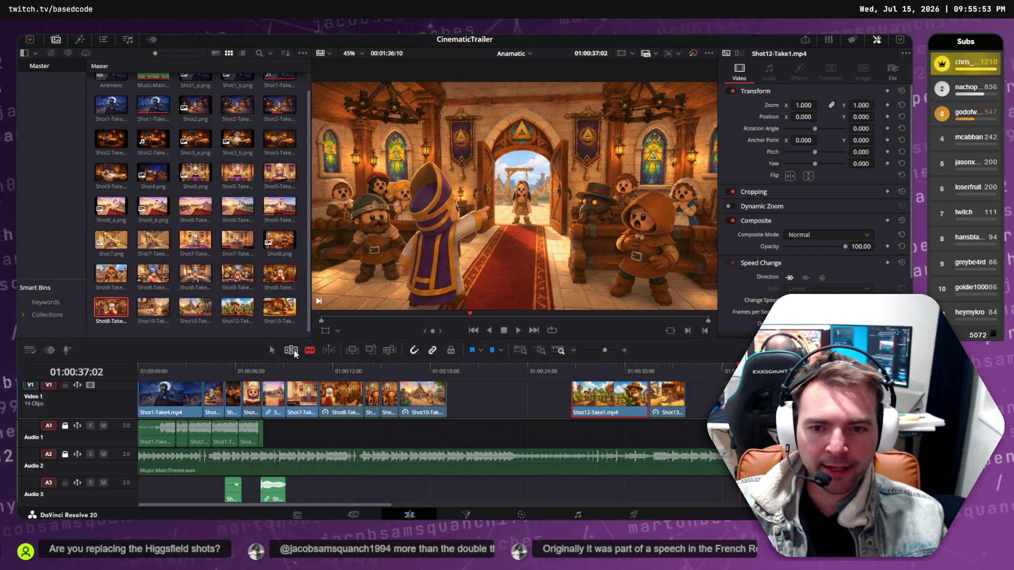
key("ctrl+shift+a")
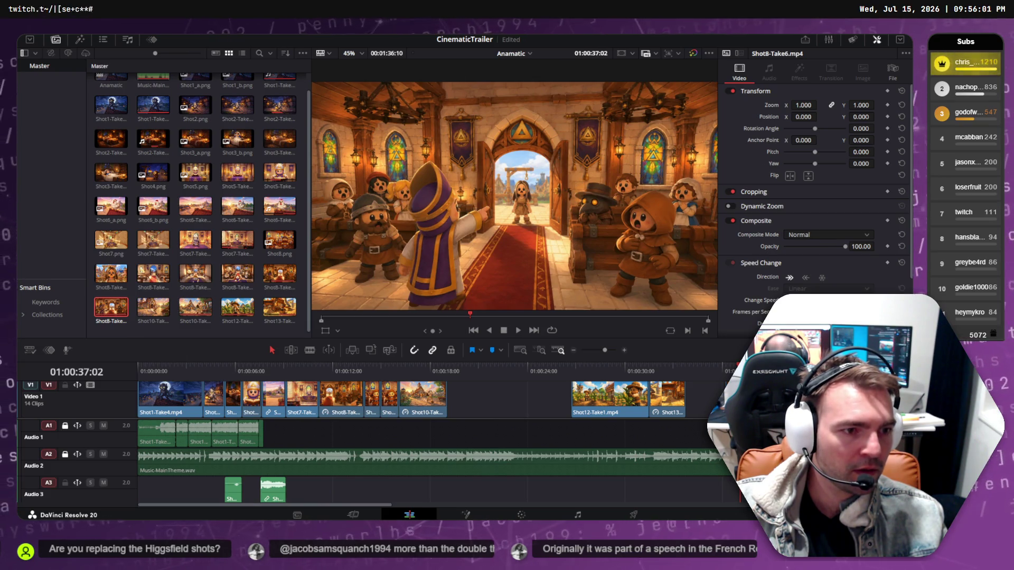
Replay the chapel shot around the new cut several times, ending on 01:00:37:18.
left_click(717, 371)
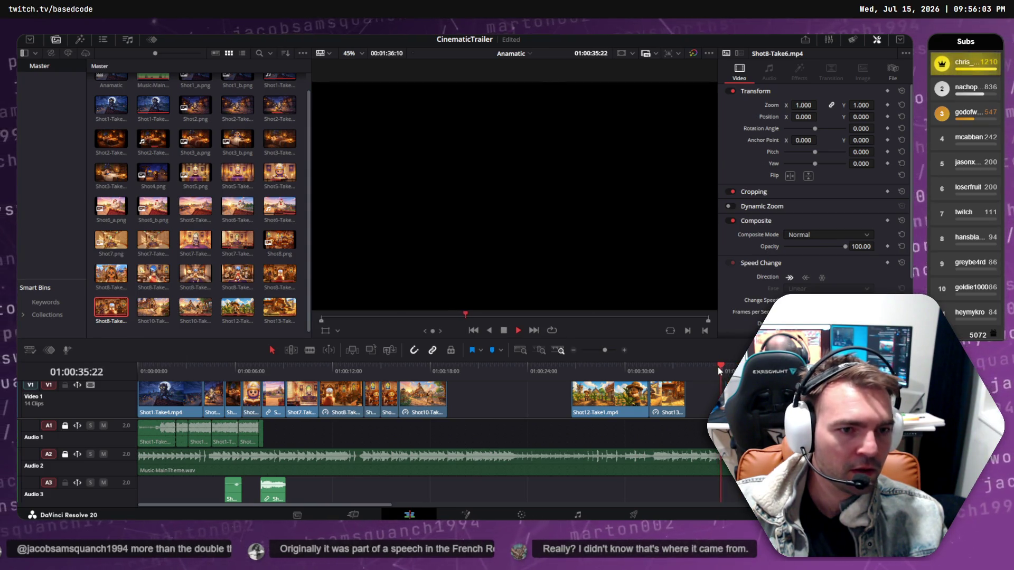
key("space")
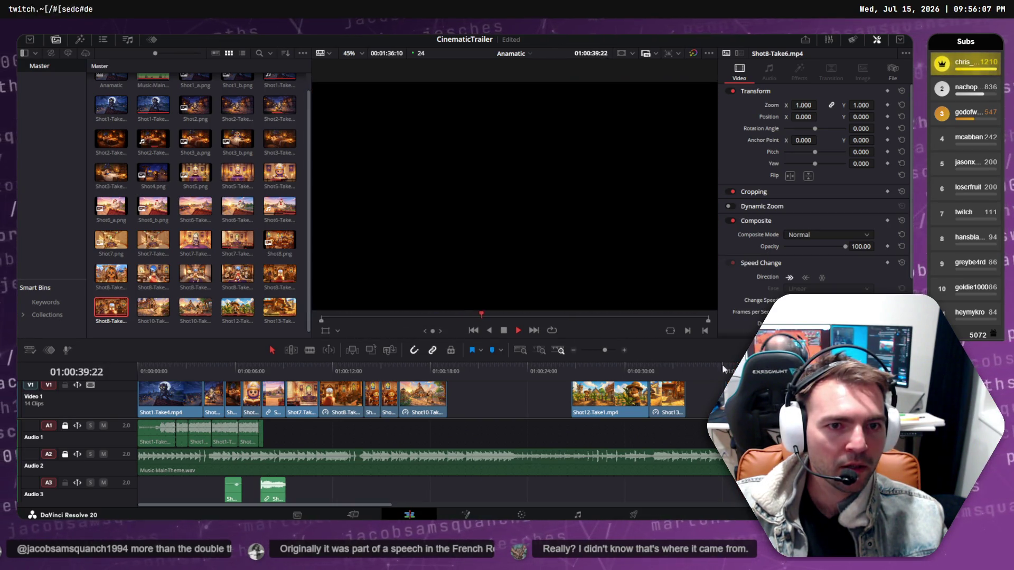
key("space")
left_click(748, 372)
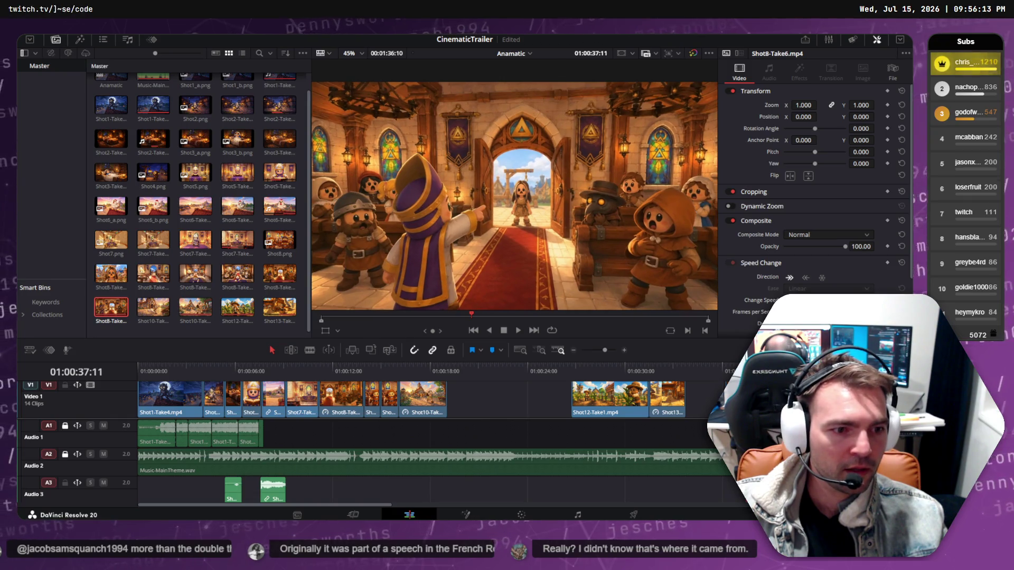
key("space")
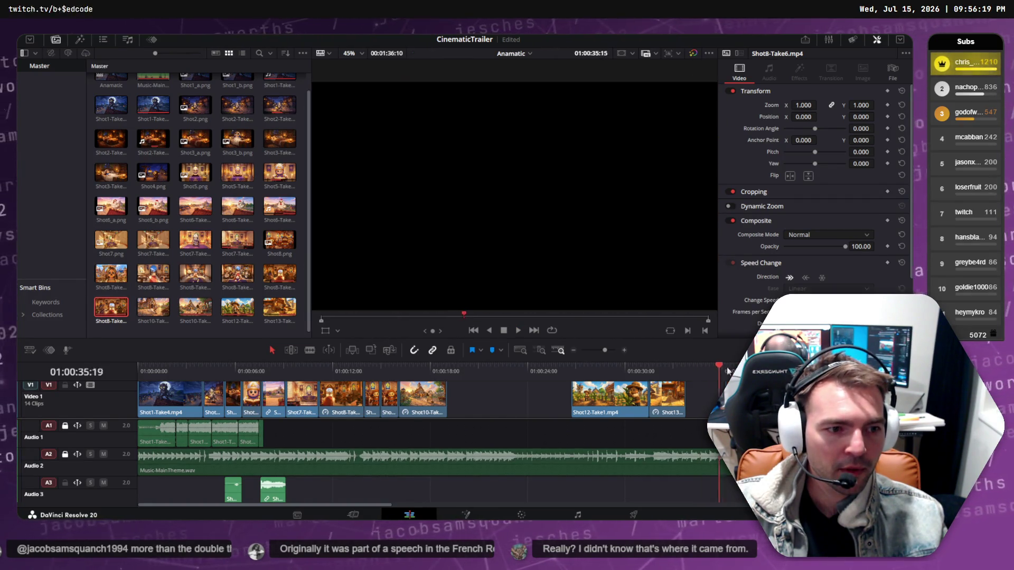
left_click_drag(765, 368, 721, 366)
key("l")
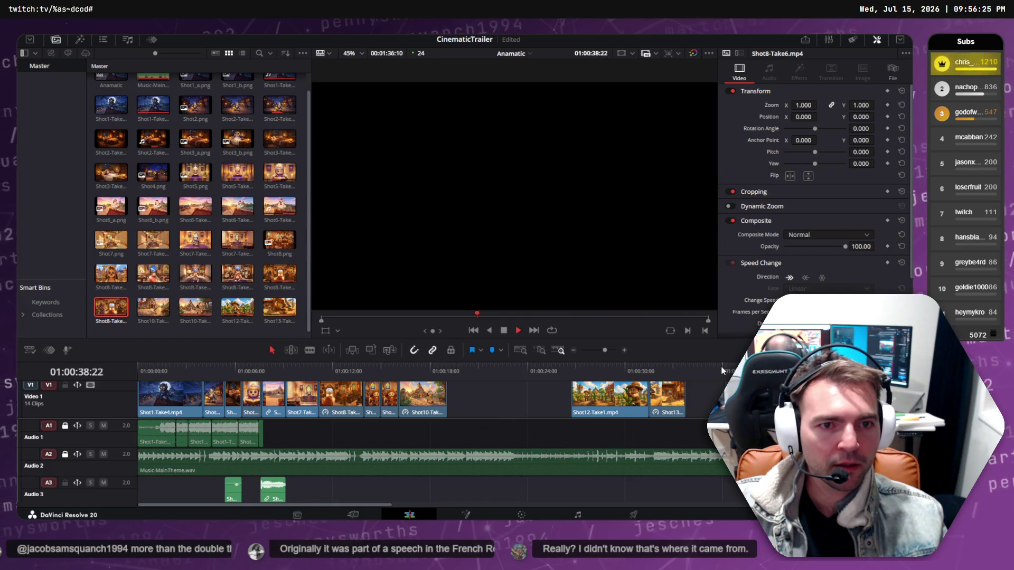
left_click(710, 372)
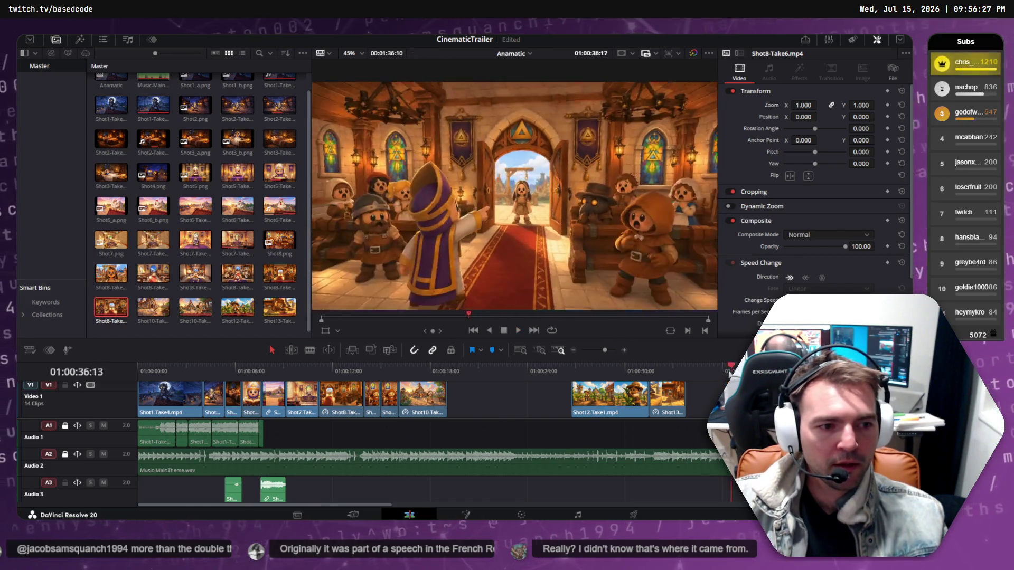
key("space")
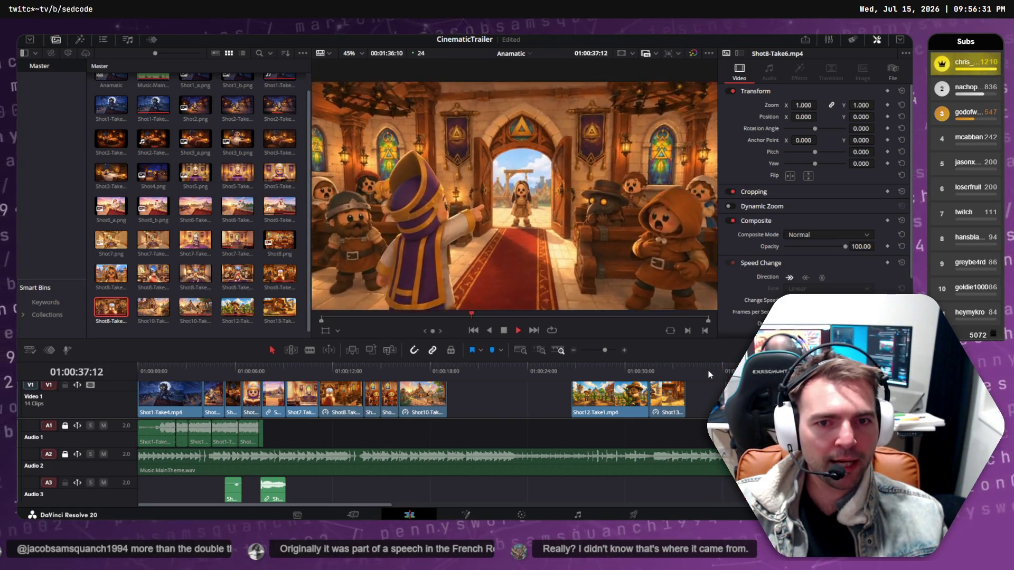
key("space")
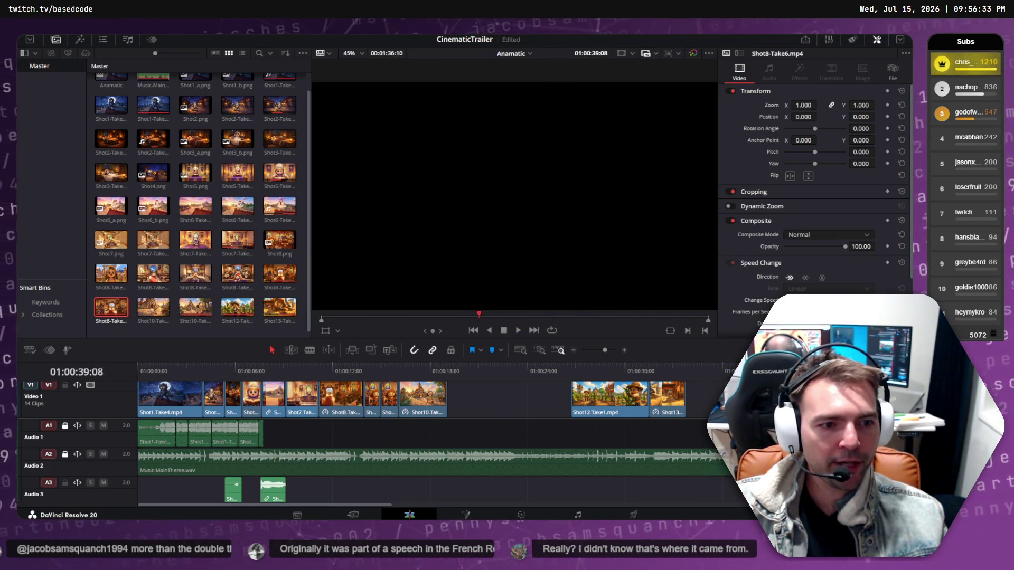
key("Up")
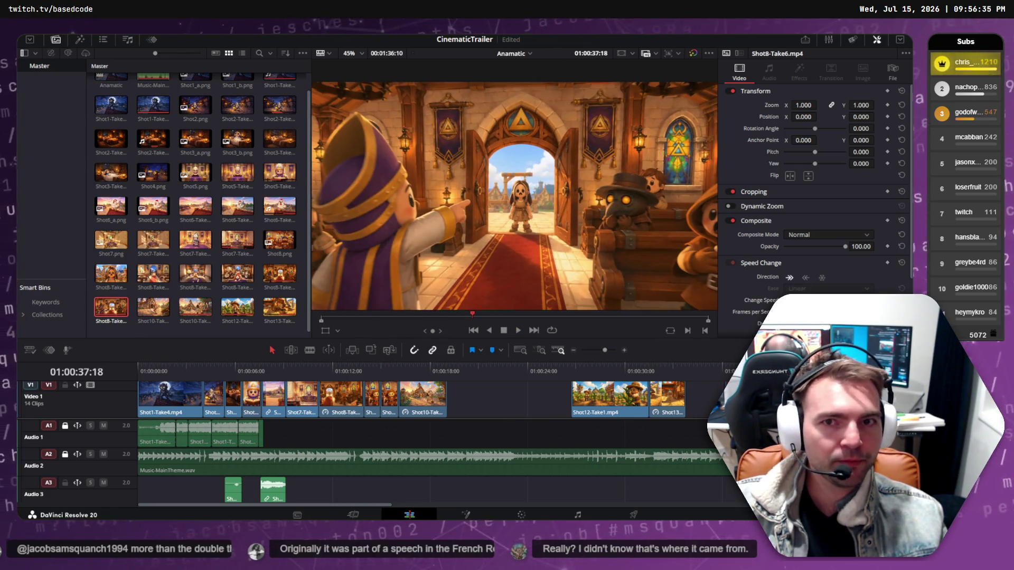
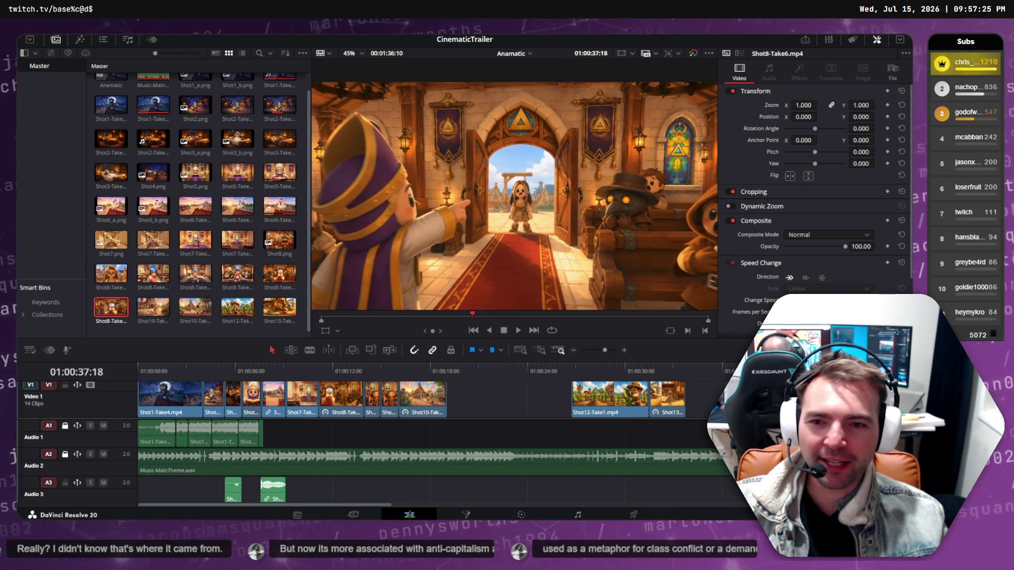
Play back the chapel shot and shuttle through the final clip to review it.
key("Up")
left_click(722, 367)
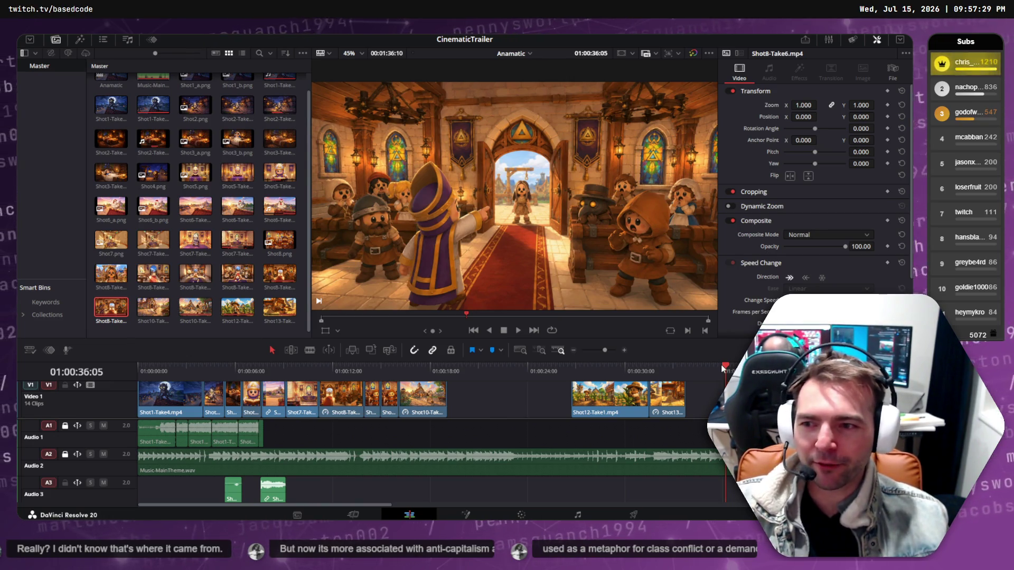
key("space")
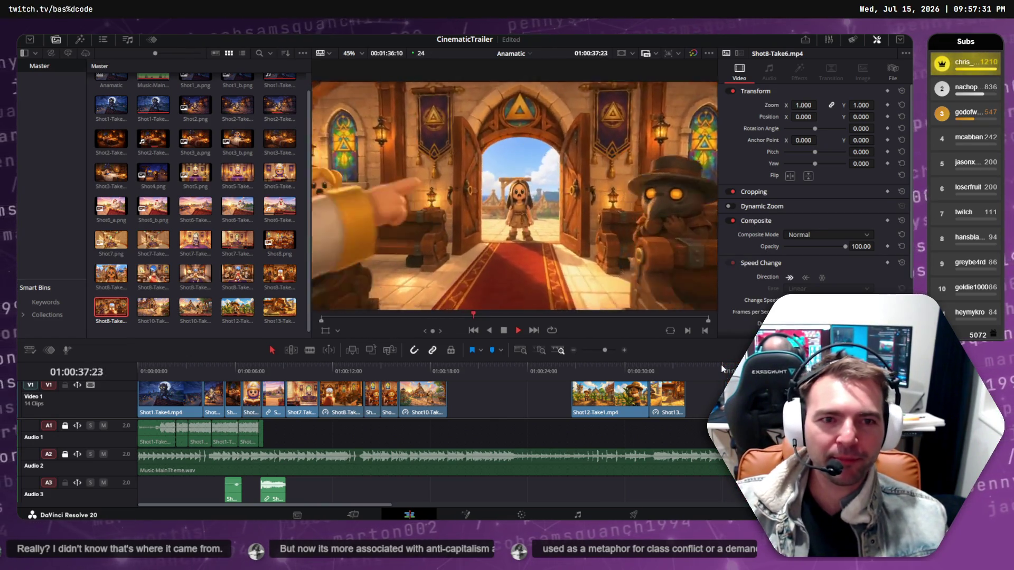
key("space")
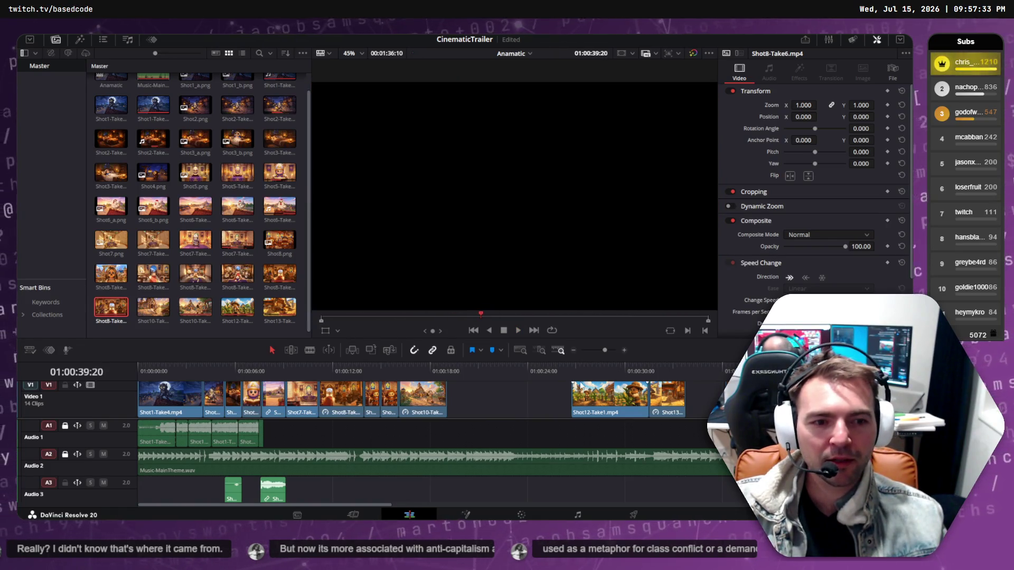
key("j")
key("l")
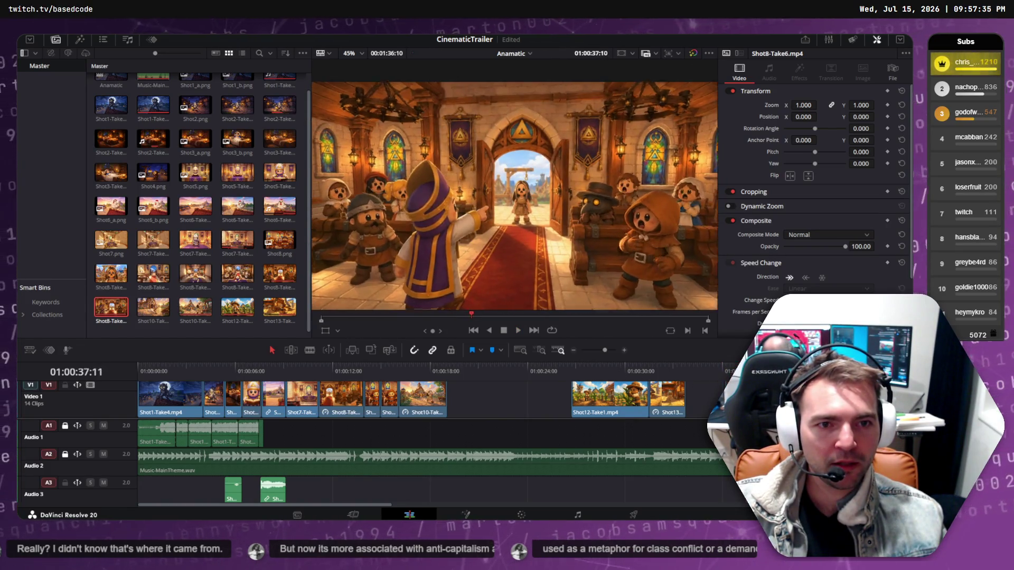
key("j")
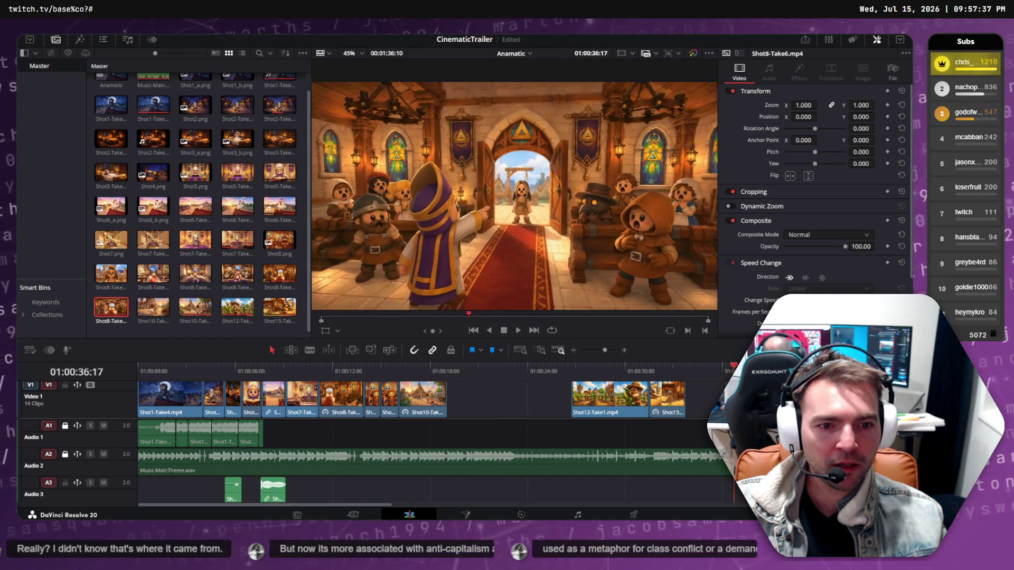
key("l")
Drag the Shot8 clip later on the timeline, to about 01:00:21.
left_click(351, 411)
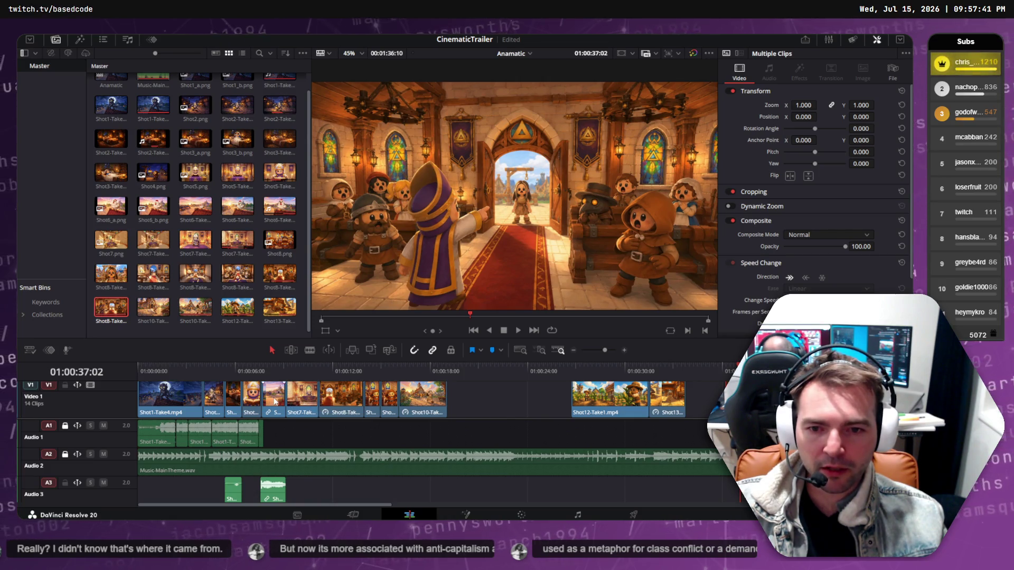
left_click(274, 372)
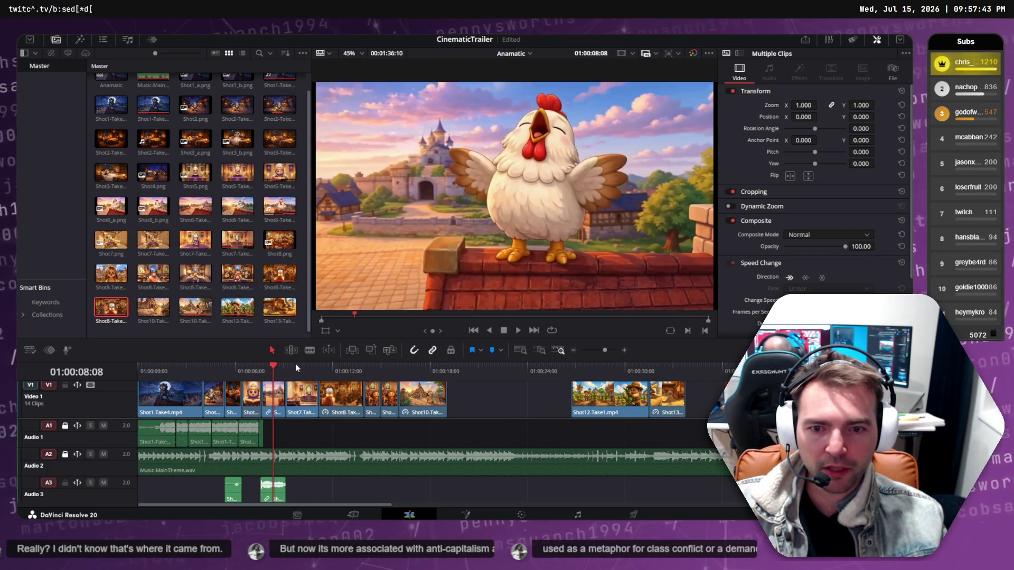
left_click(330, 367)
mouse_move(346, 401)
left_mouse_down()
mouse_move(519, 402)
mouse_move(327, 403)
left_mouse_up()
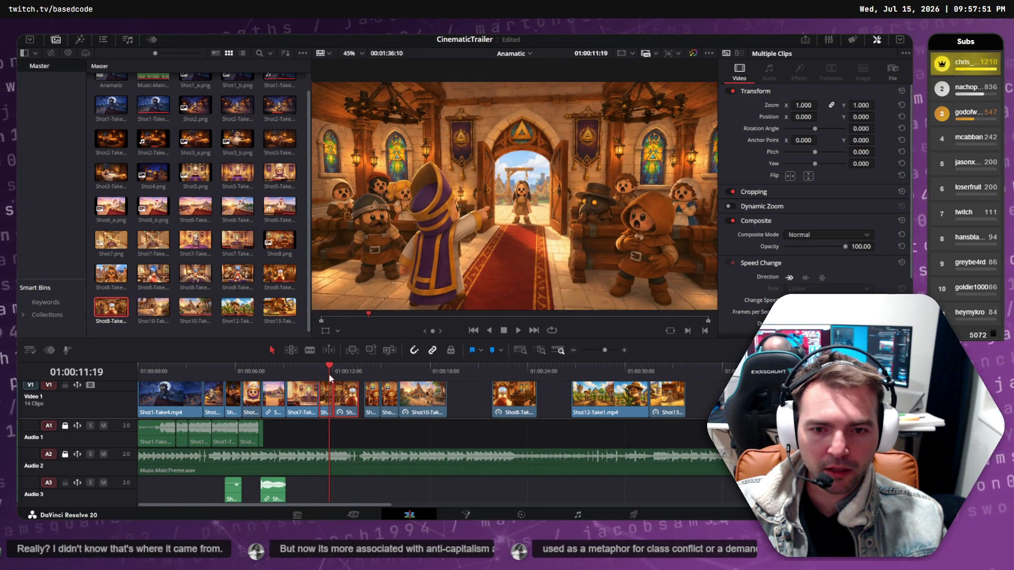
Play the trailer from the bishop shot to check the new clip order.
left_click(294, 365)
key("space")
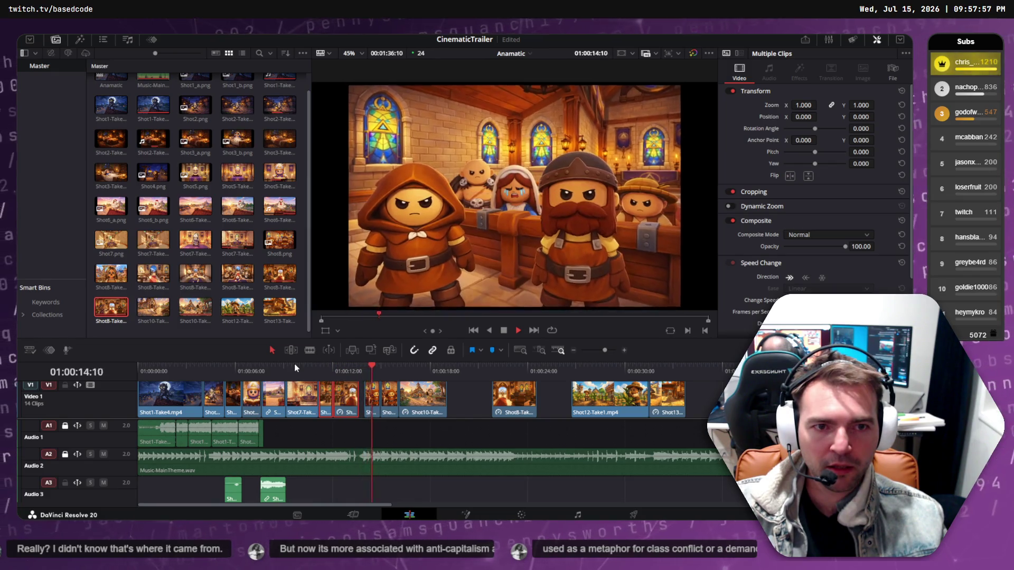
mouse_move(335, 364)
left_mouse_down()
mouse_move(319, 365)
mouse_move(379, 351)
mouse_move(178, 350)
mouse_move(195, 353)
left_mouse_up()
key("space")
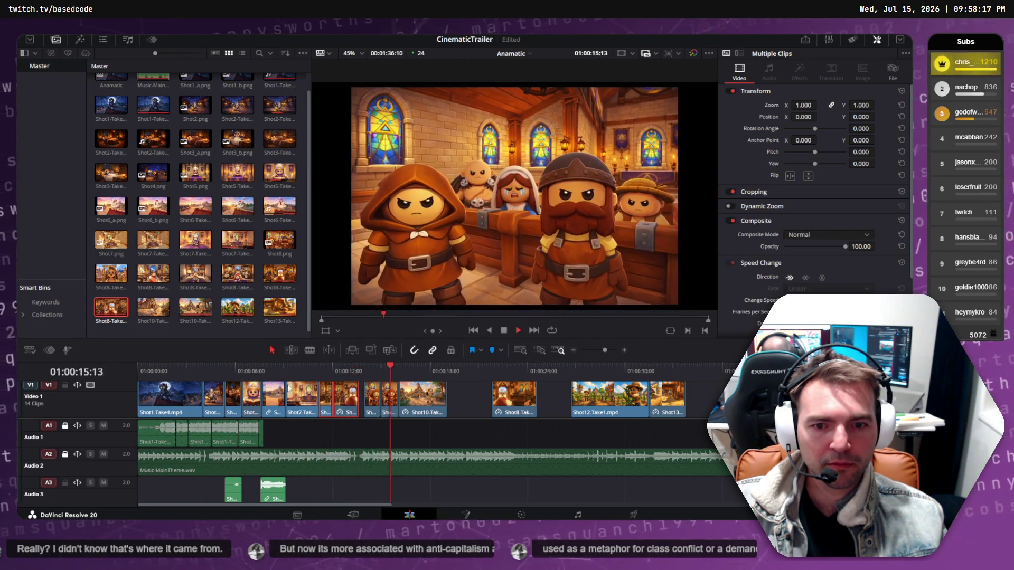
key("space")
Undo to put the Shot8 take right after Shot7, and bring up its media pool options.
left_click(354, 404)
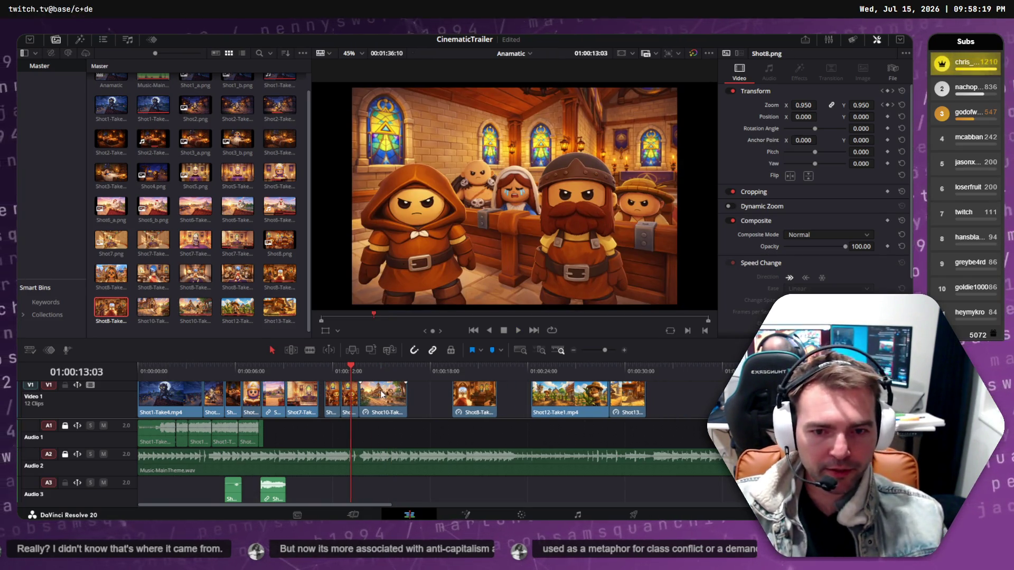
key("ctrl+z")
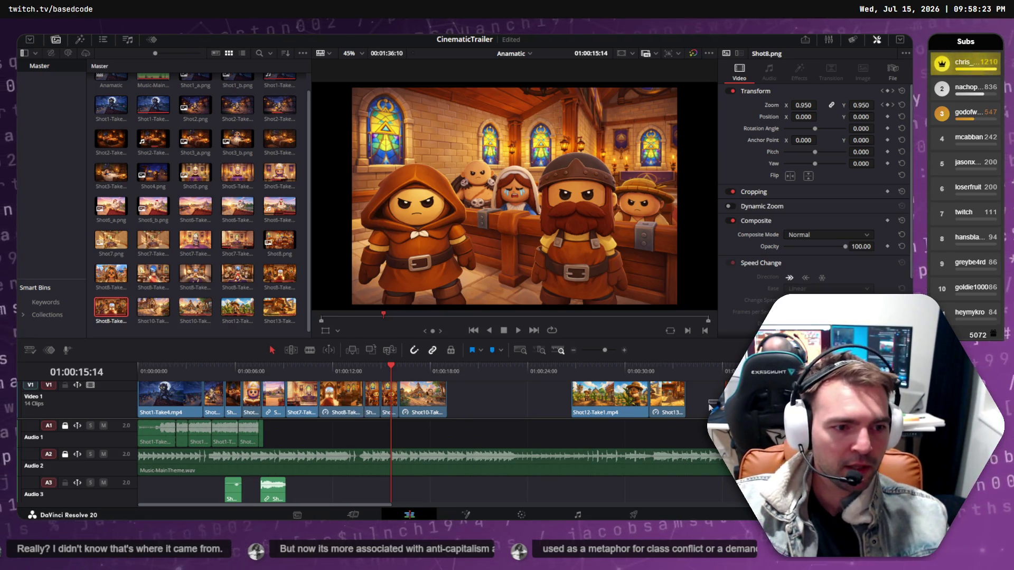
right_click(109, 312)
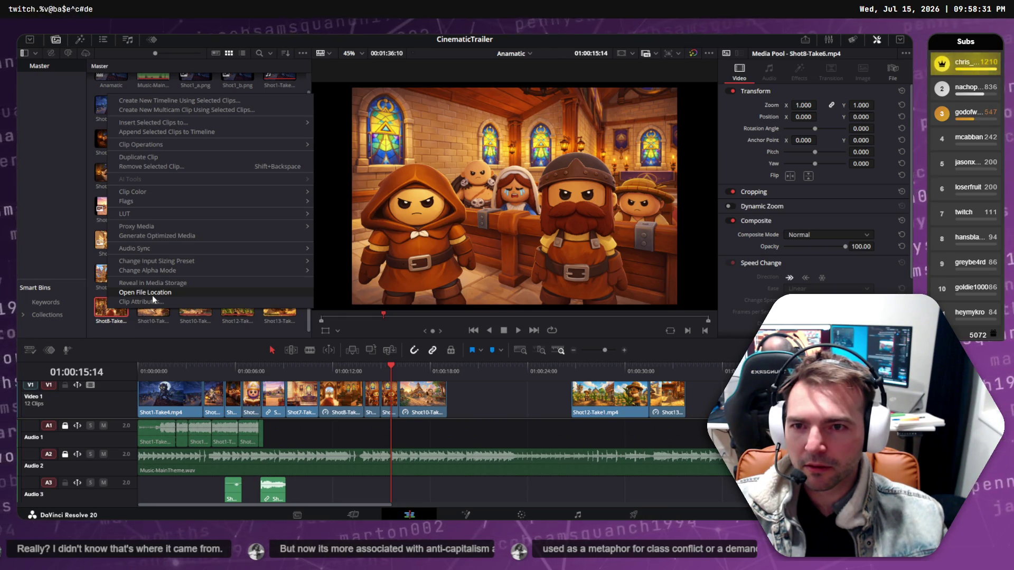
Remove the Shot8 take from the media pool and reveal Shot13-Take1's file location.
left_click(168, 166)
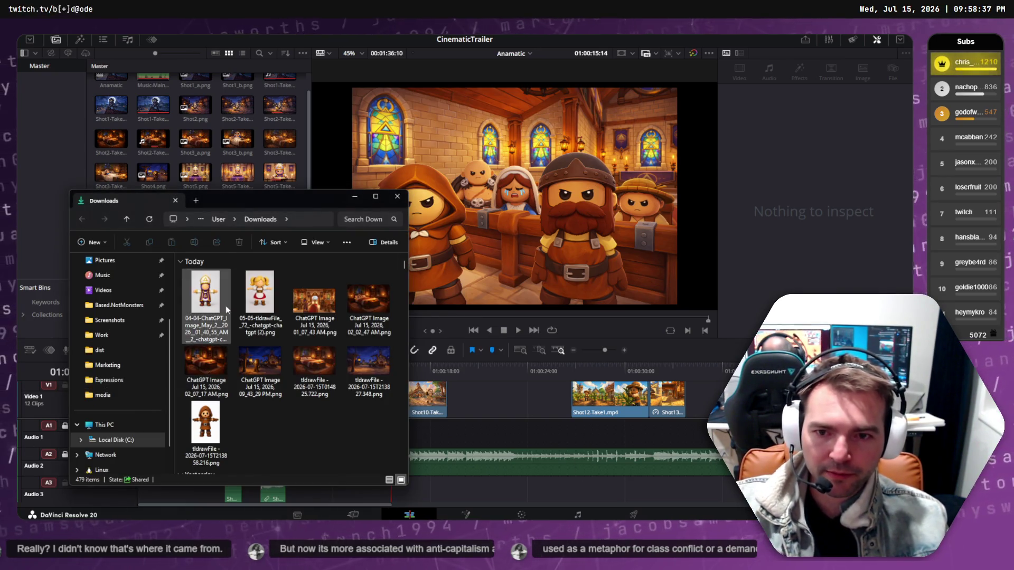
left_click(316, 119)
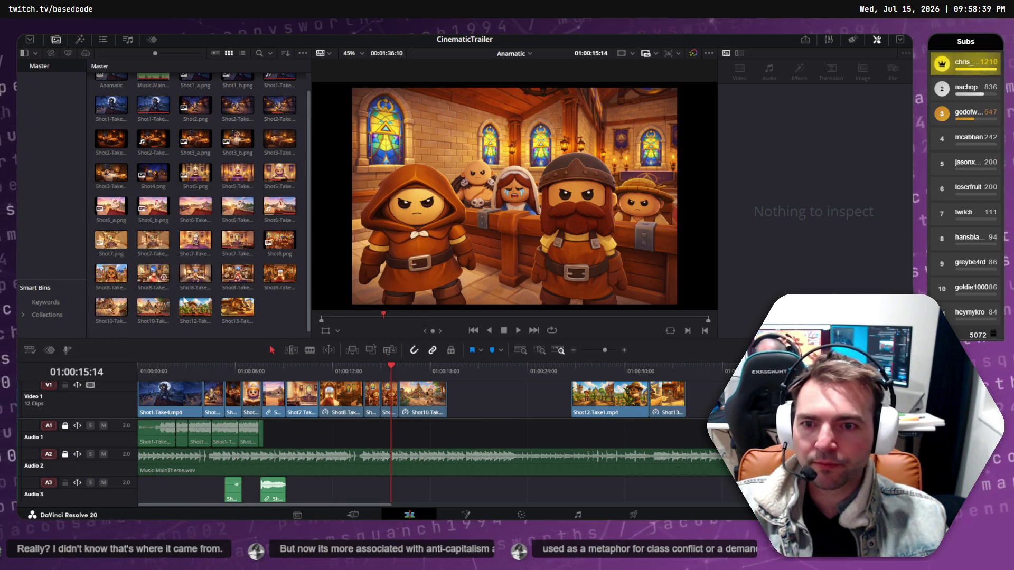
left_click(226, 312)
right_click(226, 313)
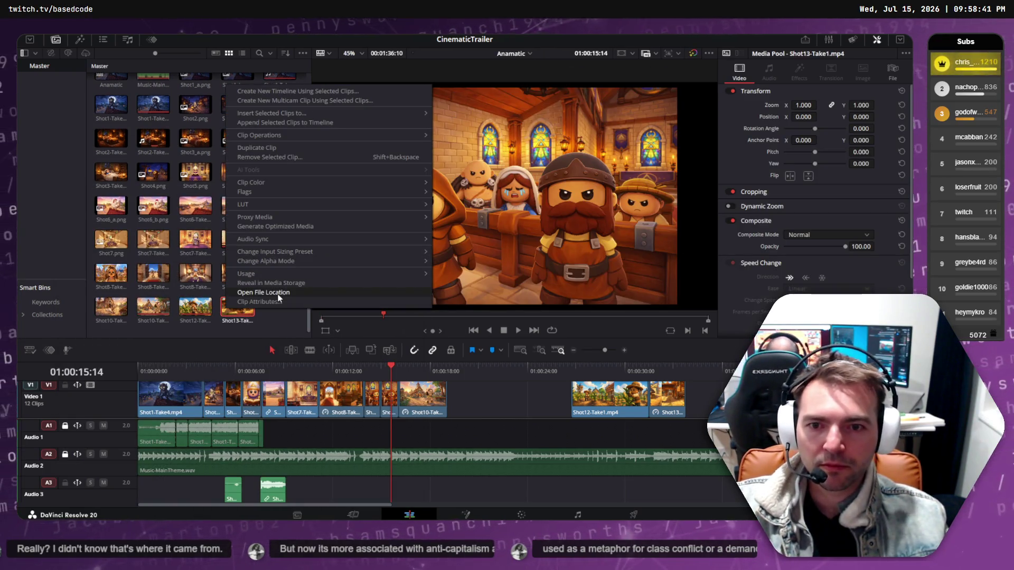
left_click(274, 302)
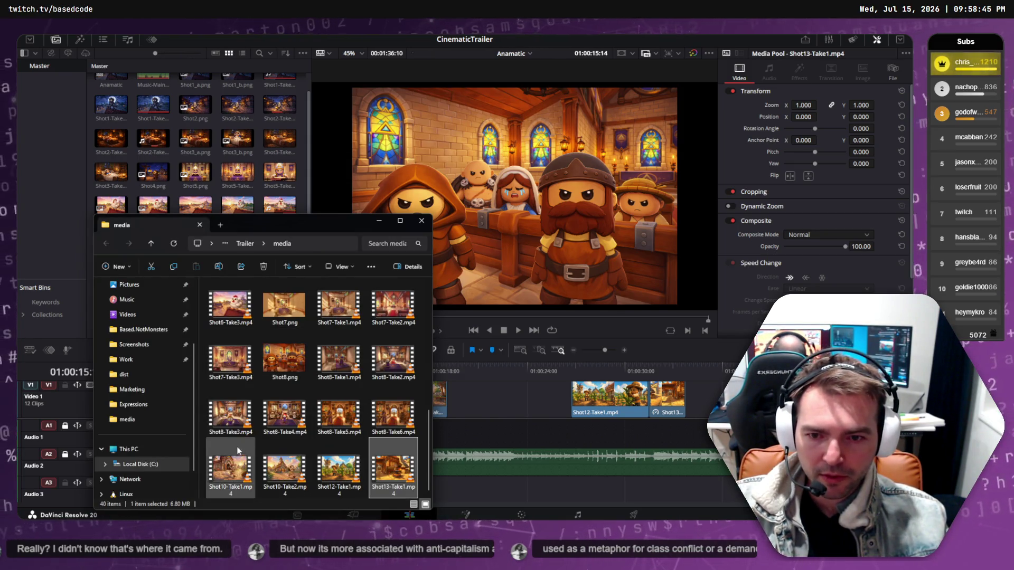
Delete Shot8-Take6.mp4 from the Trailer media folder and close Explorer.
left_click(227, 420)
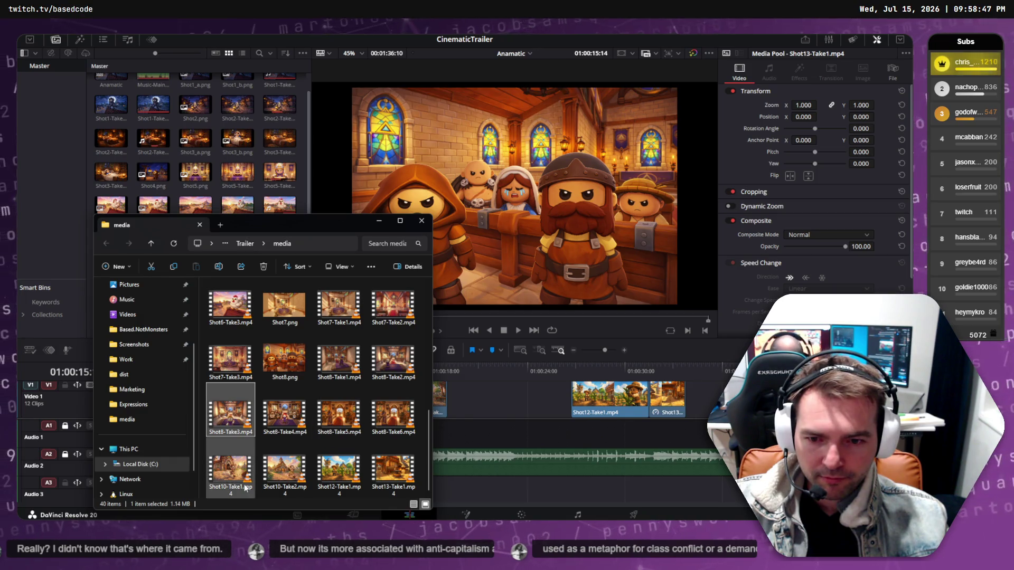
left_click(391, 417)
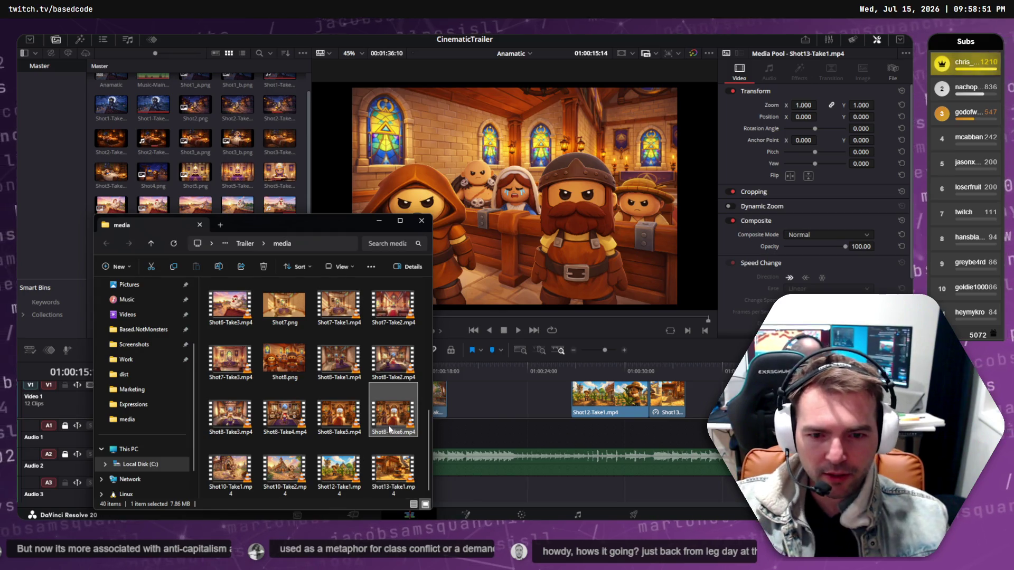
key("Delete")
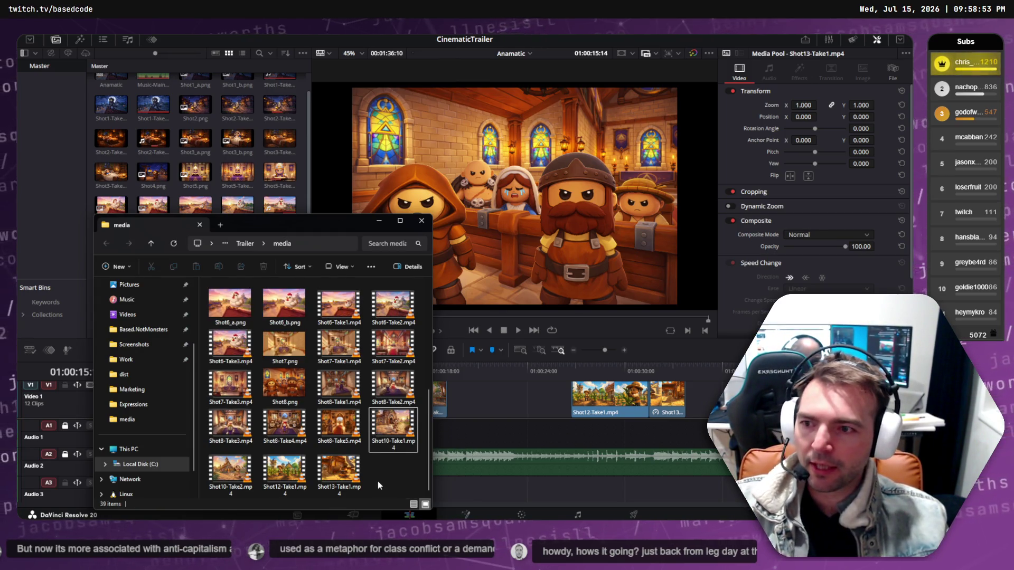
key("alt+F4")
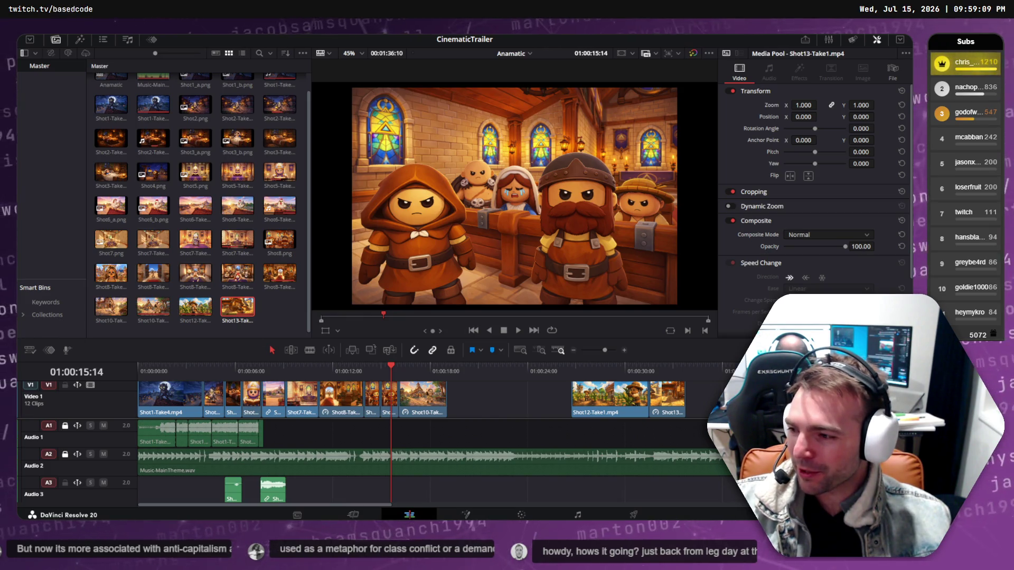
Switch to the Runway tab in Chrome and open the Lamplighter Scared session from the history.
key("alt+Tab")
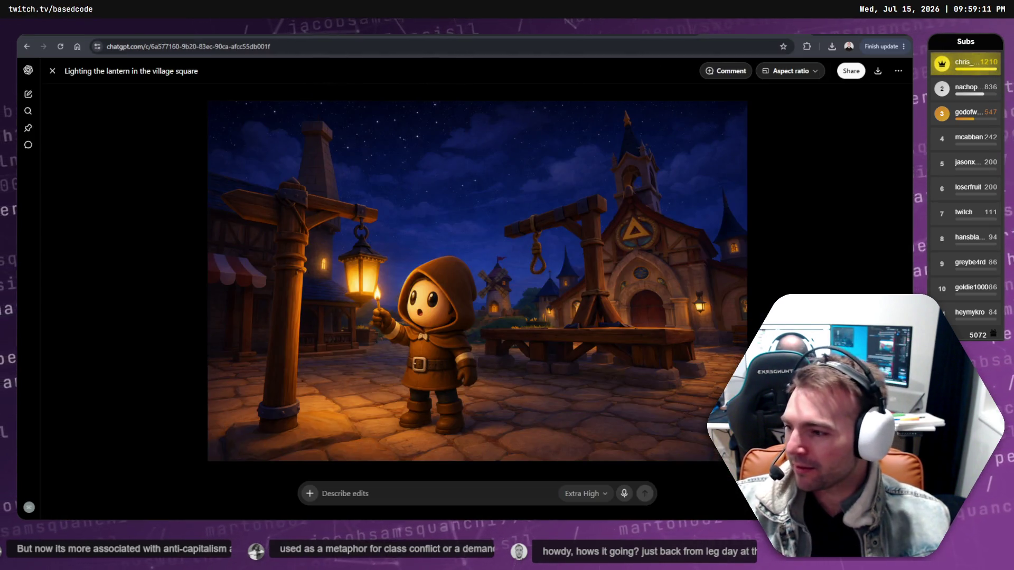
key("ctrl+Tab")
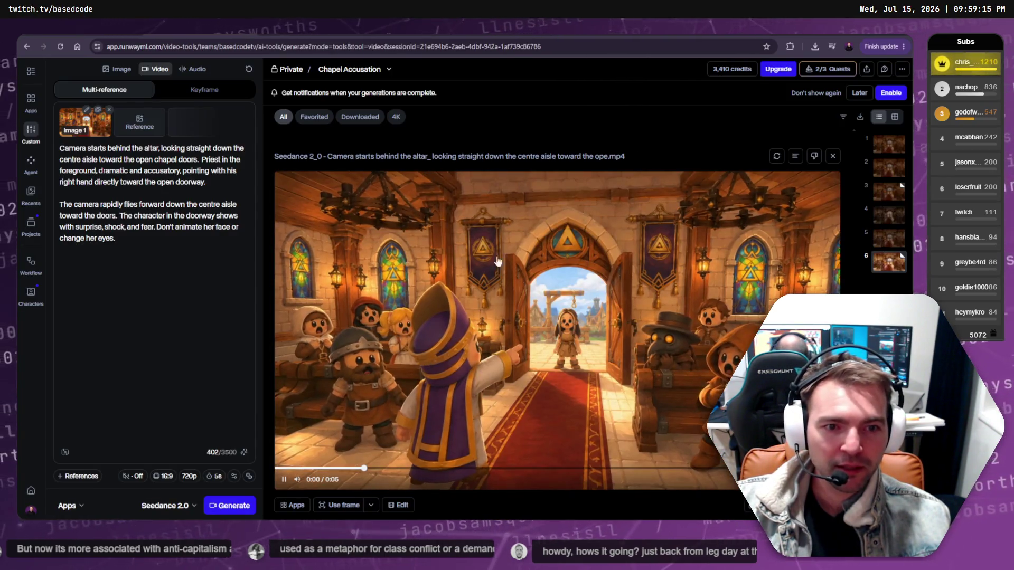
scroll(472, 144, "down", 1)
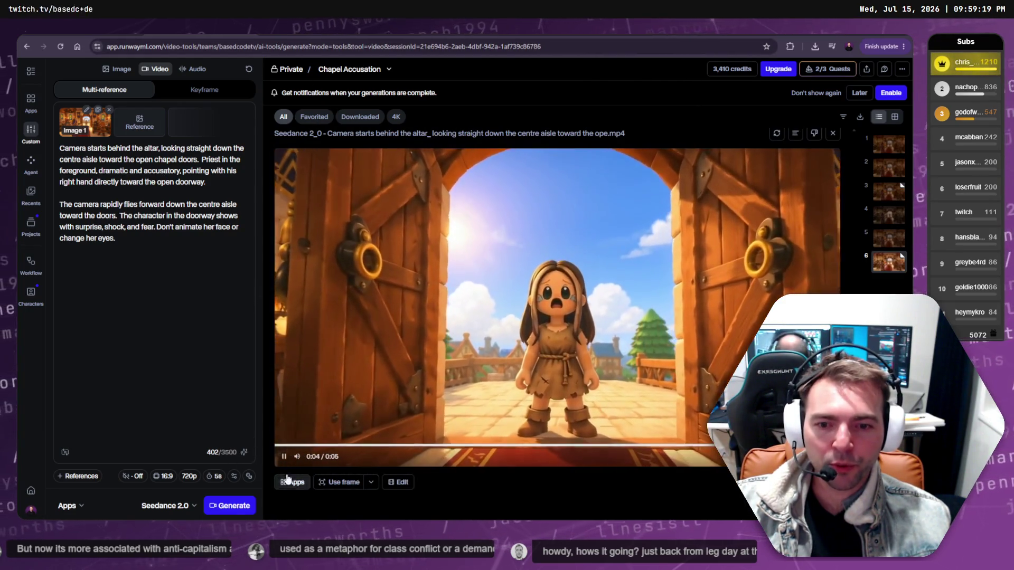
left_click(290, 33)
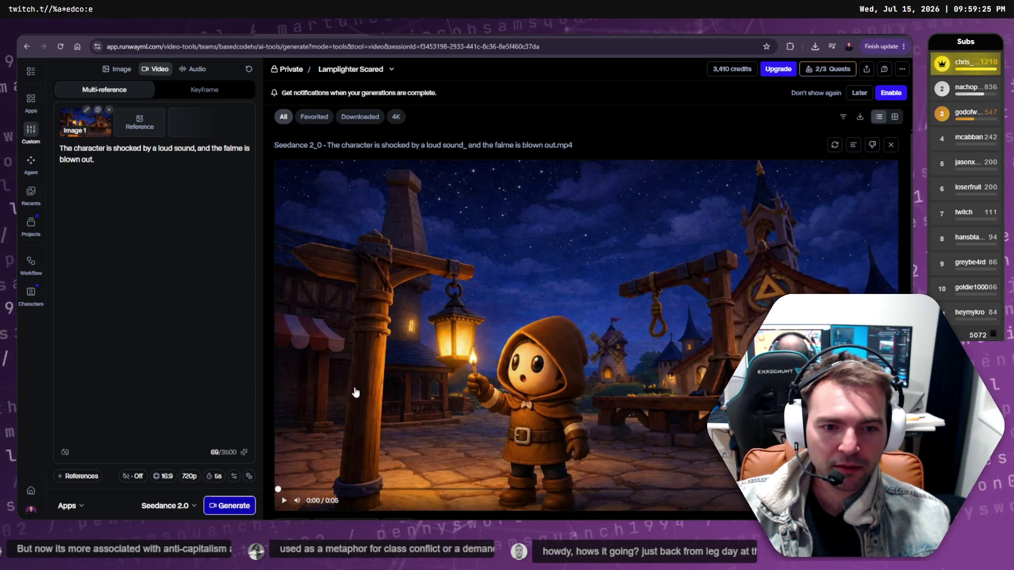
Play the Lamplighter Scared video, edit the prompt to 'surp', and generate a new video.
left_click(284, 468)
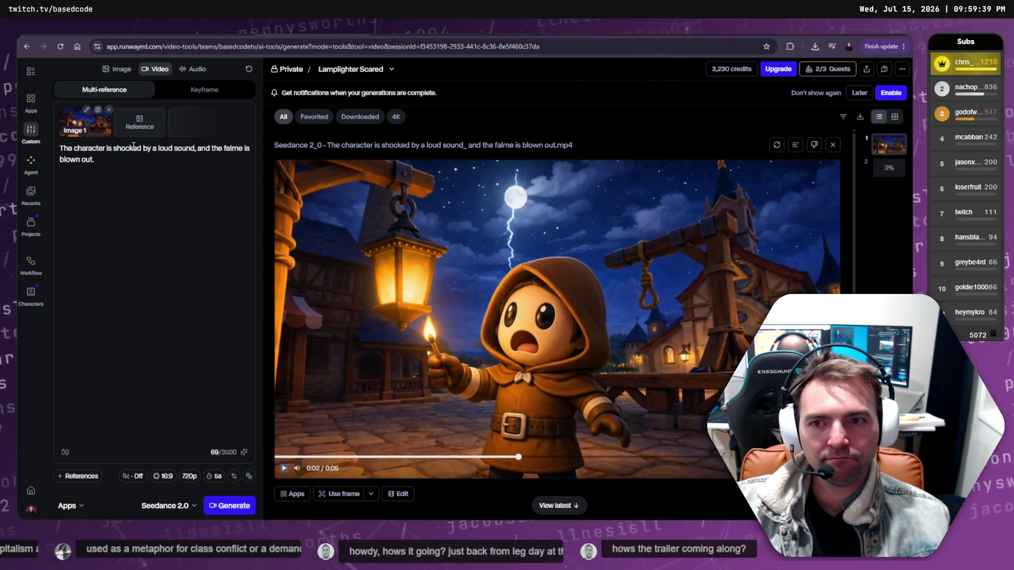
type("surpris")
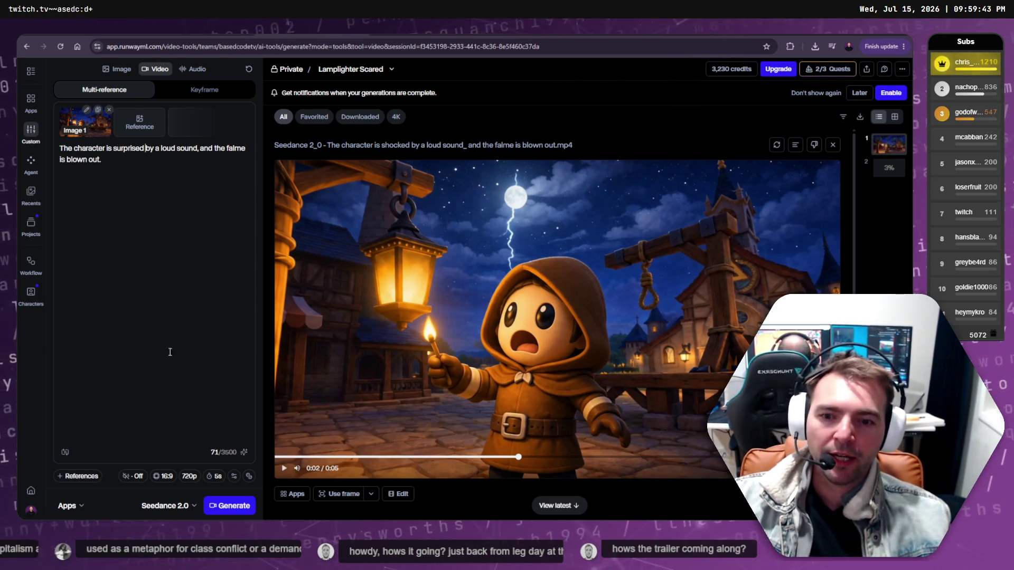
left_click(233, 509)
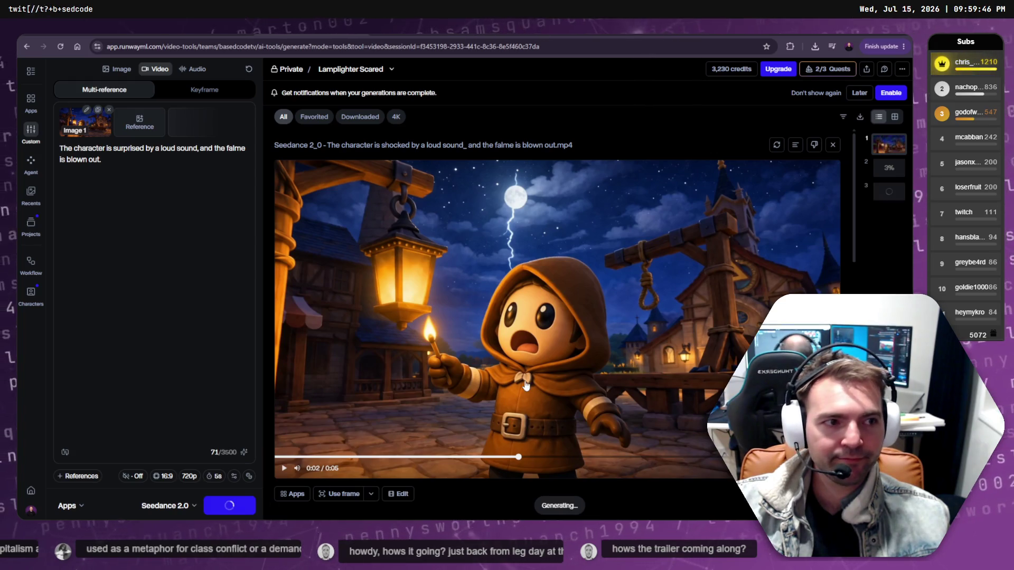
Check the queued generations and the shocked version's details, then move to Chapel Accusation.
left_click(889, 170)
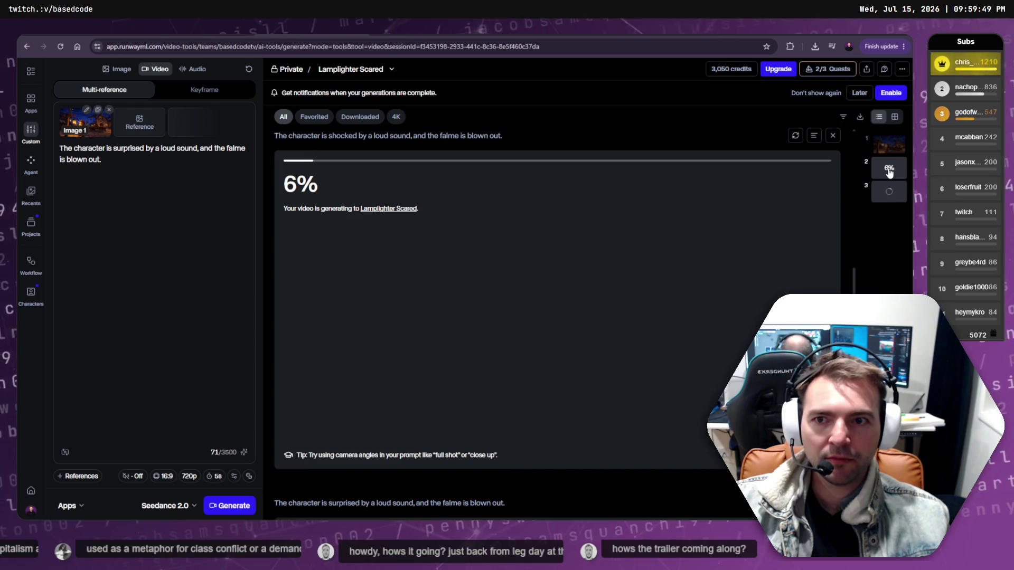
left_click(890, 194)
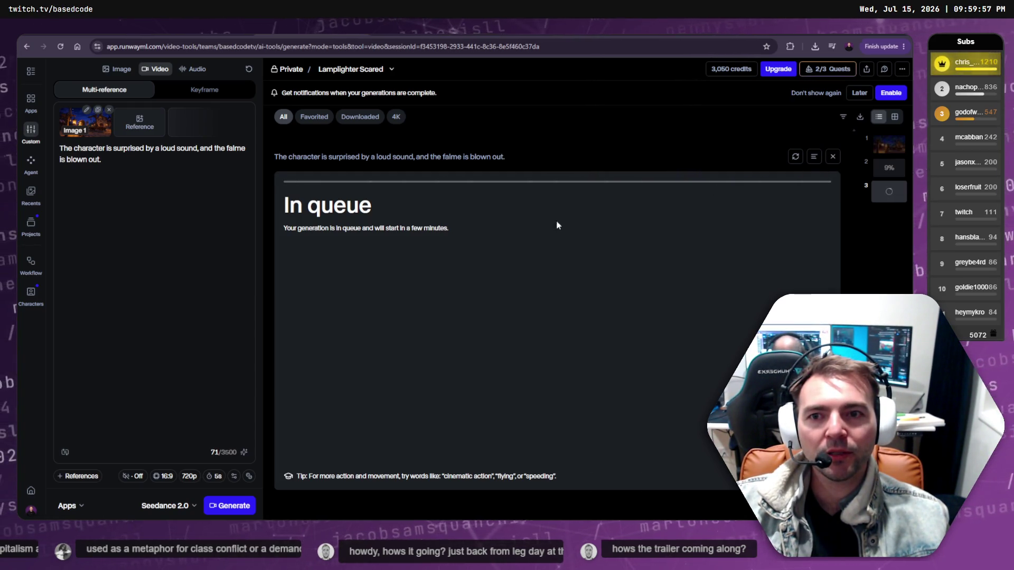
left_click(891, 167)
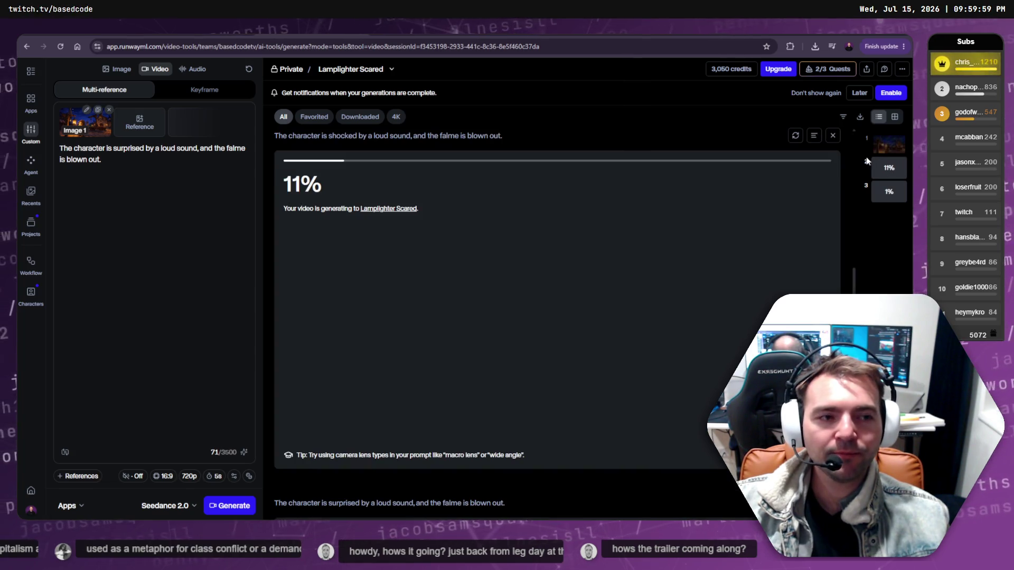
left_click(815, 136)
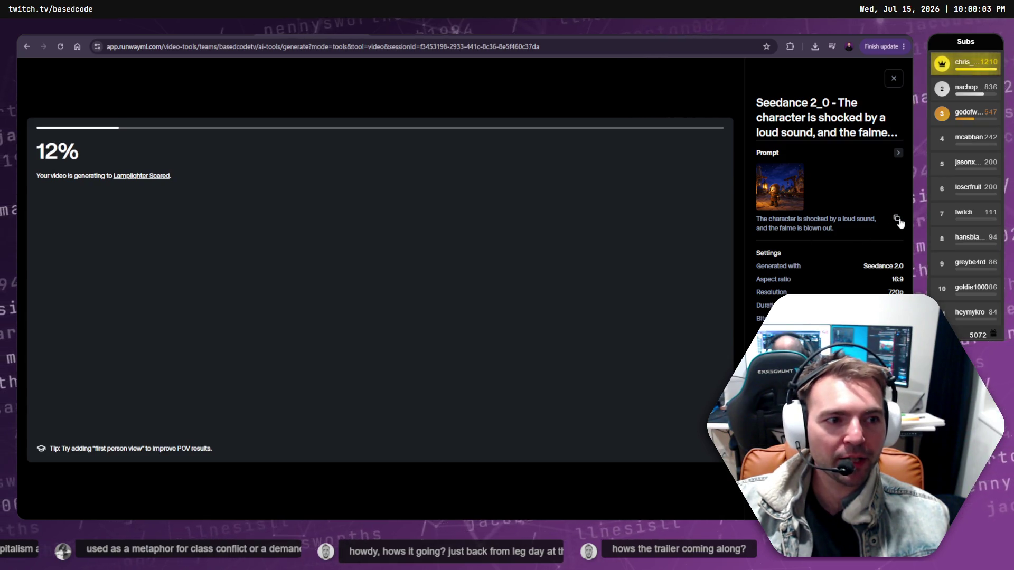
left_click(894, 79)
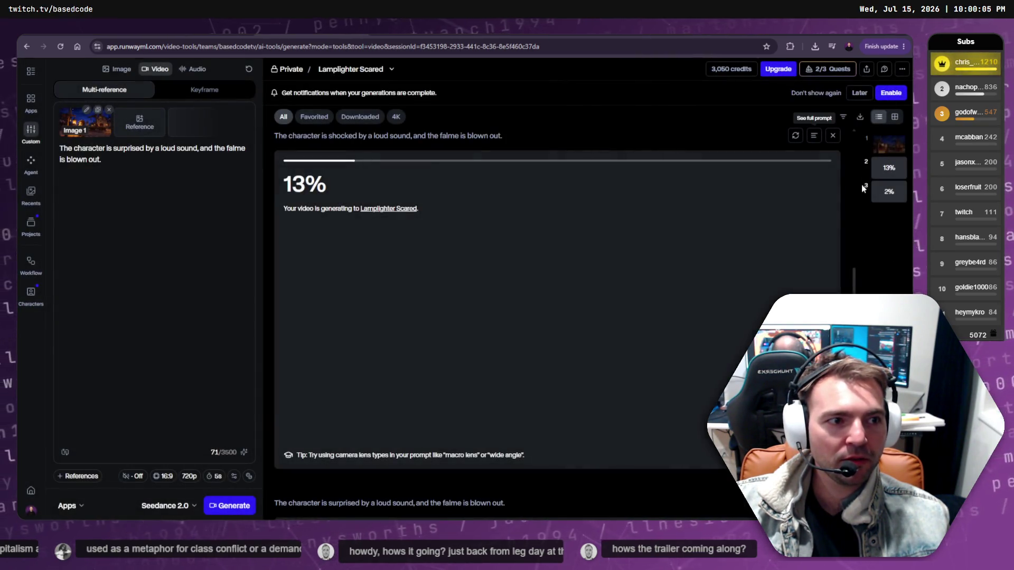
left_click(889, 194)
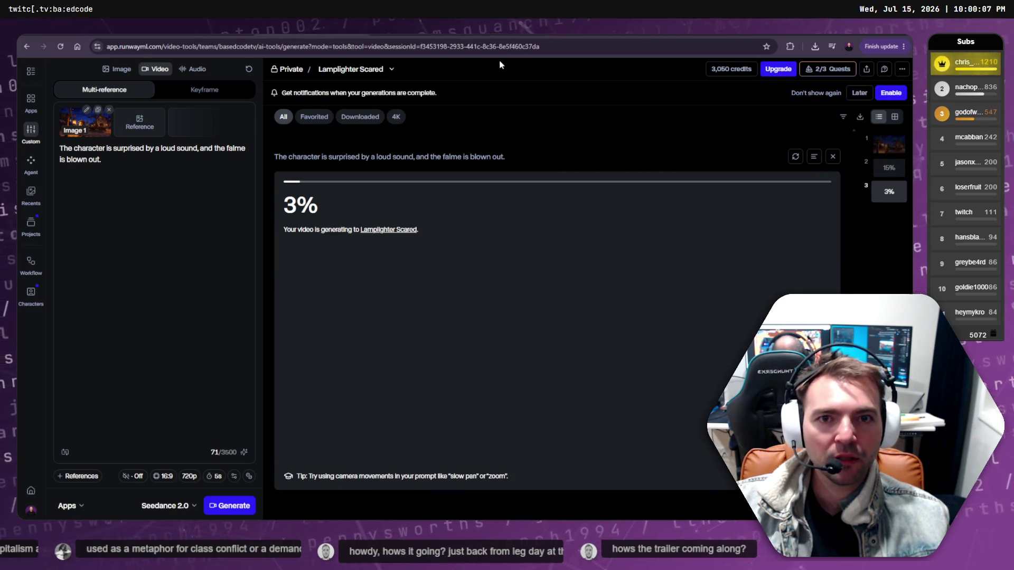
key("ctrl+Tab")
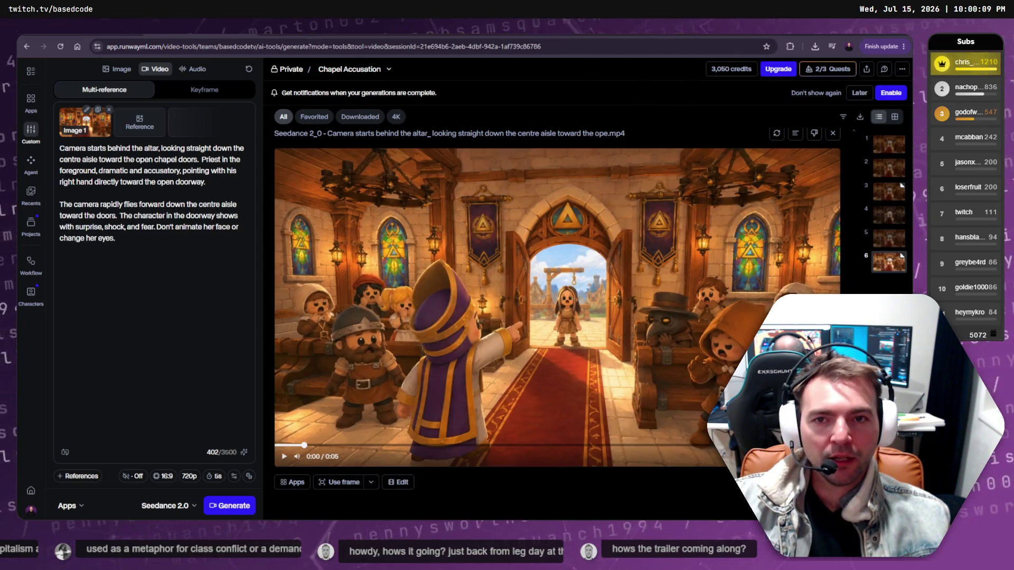
View the priest-in-foreground and Kling 3_0 Pro chapel outputs, glance at Higgsfield pricing, return to Runway.
left_click(136, 255)
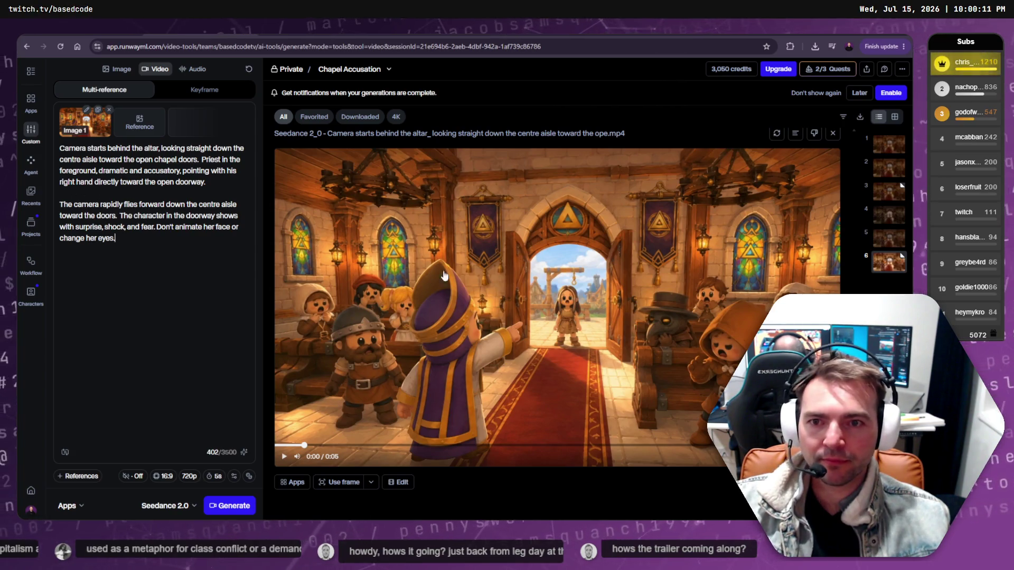
left_click(889, 215)
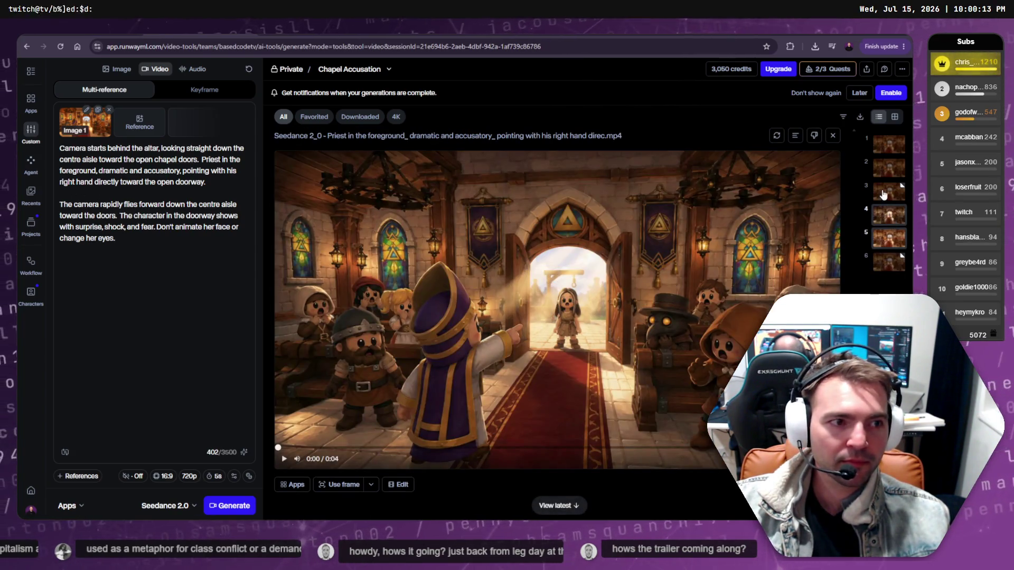
left_click(884, 195)
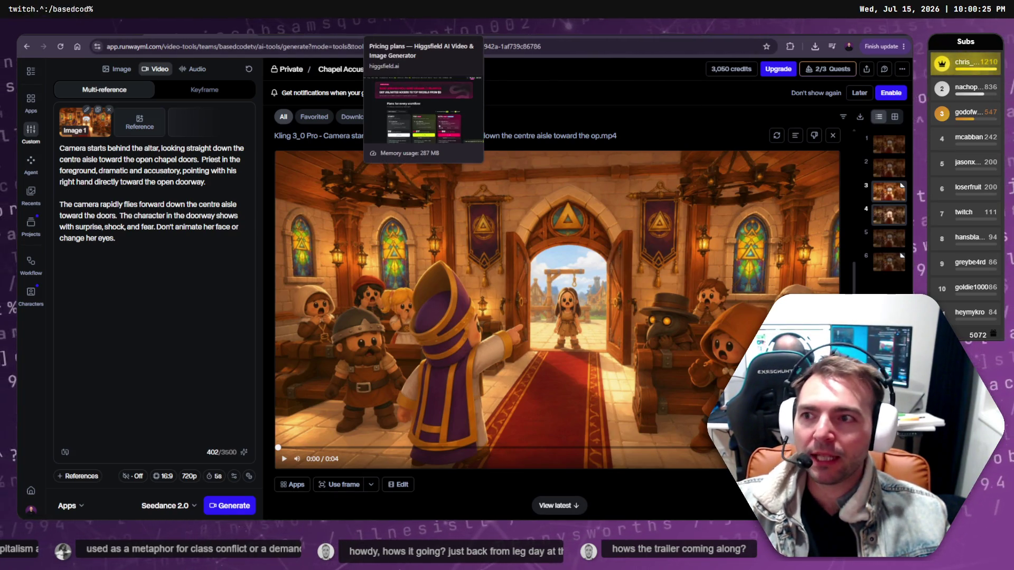
left_click(412, 27)
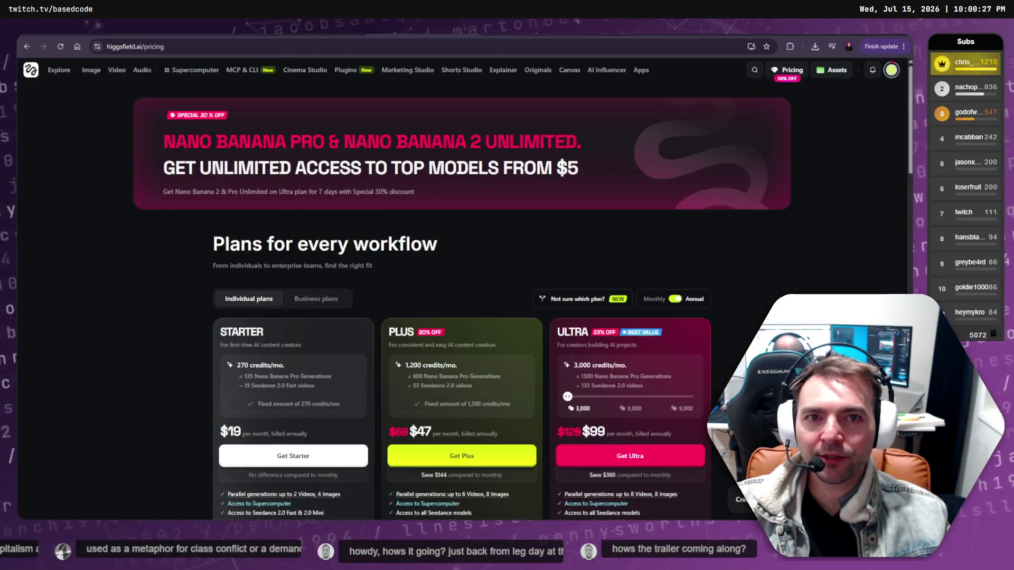
key("ctrl+shift+Tab")
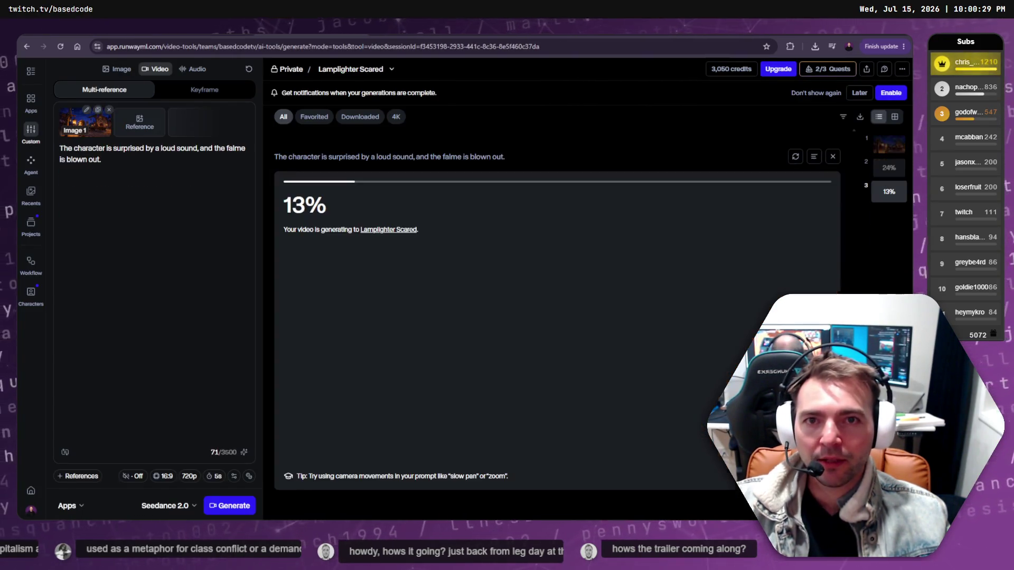
mouse_move(166, 139)
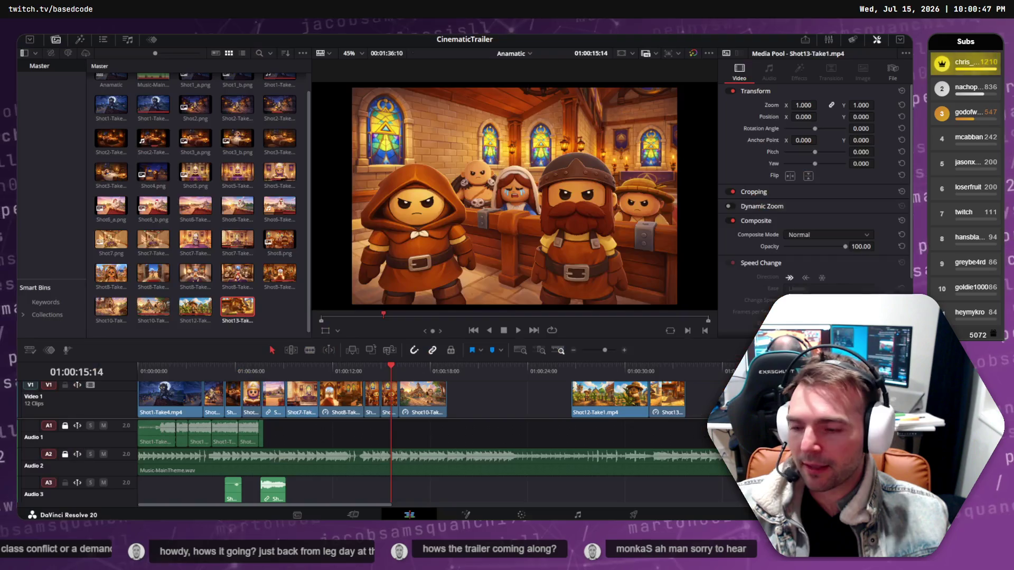
mouse_move(390, 376)
left_mouse_down()
mouse_move(290, 375)
mouse_move(282, 387)
left_mouse_up()
key("space")
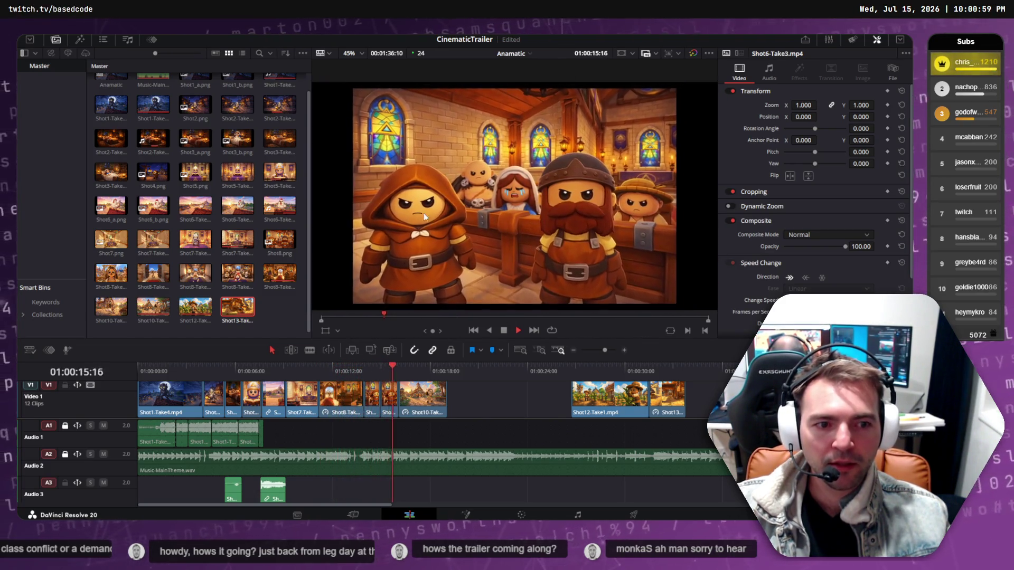
key("space")
left_click(212, 370)
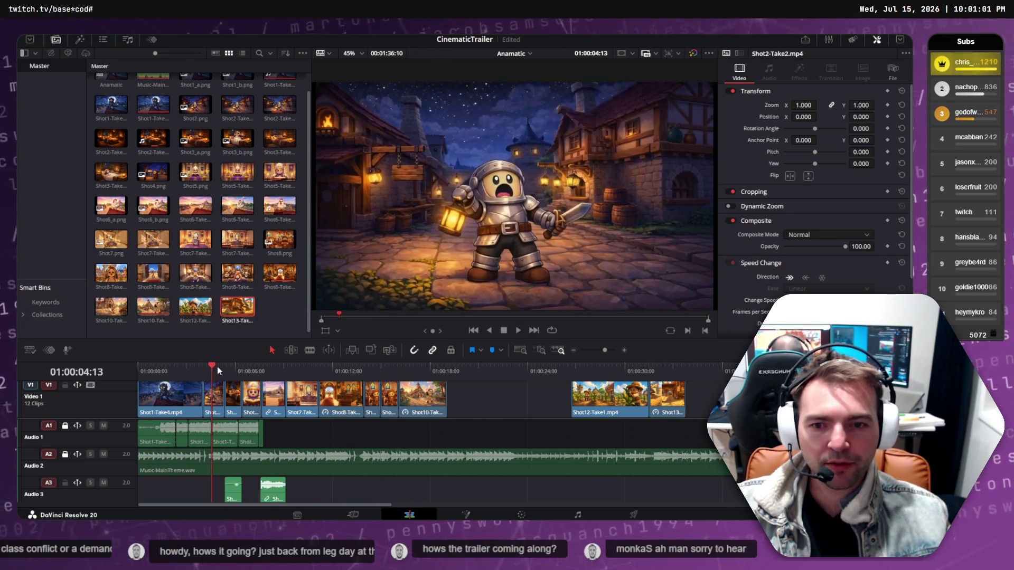
mouse_move(217, 366)
left_mouse_down()
mouse_move(366, 367)
mouse_move(272, 365)
left_mouse_up()
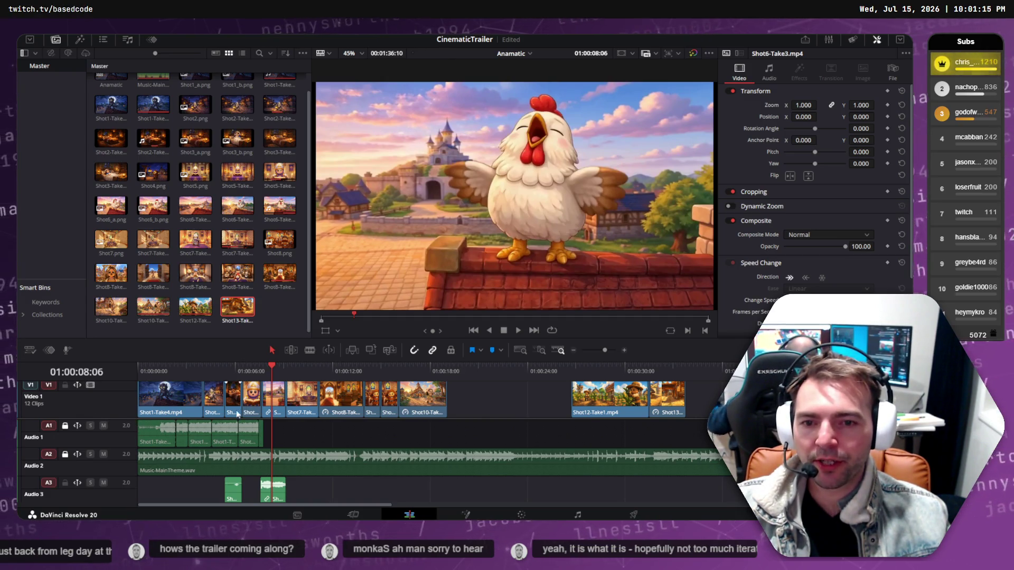
mouse_move(288, 372)
left_mouse_down()
mouse_move(127, 366)
mouse_move(575, 363)
left_mouse_up()
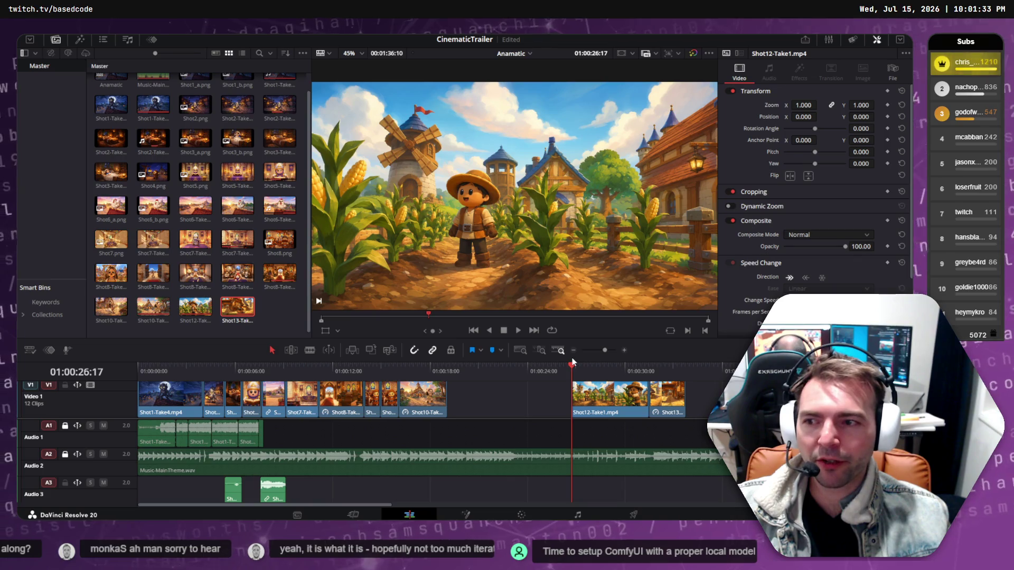
key("space")
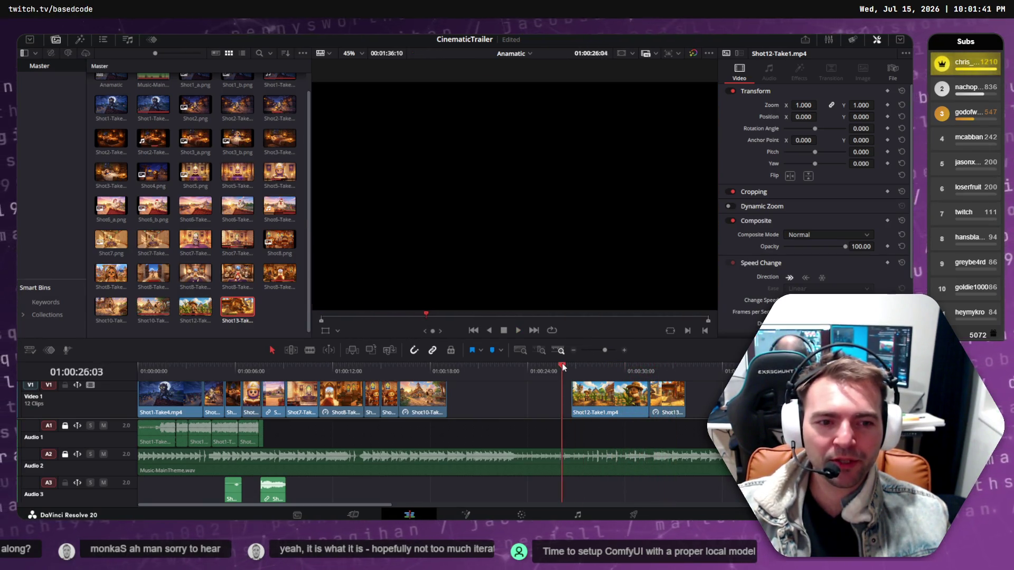
left_click(564, 364)
key("space")
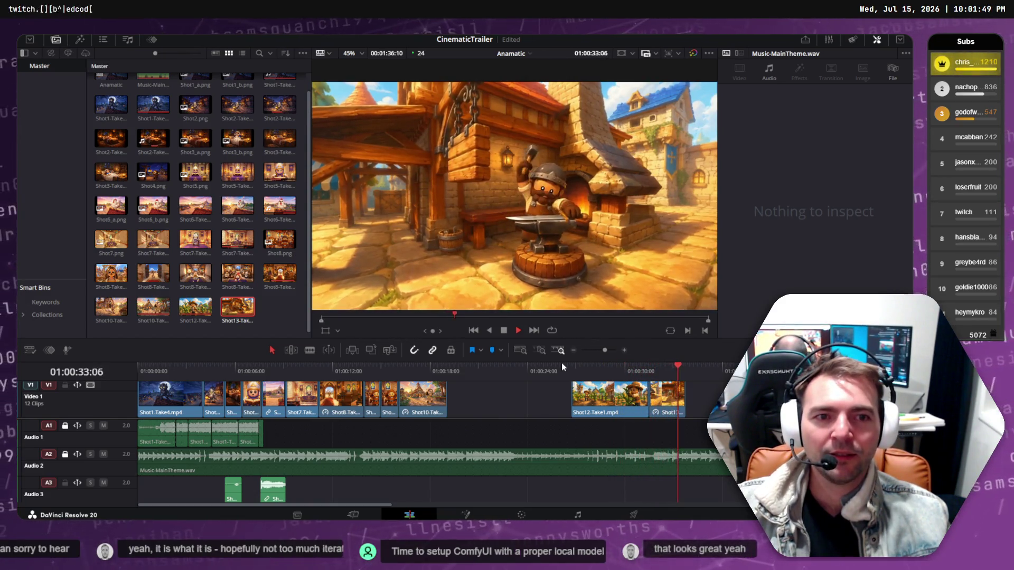
left_click(605, 370)
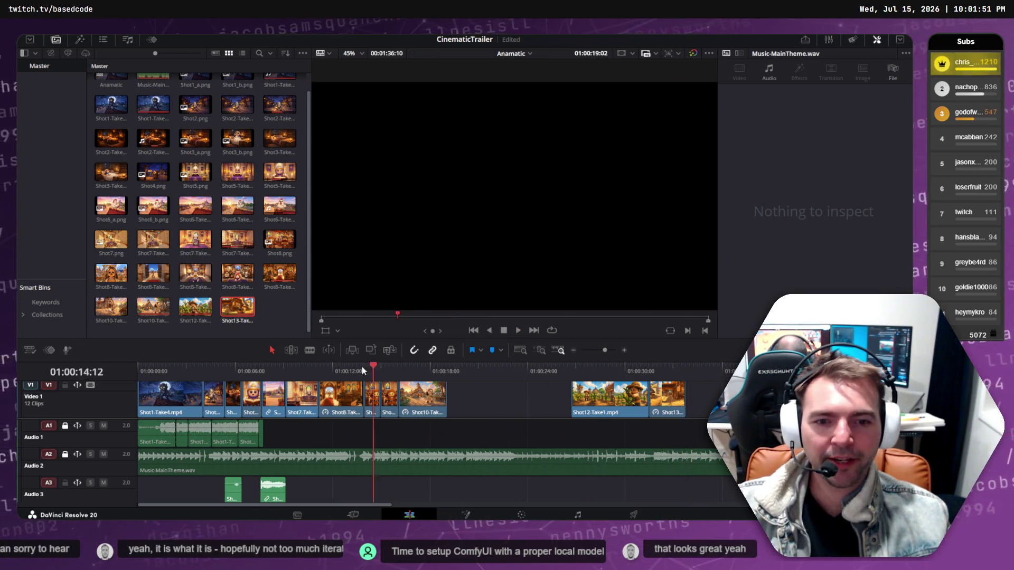
left_click(258, 369)
key("space")
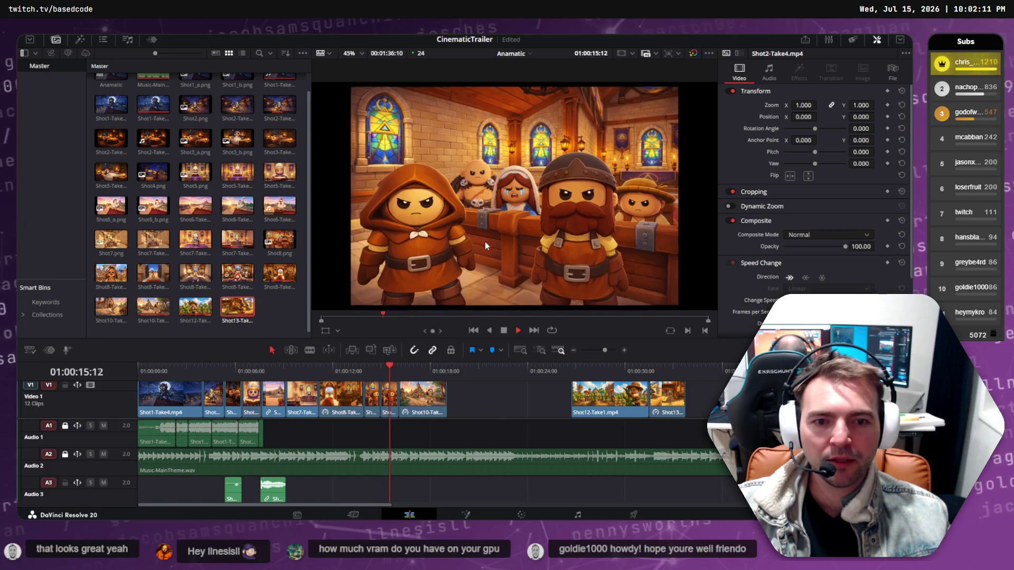
key("space")
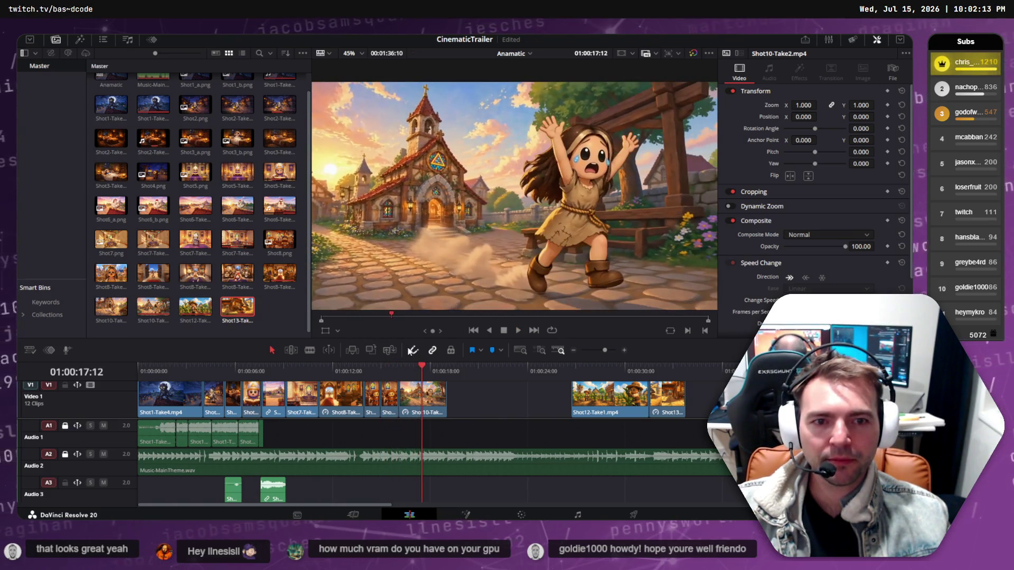
left_click_drag(423, 366, 402, 376)
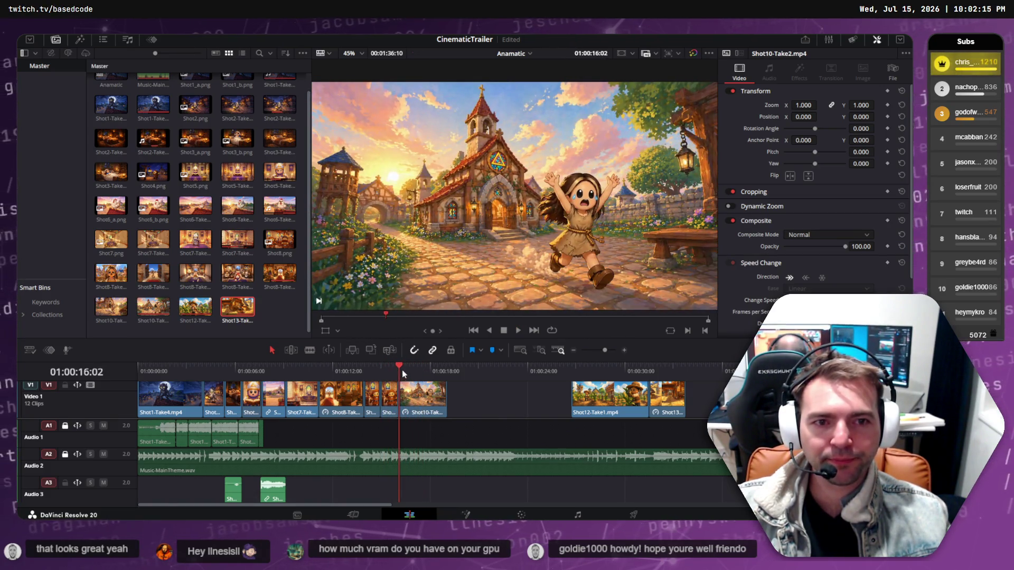
left_click(372, 374)
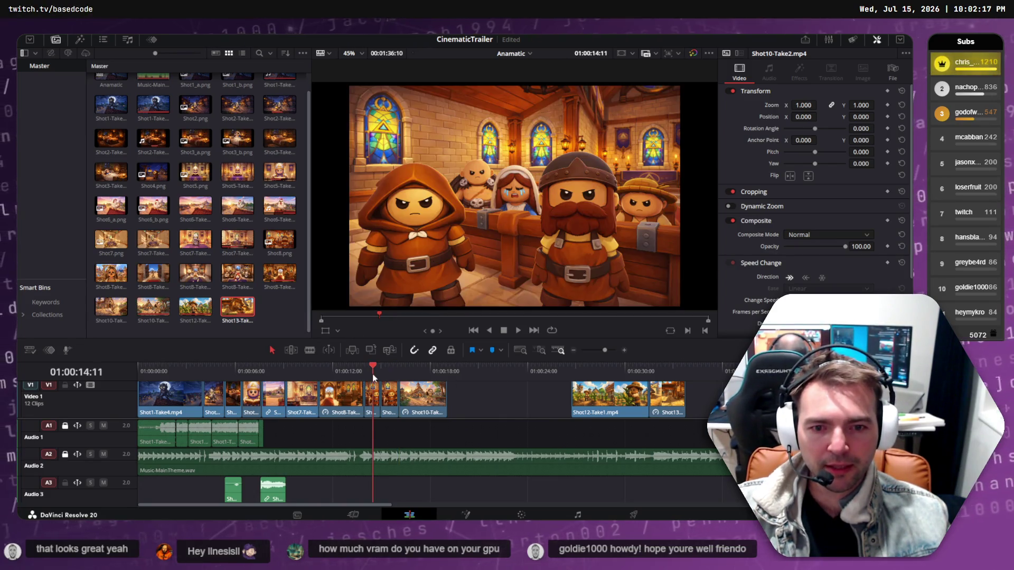
left_click(378, 376)
left_click(373, 377)
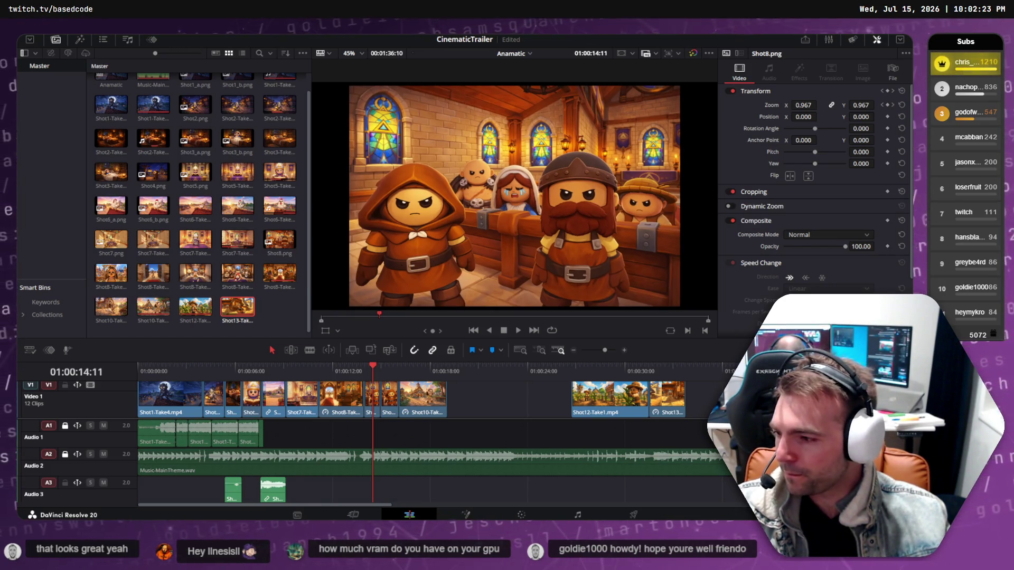
key("alt+Tab")
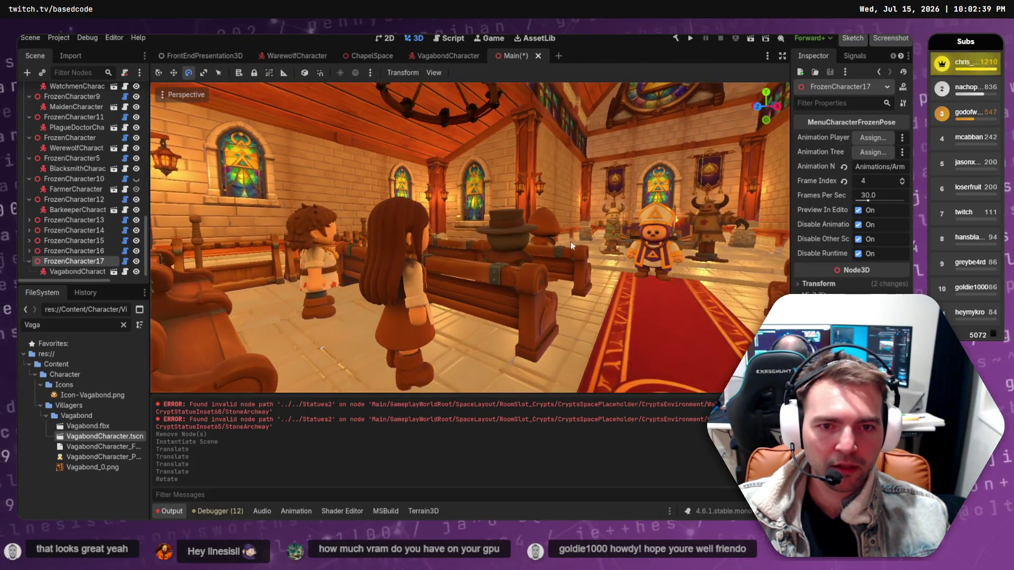
Collapse the FrozenCharacter6–9 nodes and re-expand the Main scene hierarchy.
scroll(74, 179, "up", 8)
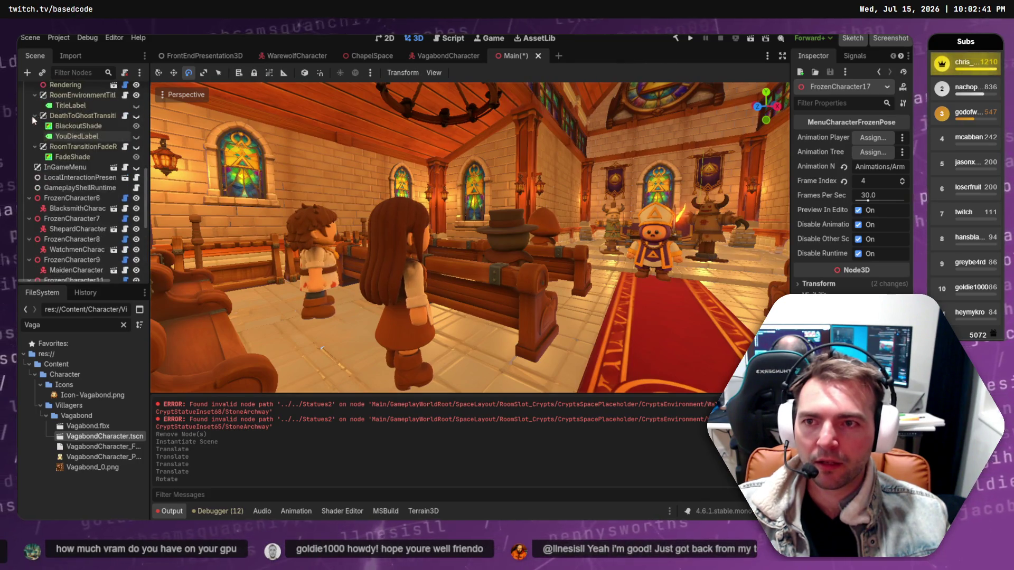
left_click(29, 198)
left_click(29, 208)
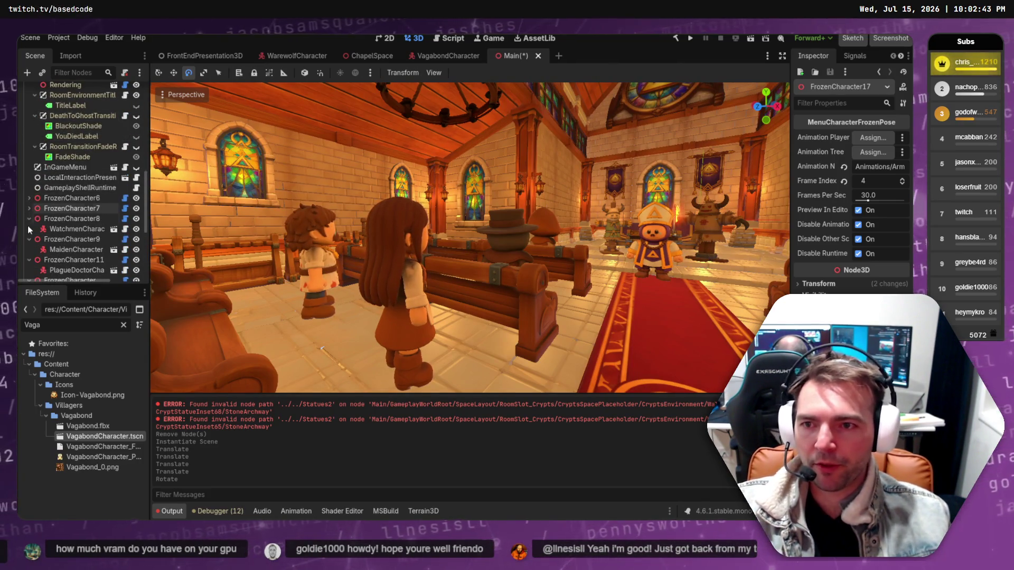
left_click(28, 218)
left_click(28, 228)
left_click(53, 240)
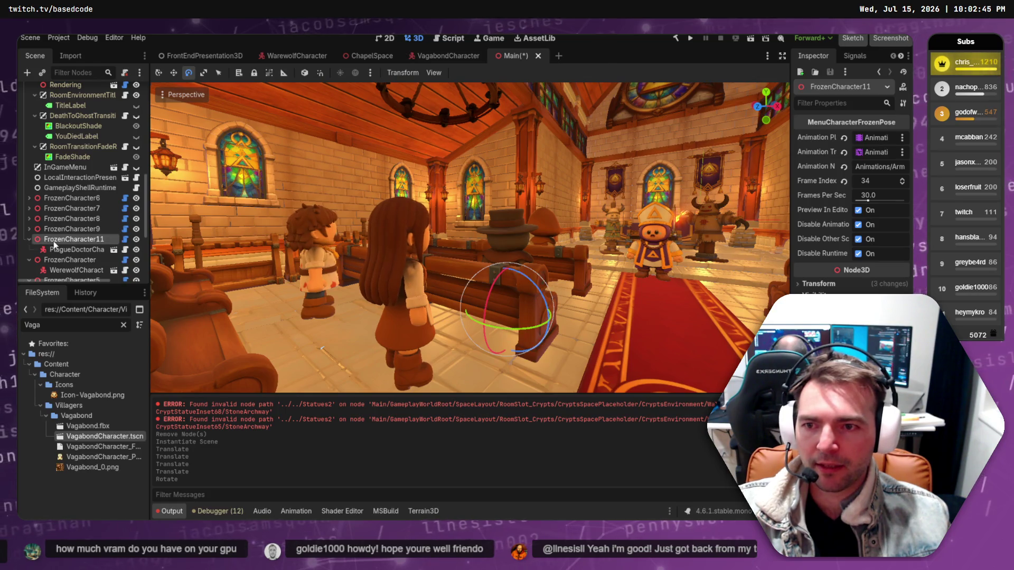
key("Left")
key("Left")
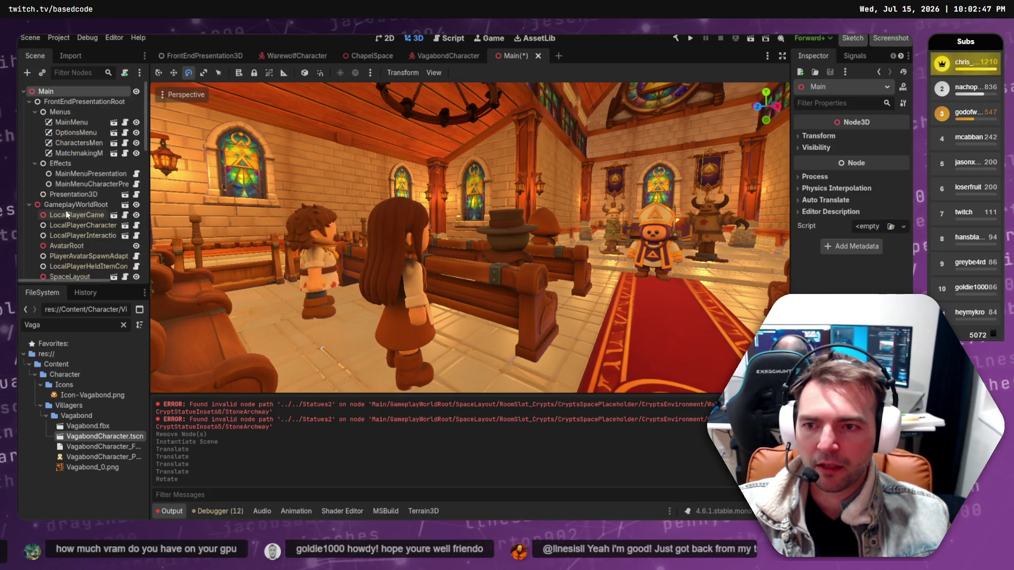
key("Right")
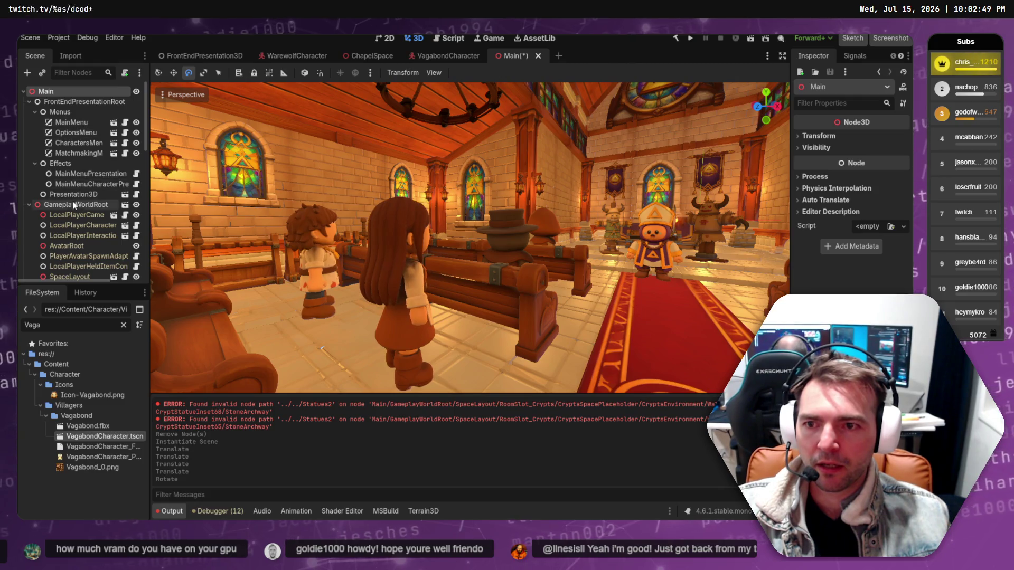
scroll(69, 220, "down", 5)
scroll(69, 220, "down", 5)
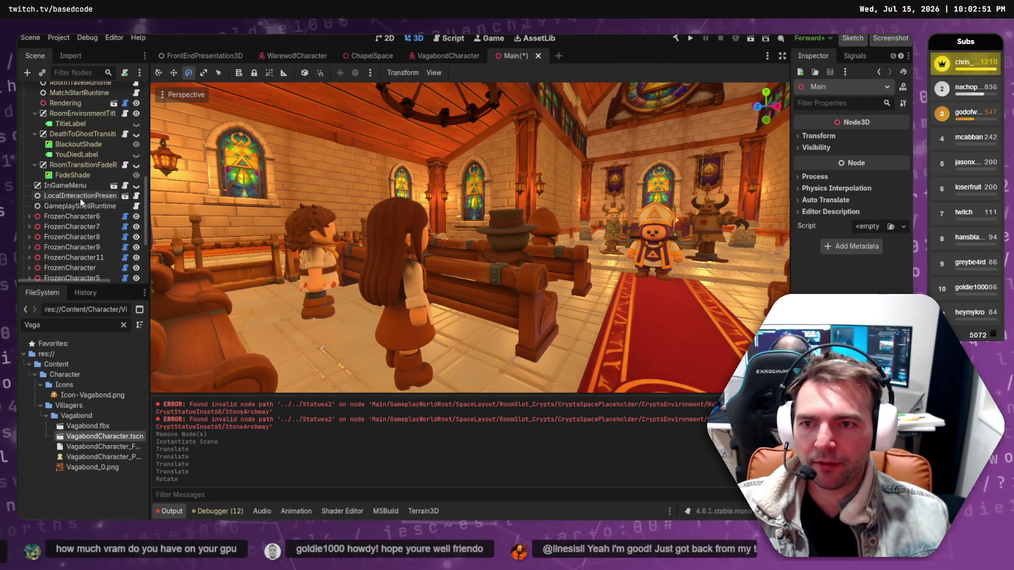
Select nine frozen character nodes from FrozenCharacter8 and start rotating them.
left_click(71, 216)
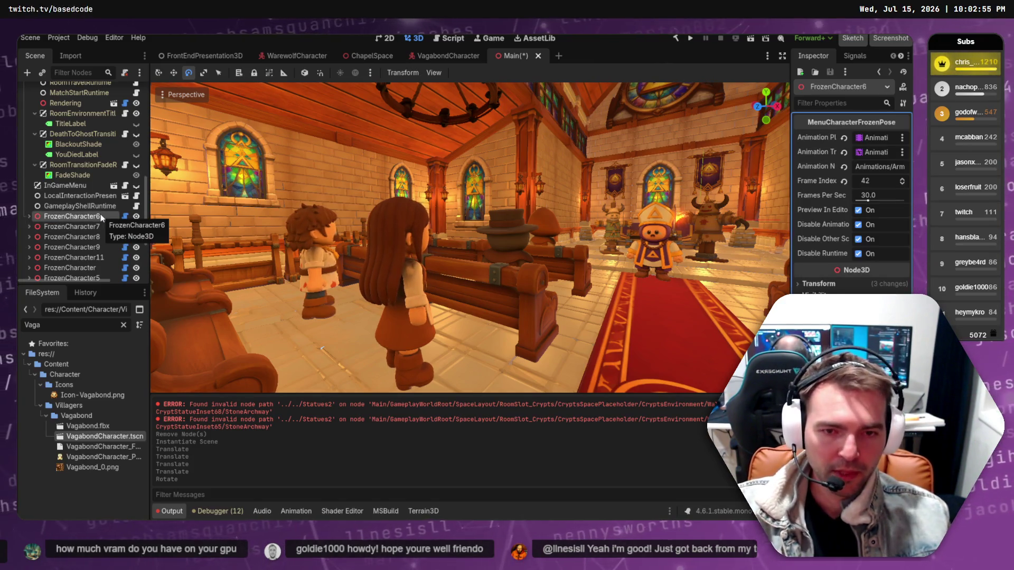
key("Down")
key("Down")
key("Down")
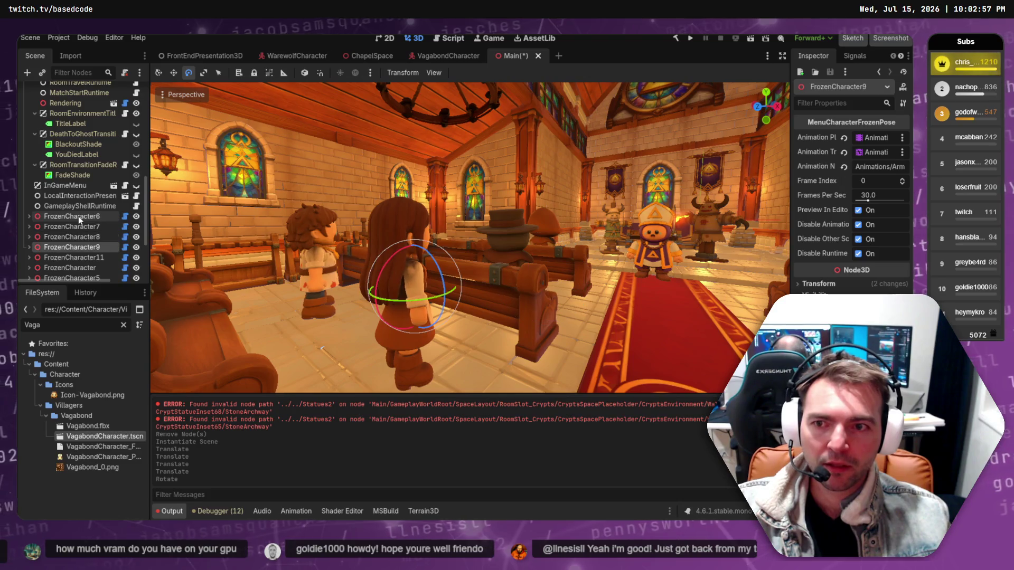
key("Up")
key("shift+Down")
key("shift+Down")
key("shift+Down")
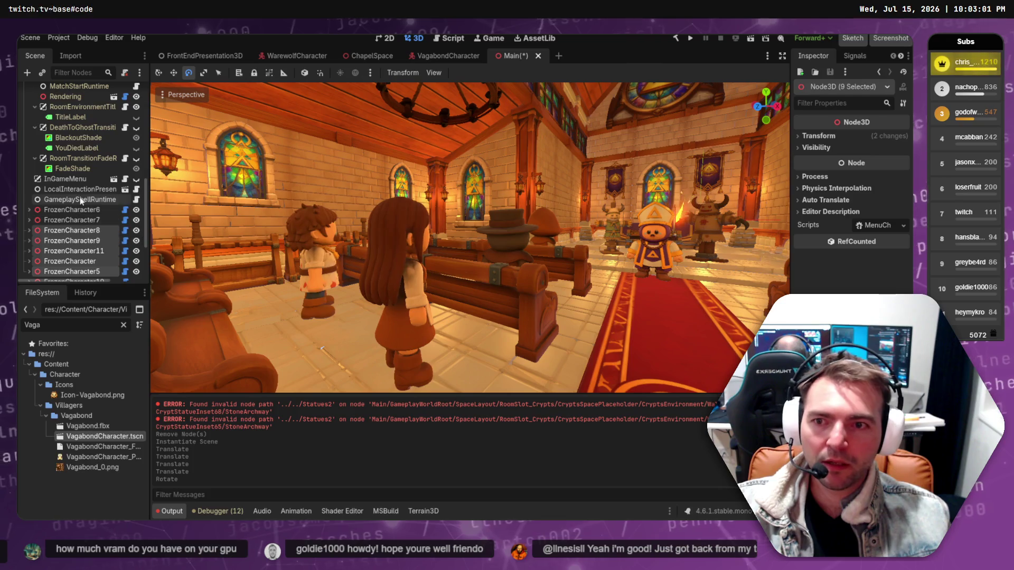
key("r")
mouse_move(597, 303)
left_mouse_down()
mouse_move(443, 267)
mouse_move(585, 321)
left_mouse_up()
key("Escape")
Turn the brown-hooded watchman (FrozenCharacter8) about -120° toward the camera.
left_click_drag(502, 275, 506, 273)
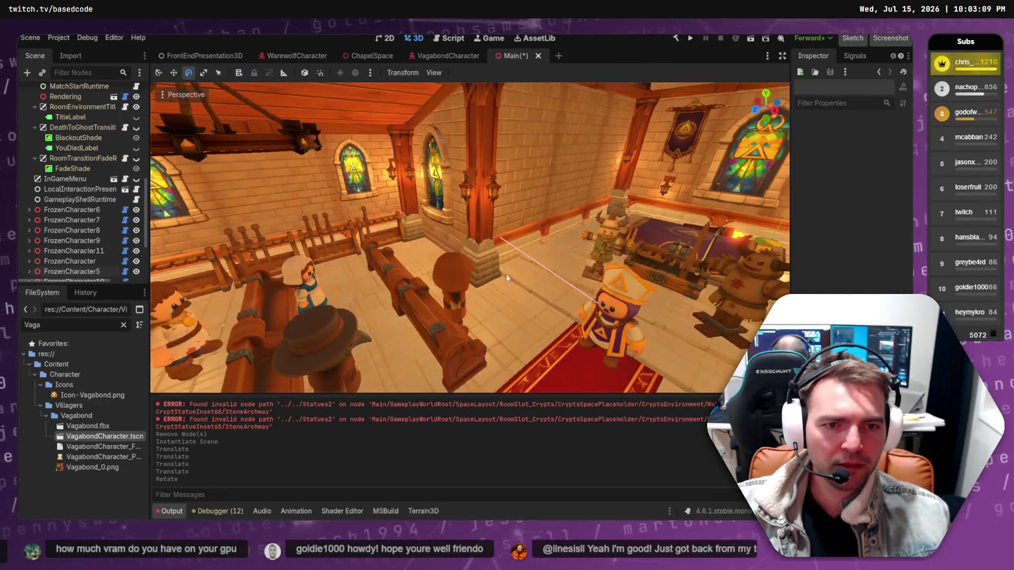
left_click(447, 286)
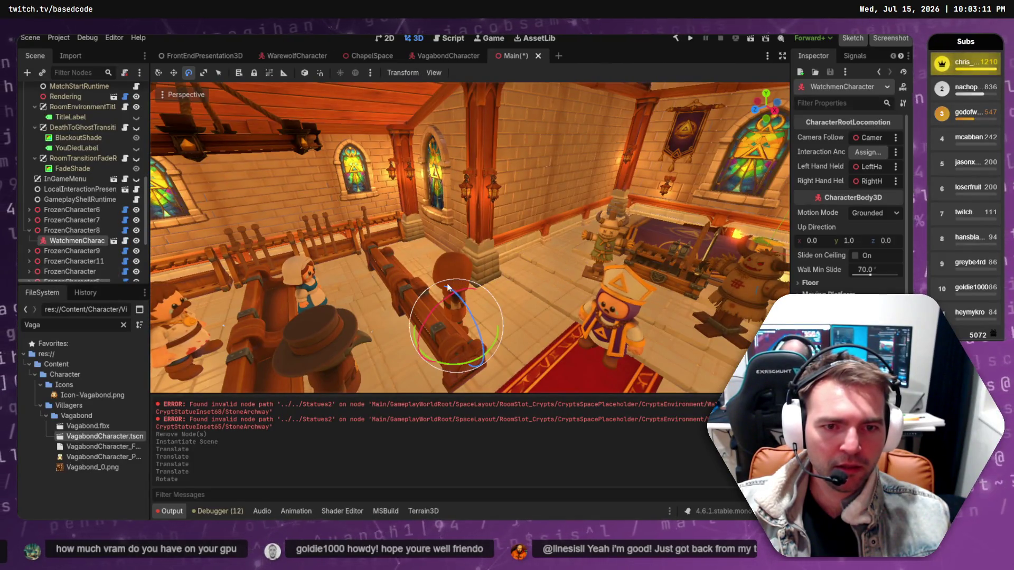
left_click(30, 230)
left_click(65, 233)
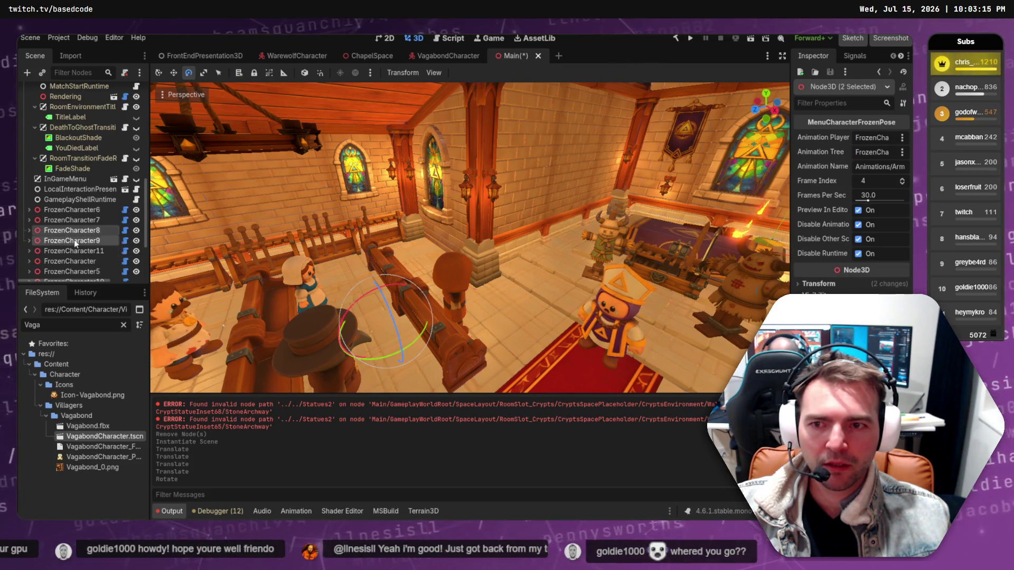
left_click(74, 240, "shift")
left_click(77, 230)
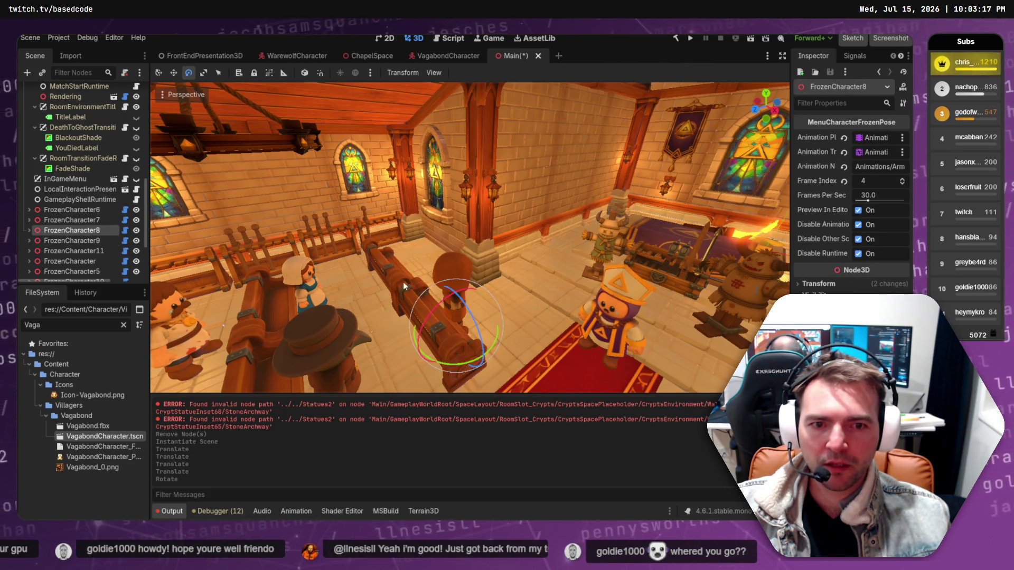
mouse_move(458, 366)
left_mouse_down()
mouse_move(364, 317)
mouse_move(336, 282)
left_mouse_up()
Turn the maiden (FrozenCharacter9) about -120° toward the camera, then open Task Manager.
left_click(313, 306)
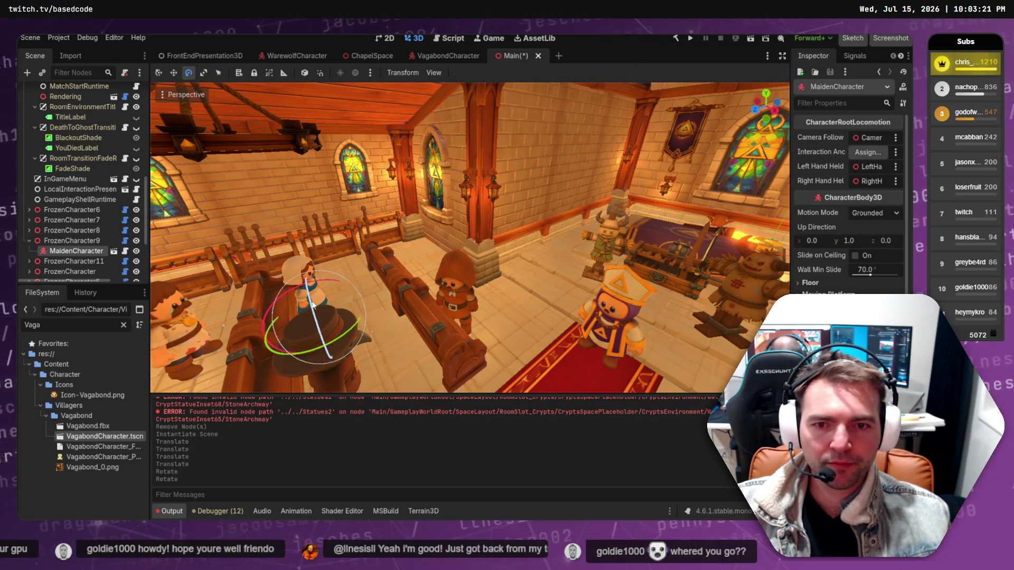
left_click(253, 363)
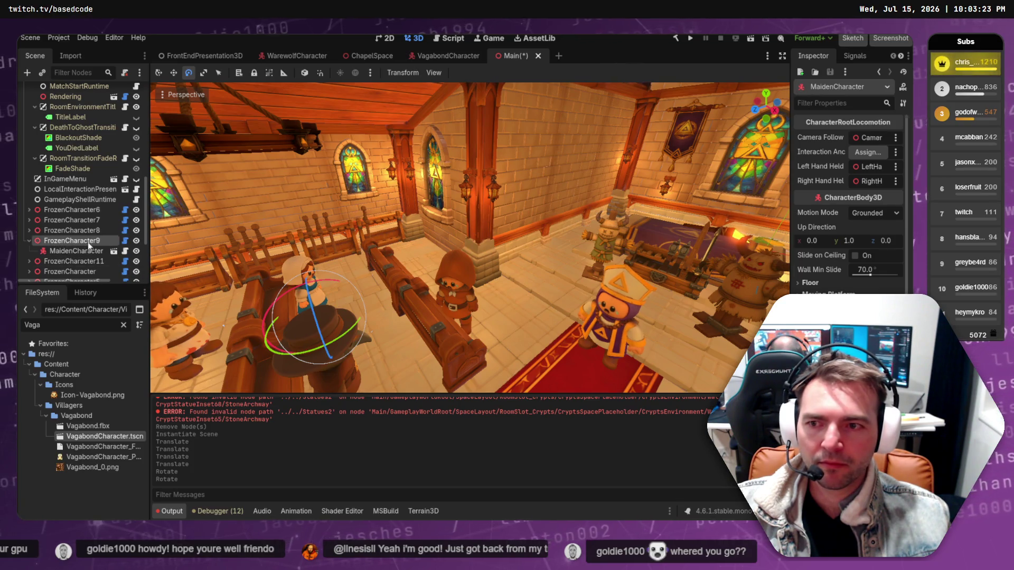
mouse_move(297, 354)
left_mouse_down()
mouse_move(252, 200)
mouse_move(223, 217)
mouse_move(223, 231)
left_mouse_up()
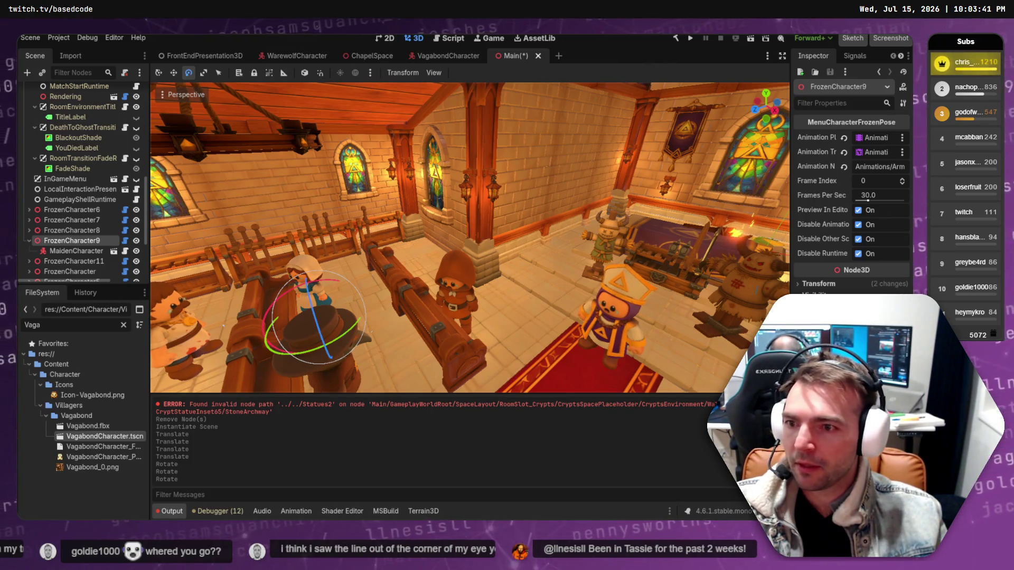
key("ctrl+shift+Escape")
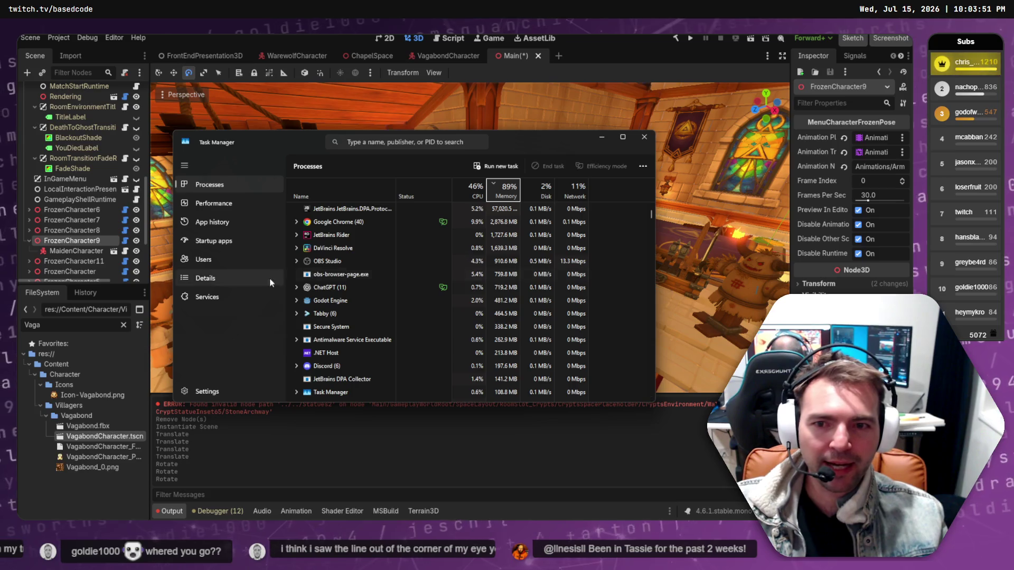
left_click(214, 203)
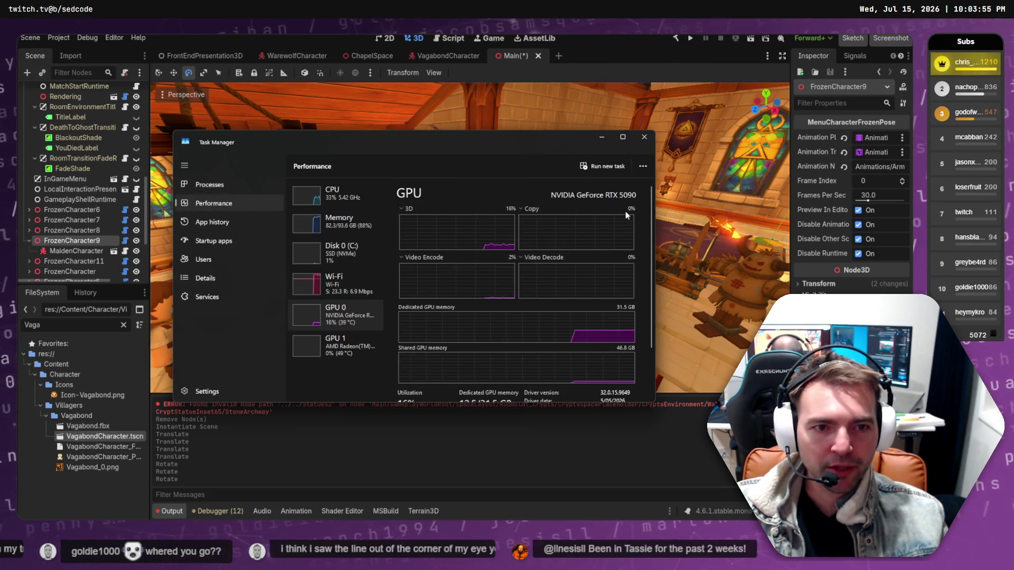
left_click(209, 184)
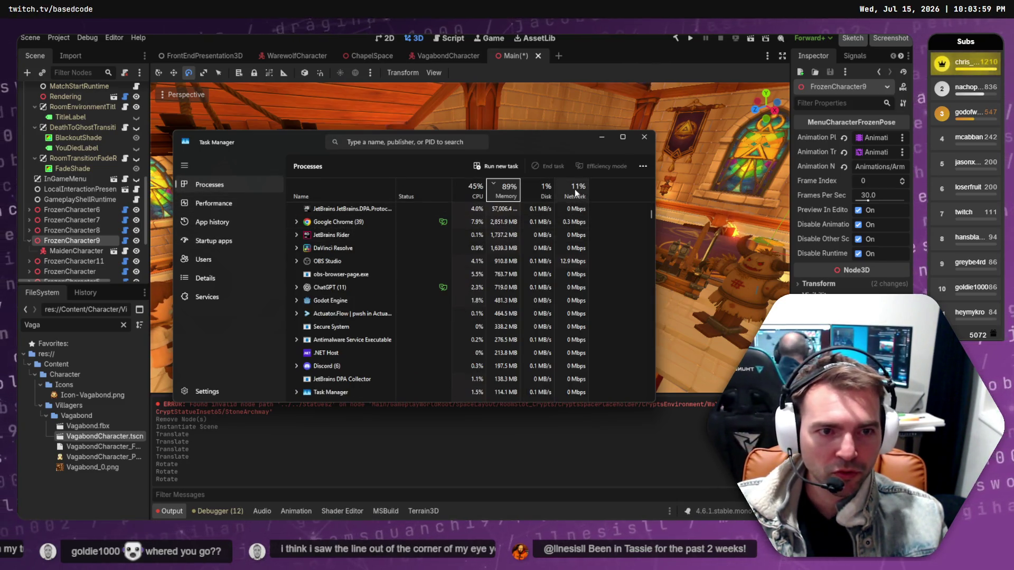
left_click(213, 275)
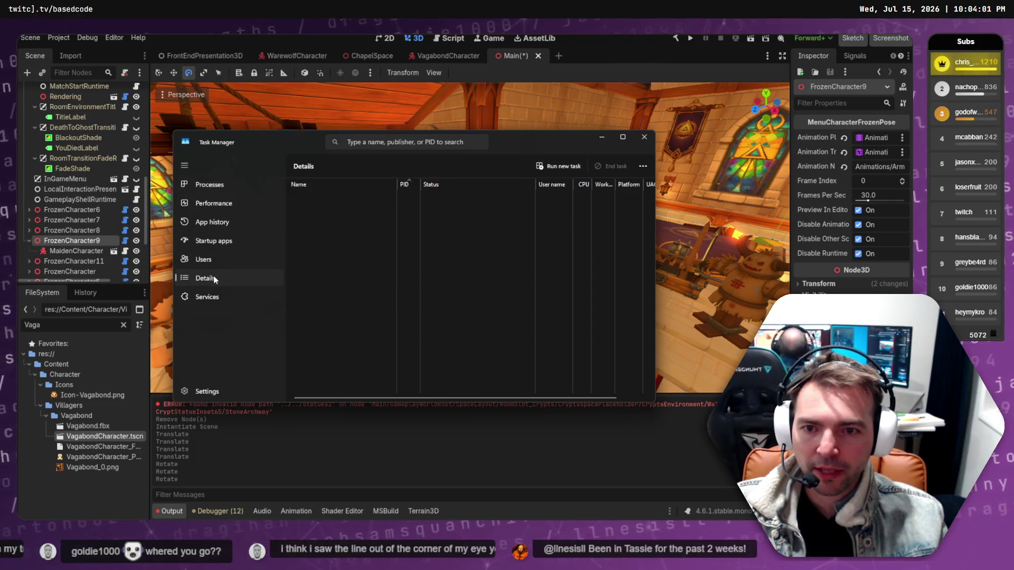
left_click(221, 238)
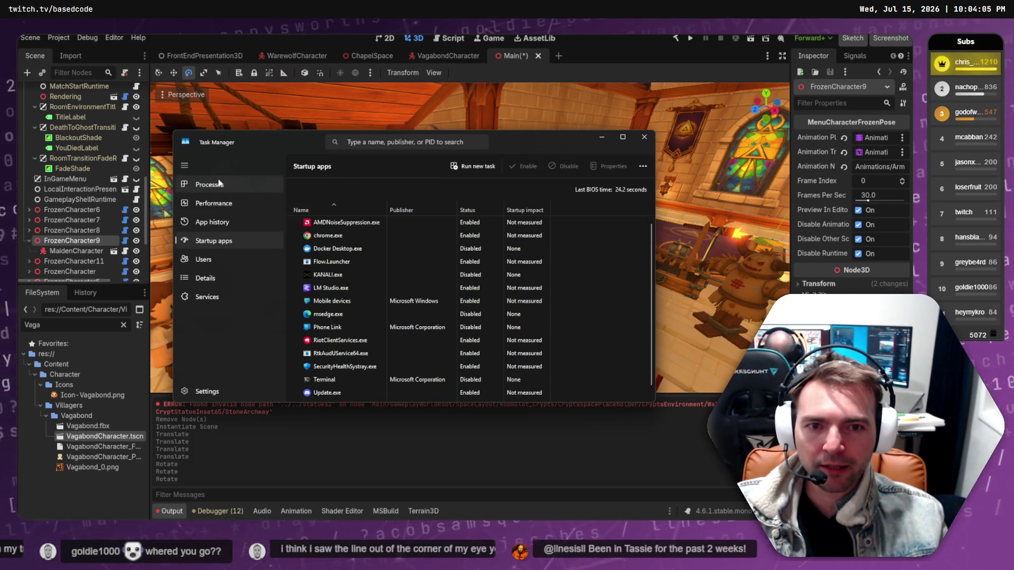
left_click(227, 206)
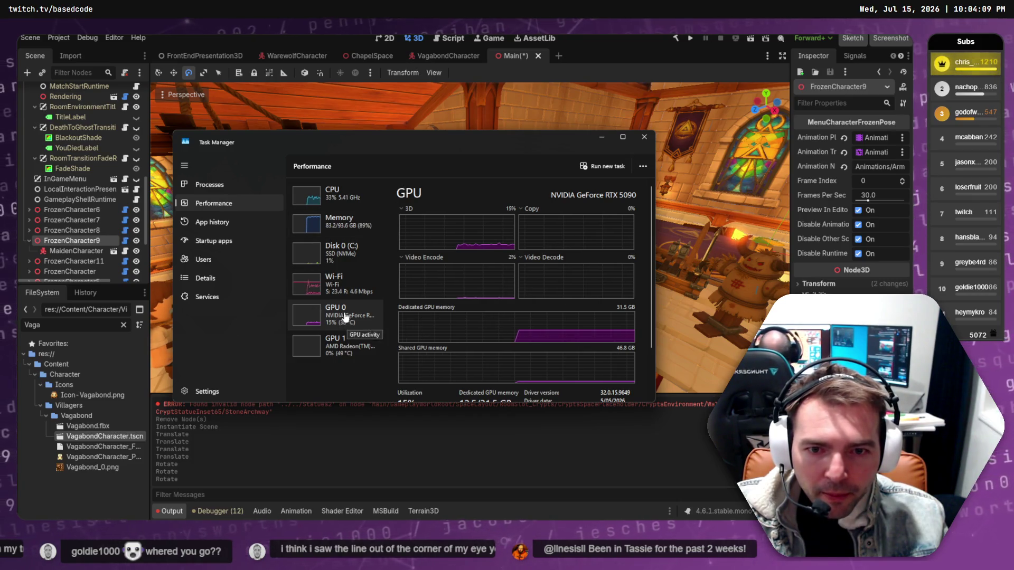
scroll(497, 332, "down", 2)
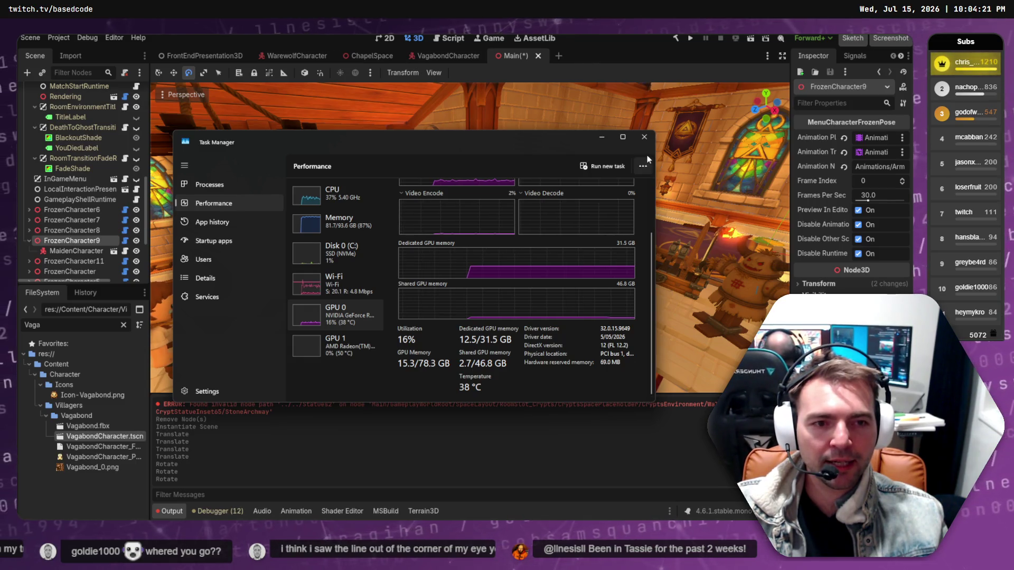
left_click(644, 137)
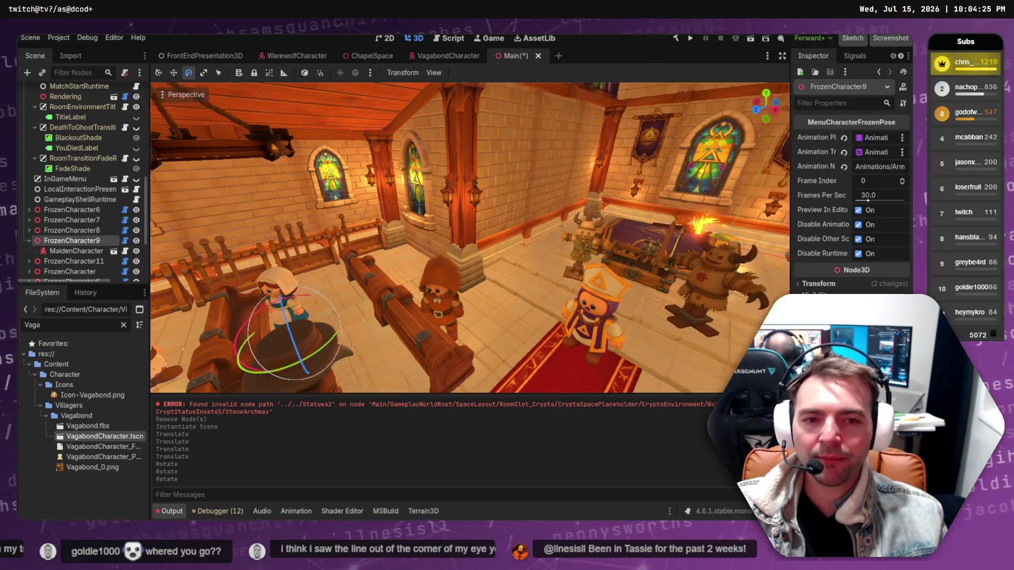
Turn the plague doctor (FrozenCharacter11) to face the camera.
mouse_move(466, 204)
left_mouse_down()
mouse_move(443, 208)
mouse_move(461, 238)
left_mouse_up()
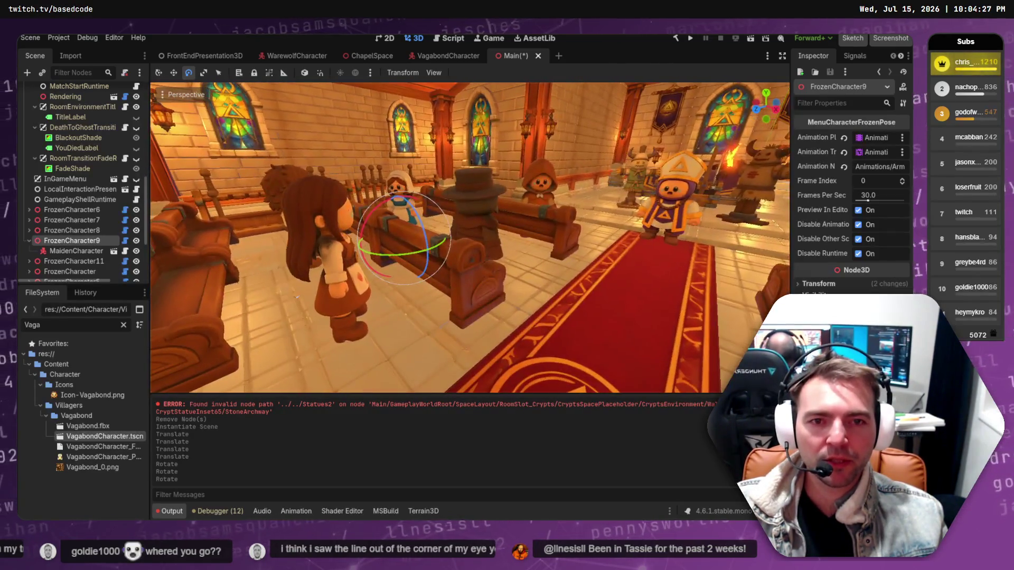
left_click(461, 239)
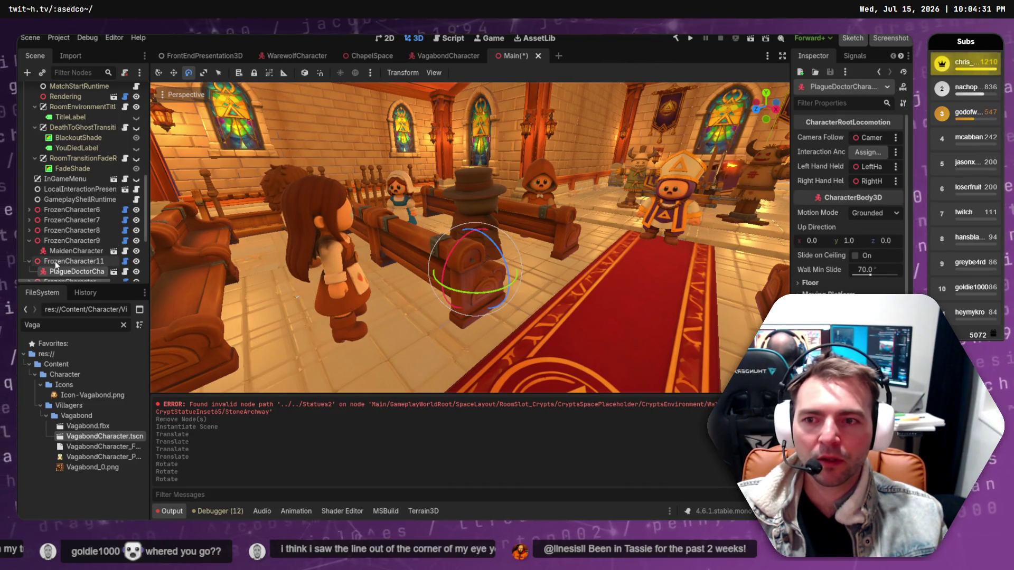
left_click(74, 261)
mouse_move(491, 293)
left_mouse_down()
mouse_move(411, 272)
mouse_move(353, 292)
left_mouse_up()
Select the fruit-seller girl's FrozenCharacter15 node and frame the view on her.
left_click(336, 315)
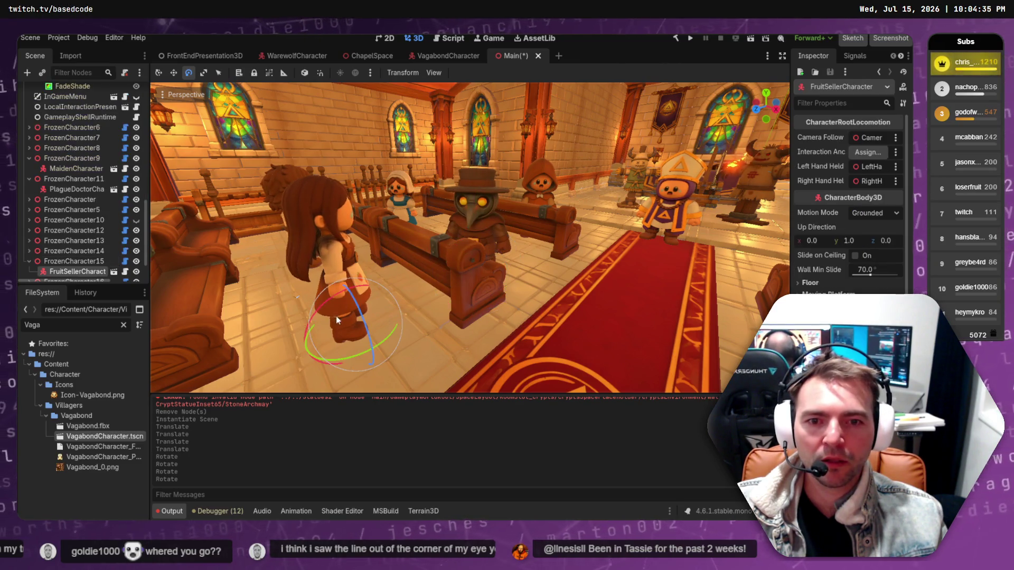
left_click(101, 261)
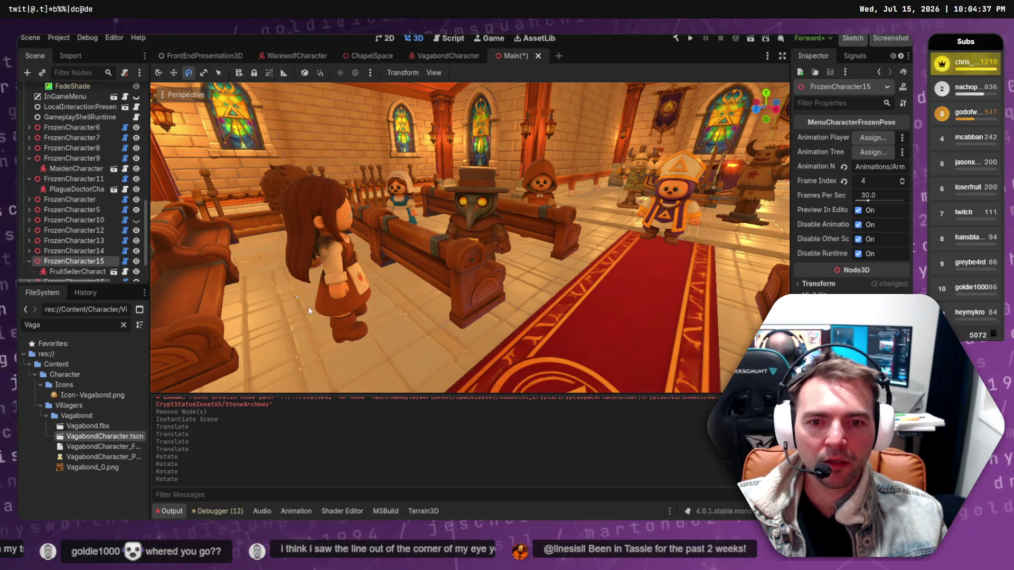
scroll(63, 233, "down", 2)
left_click(29, 237)
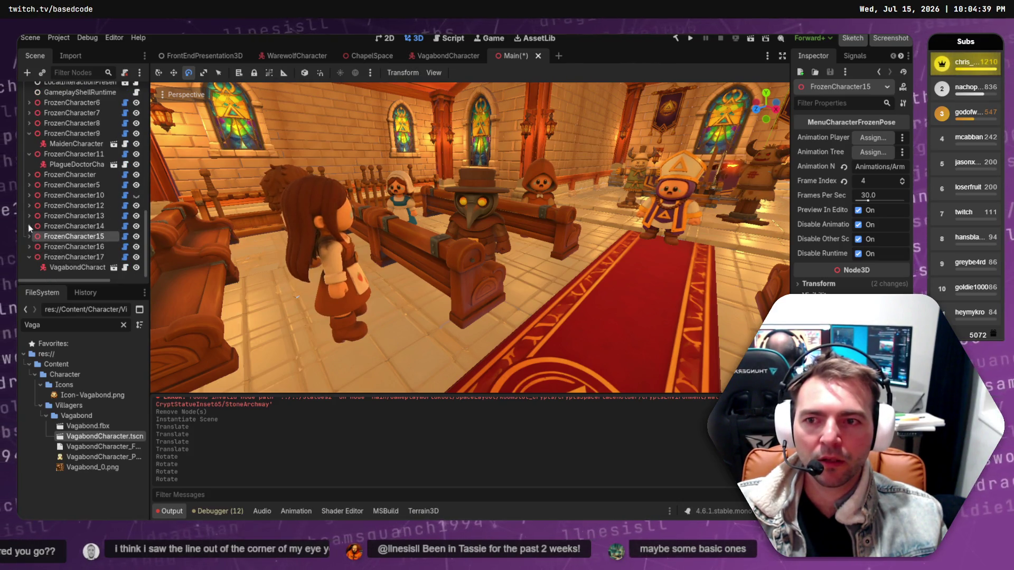
left_click(77, 227)
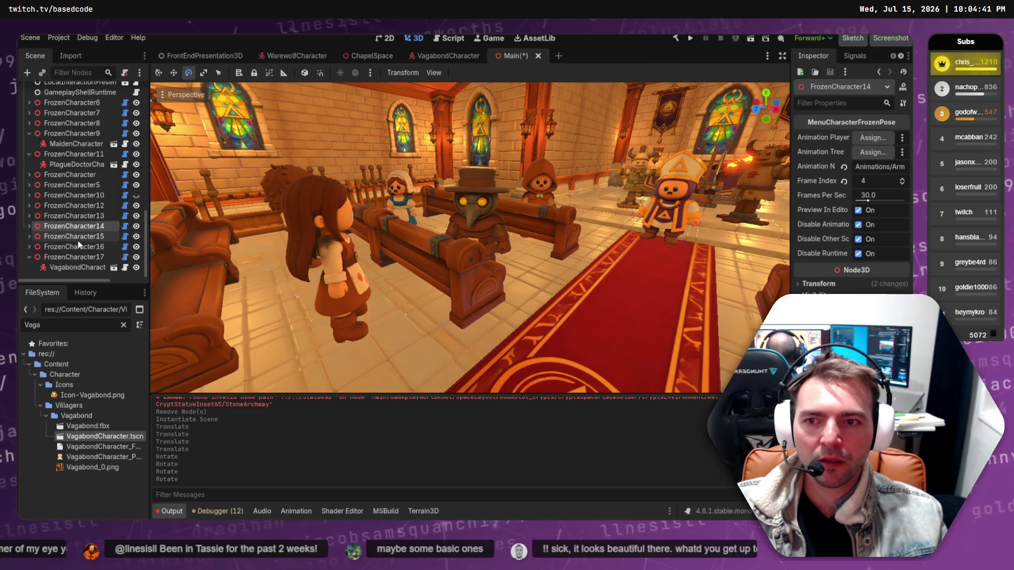
left_click(84, 255)
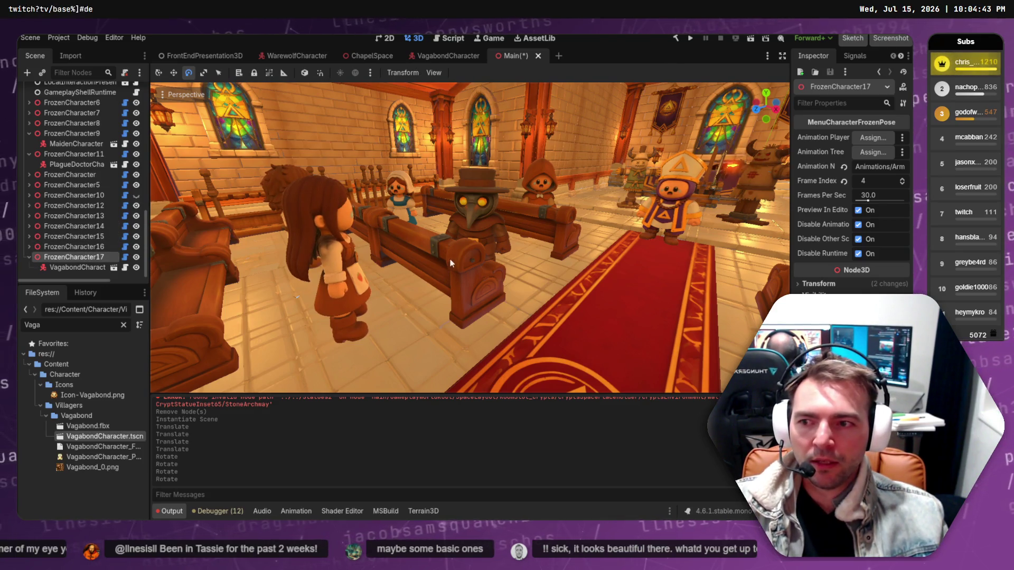
scroll(451, 263, "down", 3)
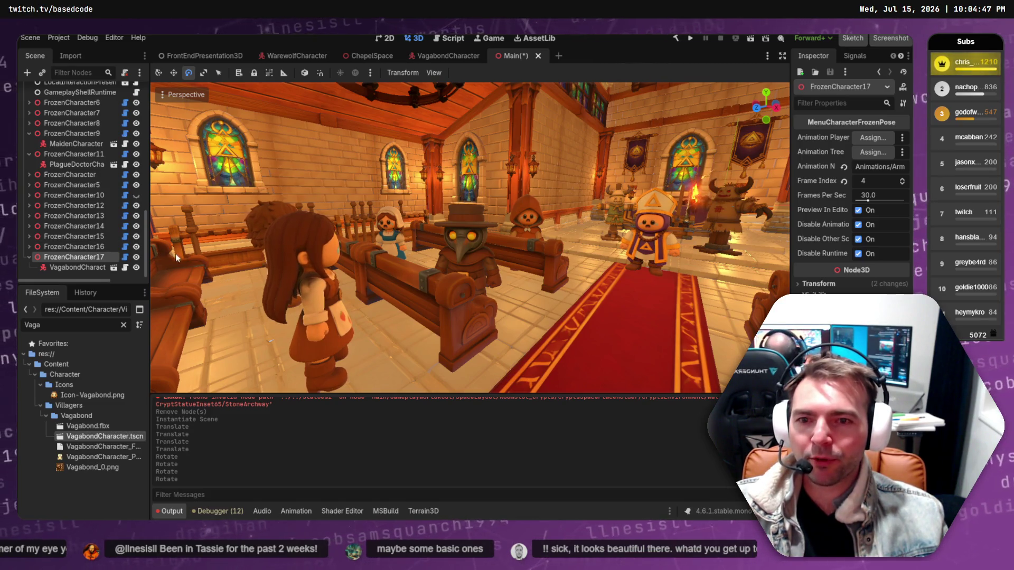
left_click(330, 360)
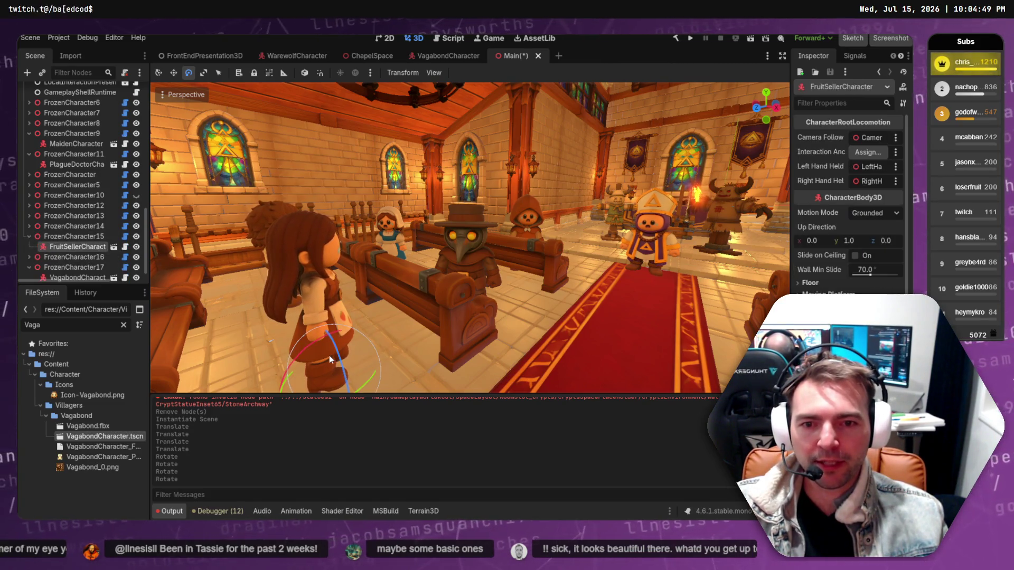
left_click(74, 236)
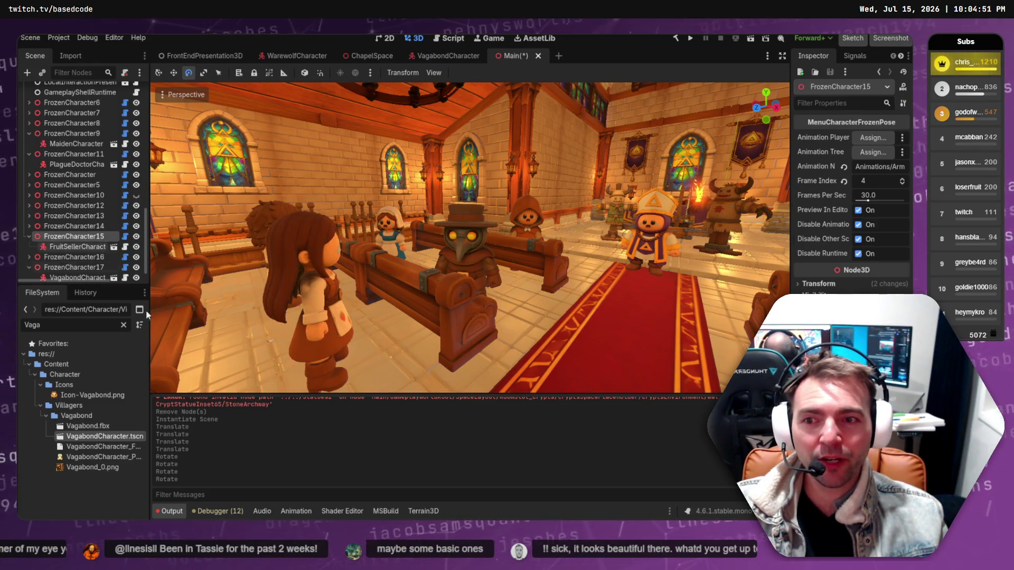
key("f")
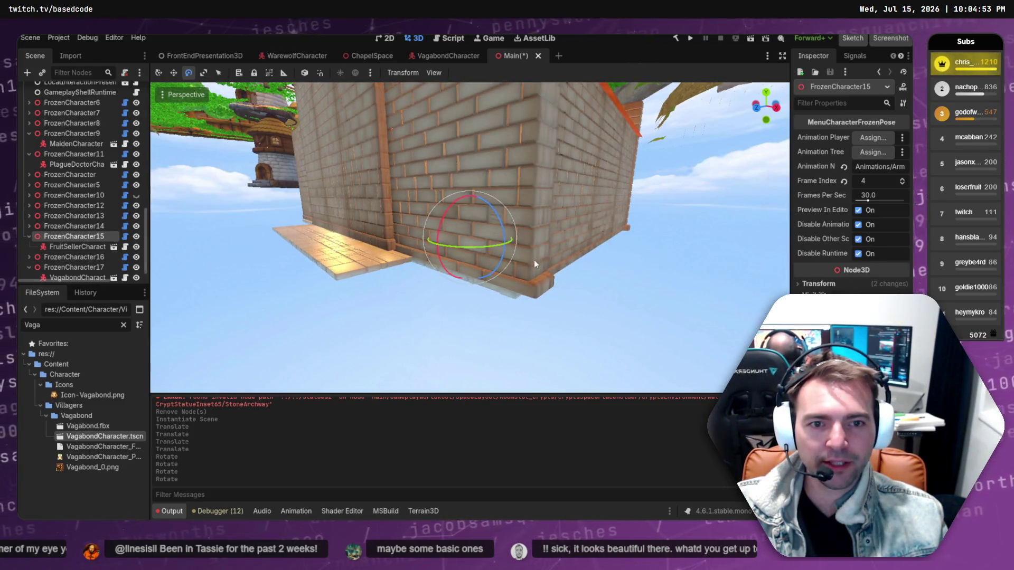
key("f")
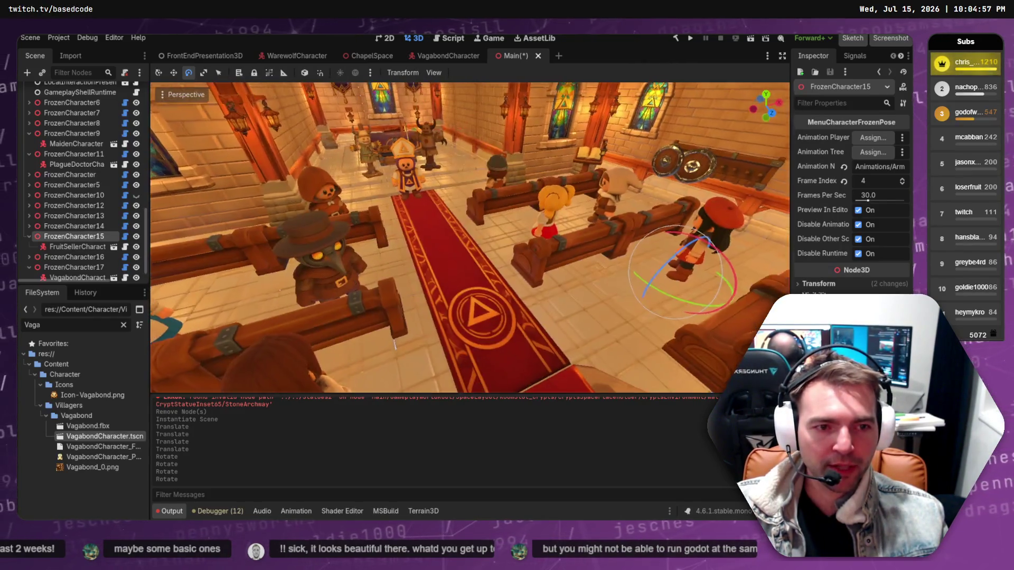
Move FrozenCharacter15 onto the chapel floor in front of the left pews.
key("w")
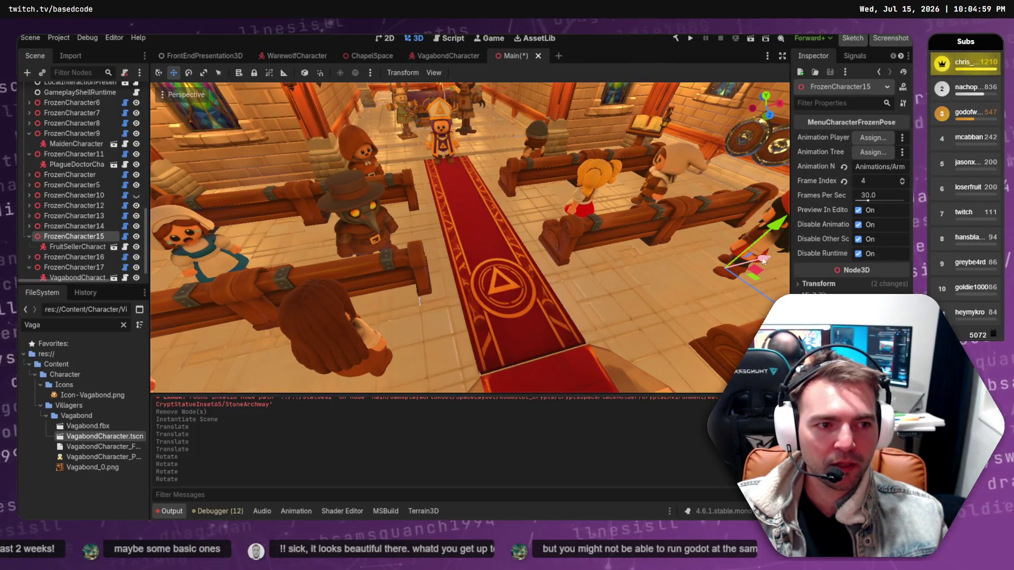
mouse_move(763, 260)
left_mouse_down()
mouse_move(451, 302)
mouse_move(473, 309)
left_mouse_up()
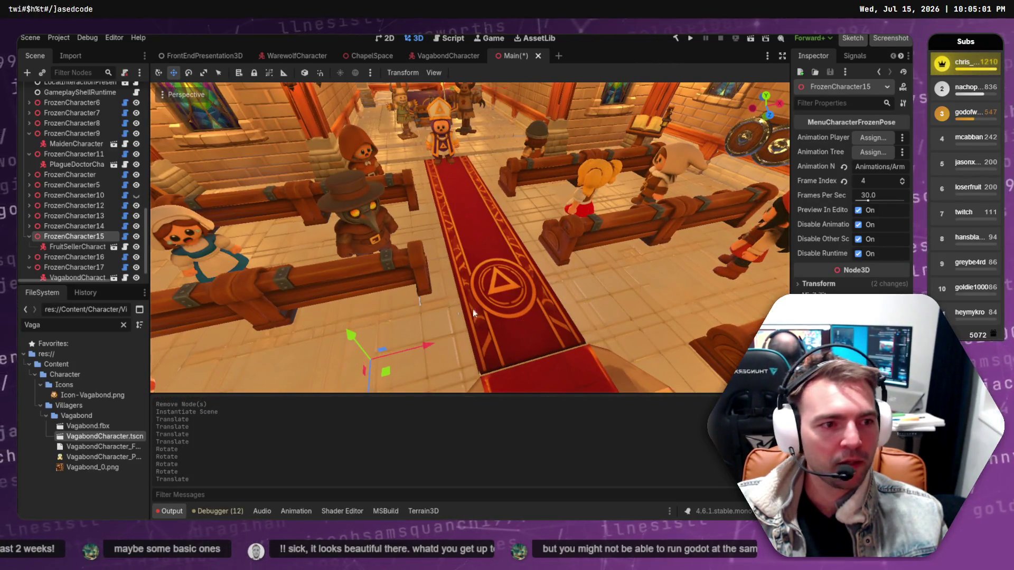
left_click(98, 246)
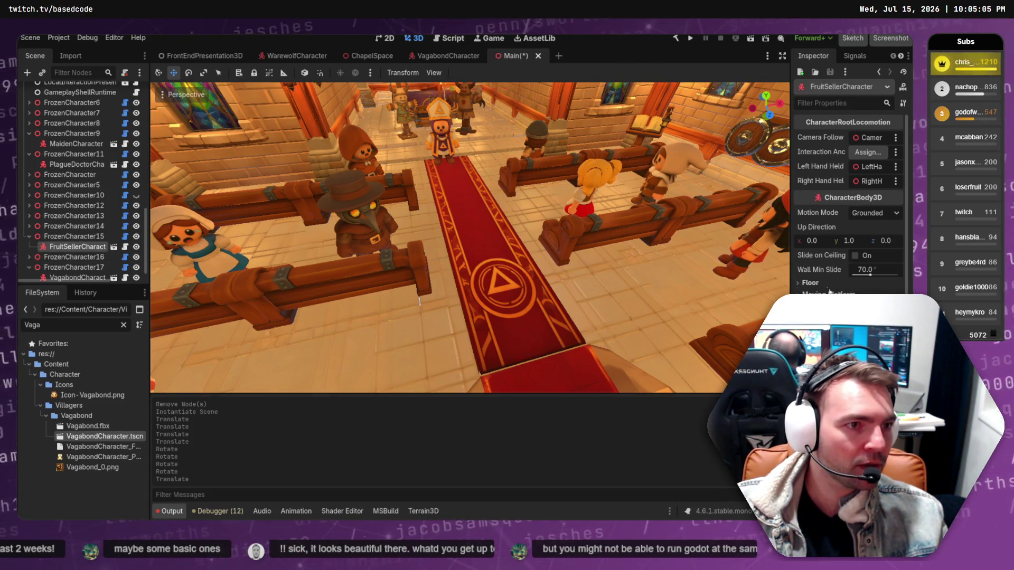
scroll(829, 291, "down", 1)
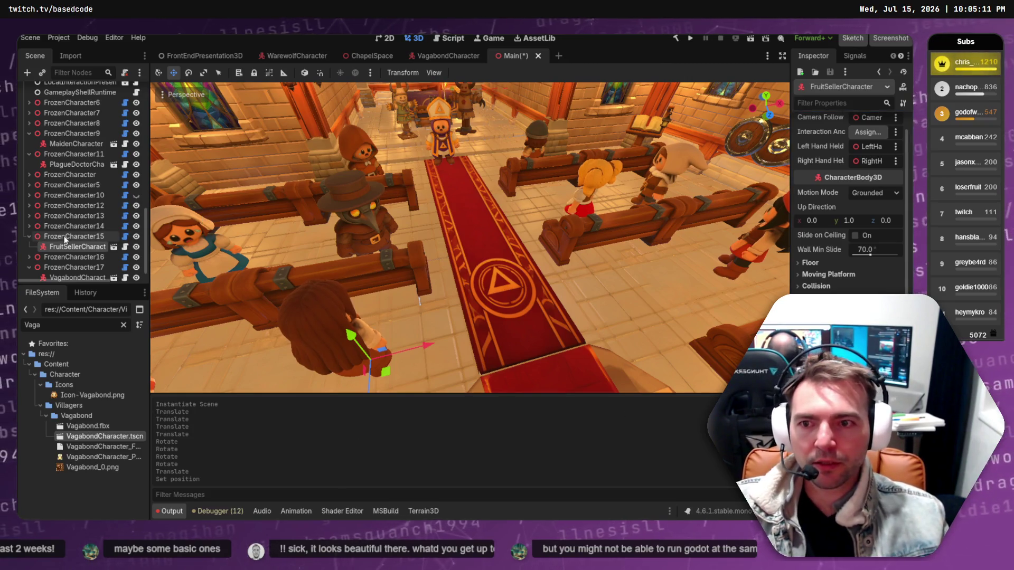
Rotate the girl about -120° toward the camera and fly the view down the aisle.
left_click(370, 348)
key("e")
mouse_move(408, 366)
left_mouse_down()
mouse_move(372, 390)
mouse_move(338, 395)
left_mouse_up()
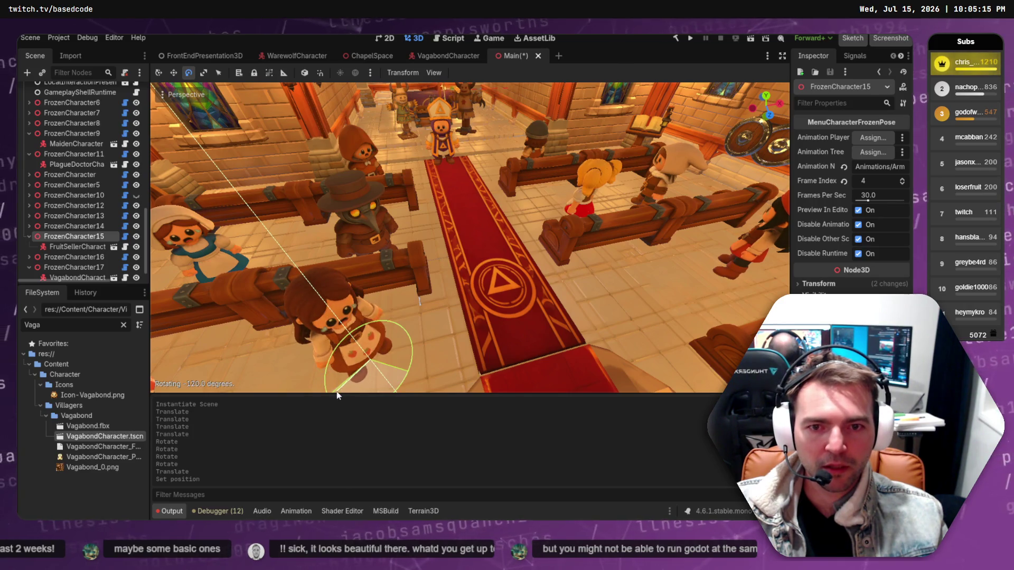
key("w")
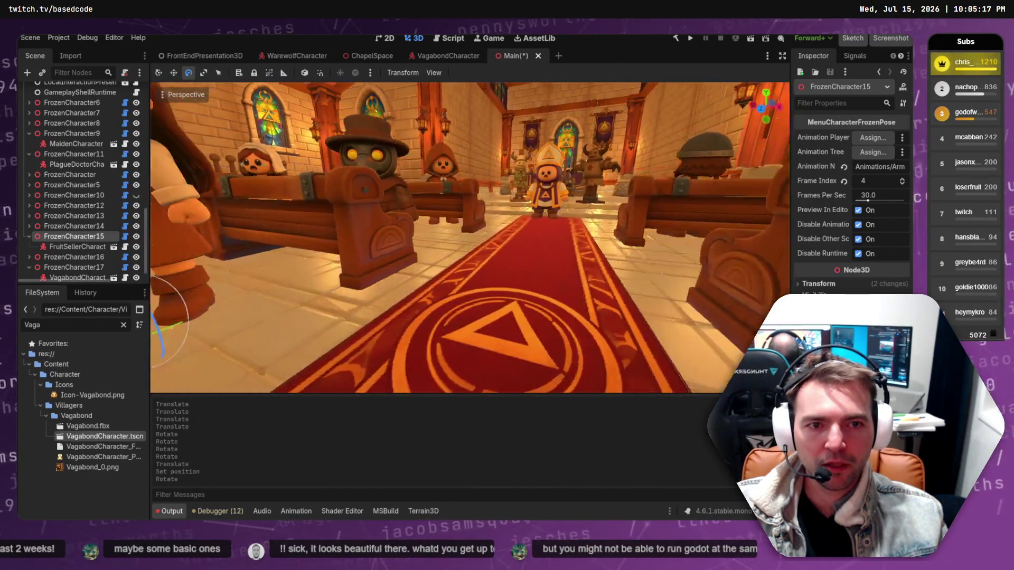
key("s")
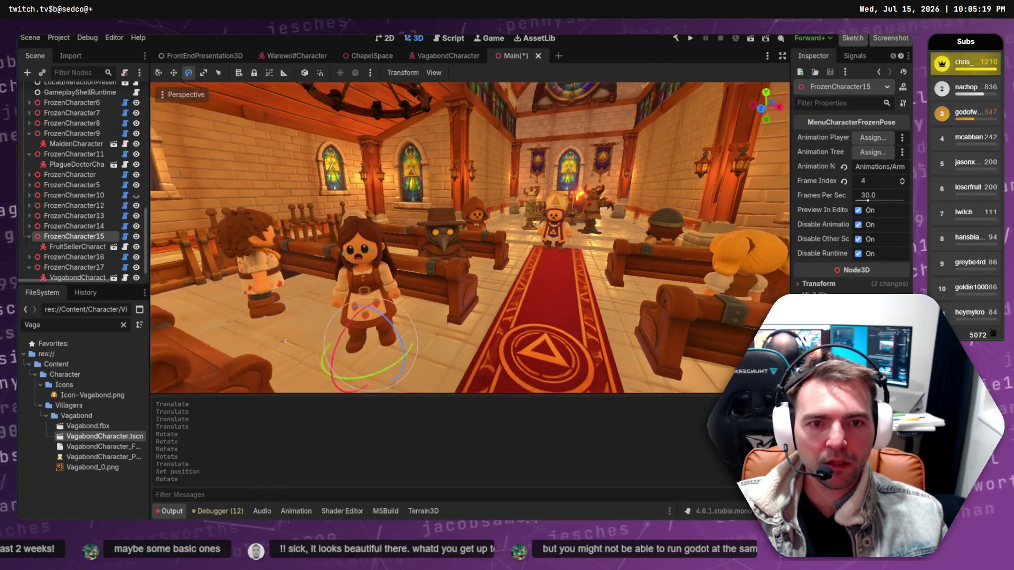
key("w")
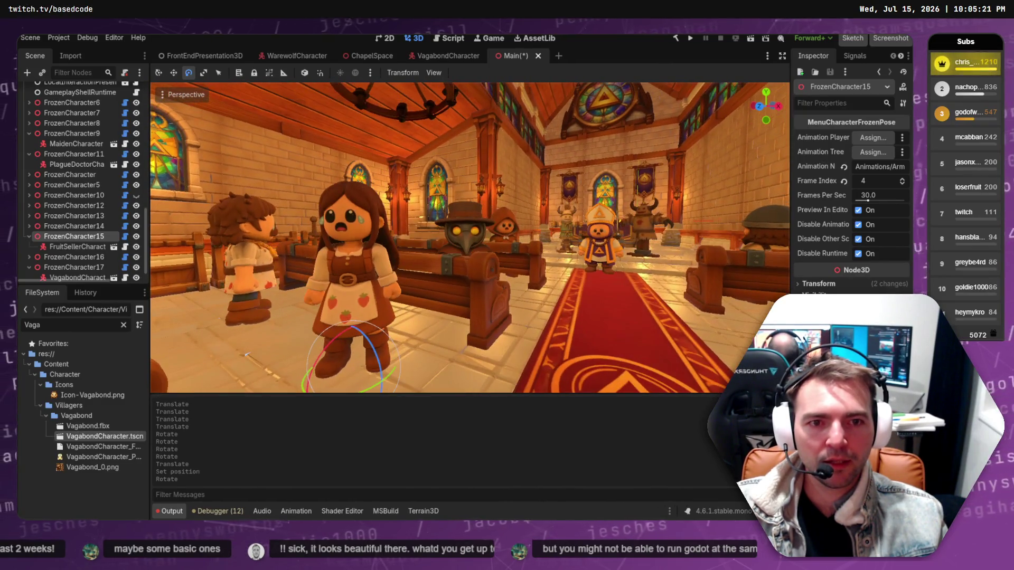
key("e")
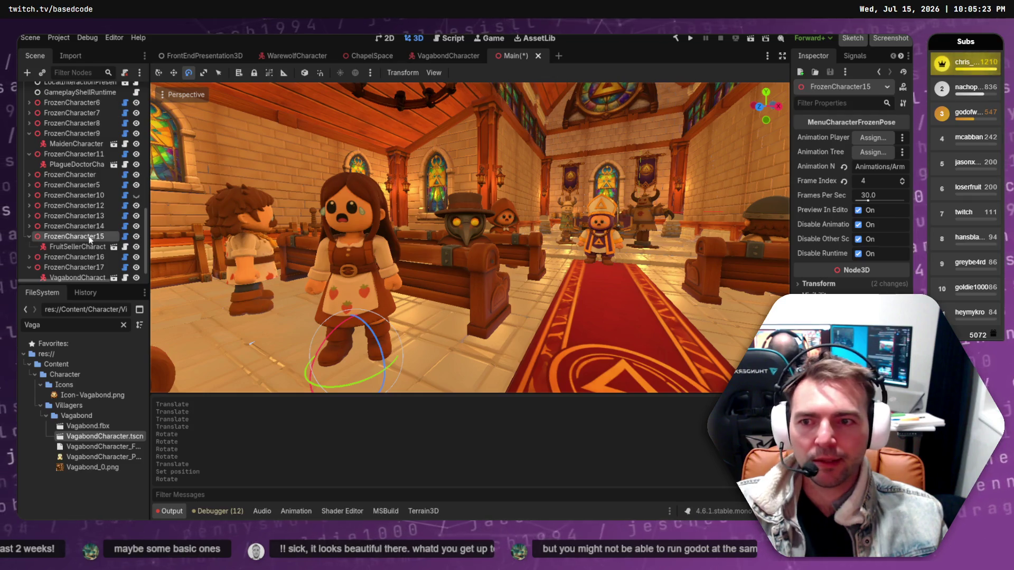
left_click(254, 286)
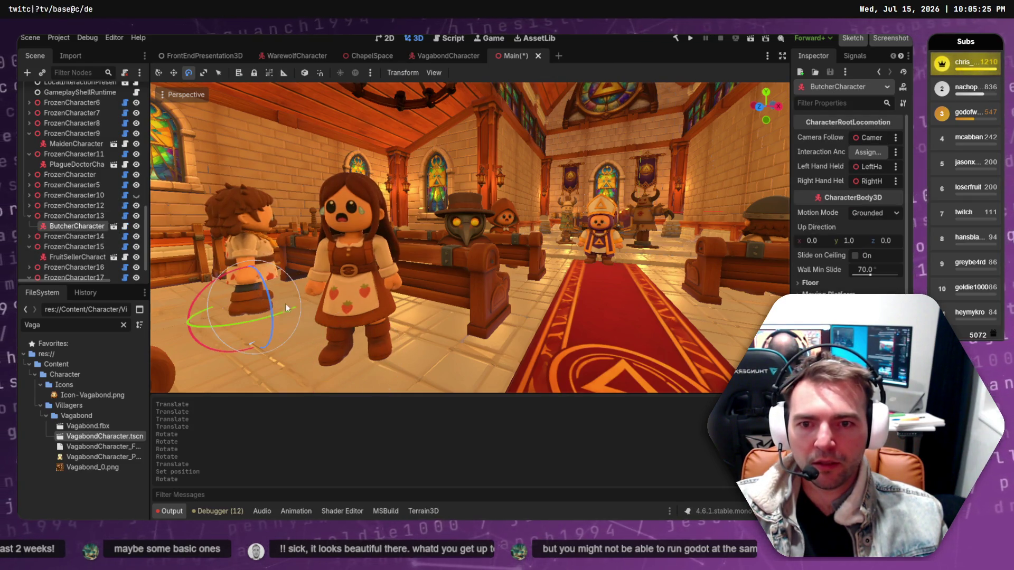
Rotate FrozenCharacter13 by -30°, FrozenCharacter15 by 18.5° and FrozenCharacter9 by 62.8° toward the camera.
left_click(74, 215)
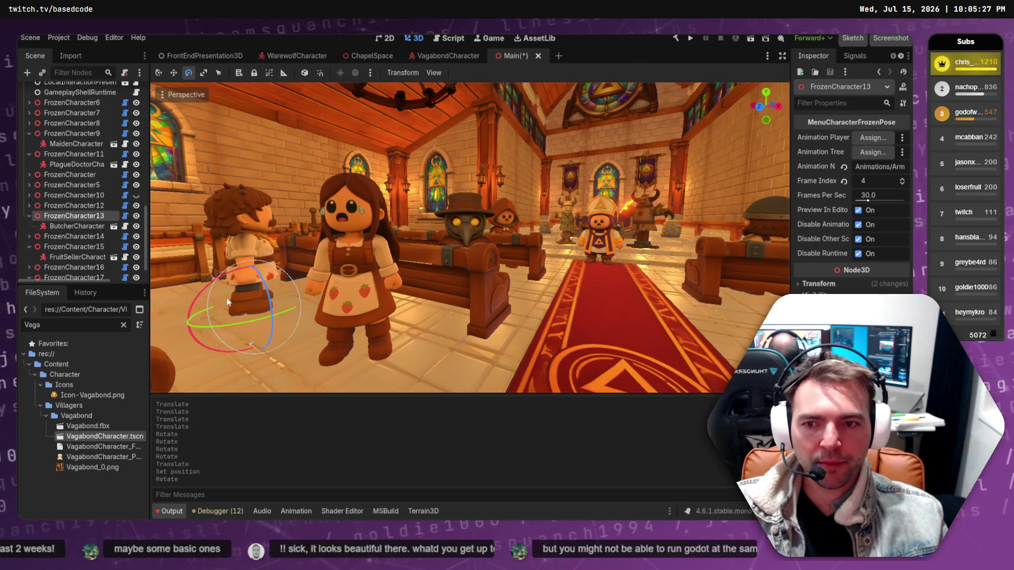
mouse_move(283, 309)
left_mouse_down()
mouse_move(267, 318)
mouse_move(252, 311)
left_mouse_up()
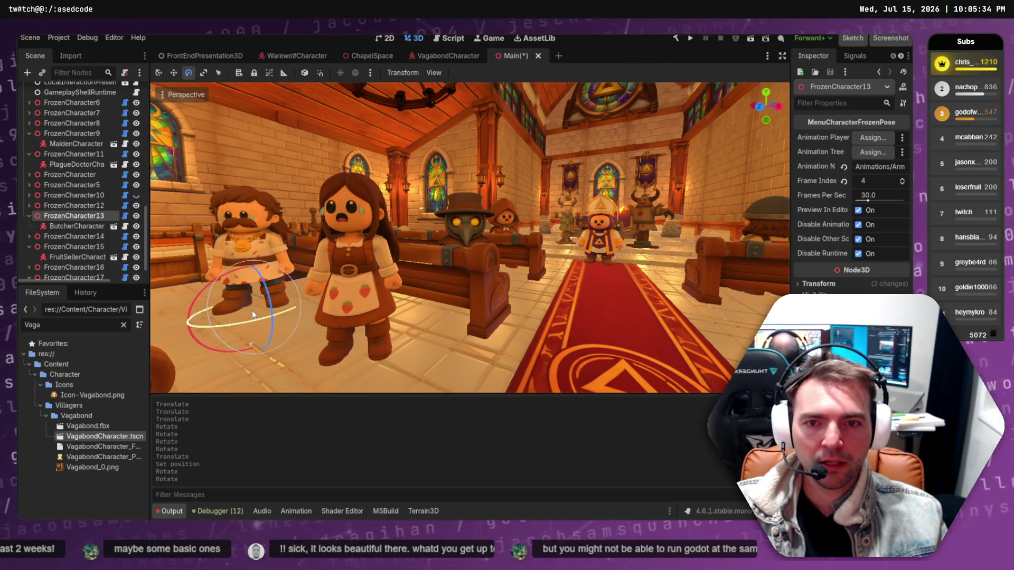
left_click(363, 333)
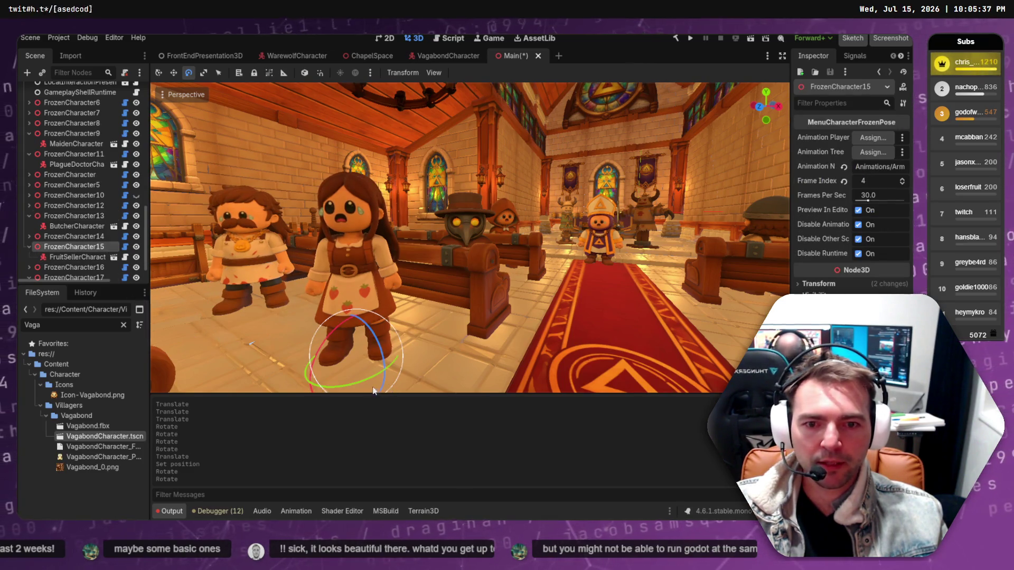
left_click_drag(360, 380, 370, 381)
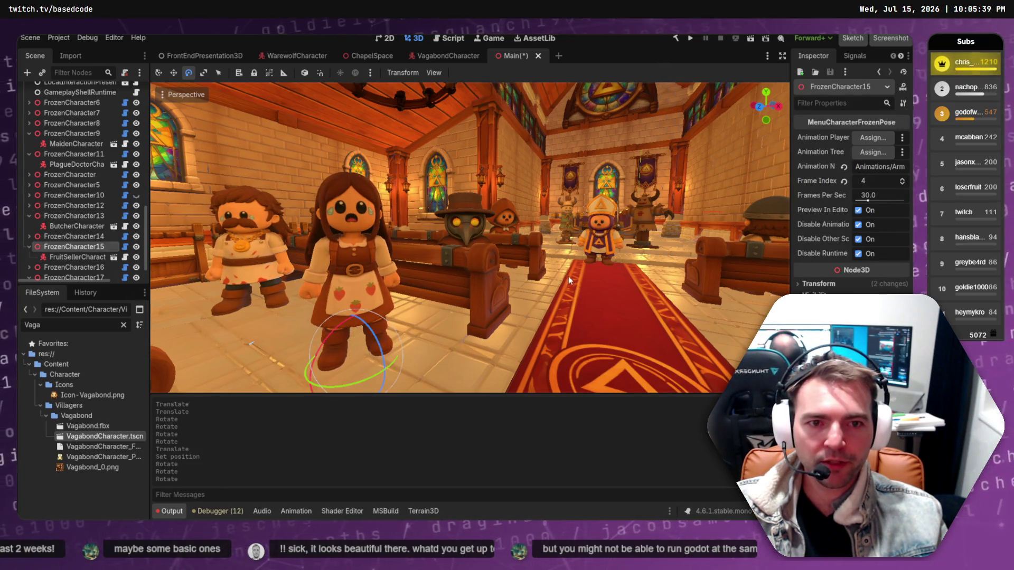
scroll(338, 264, "up", 2)
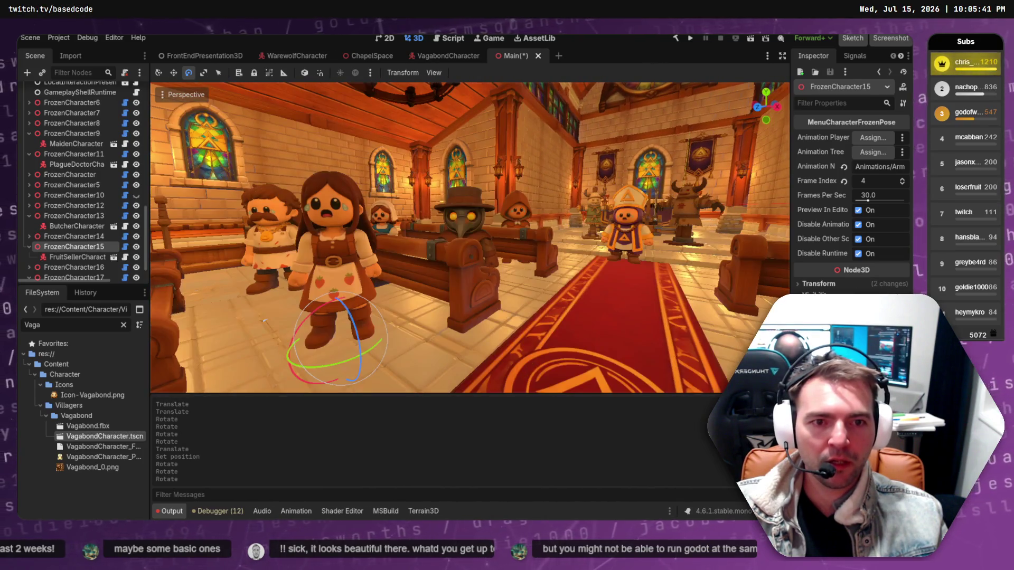
left_click(78, 257)
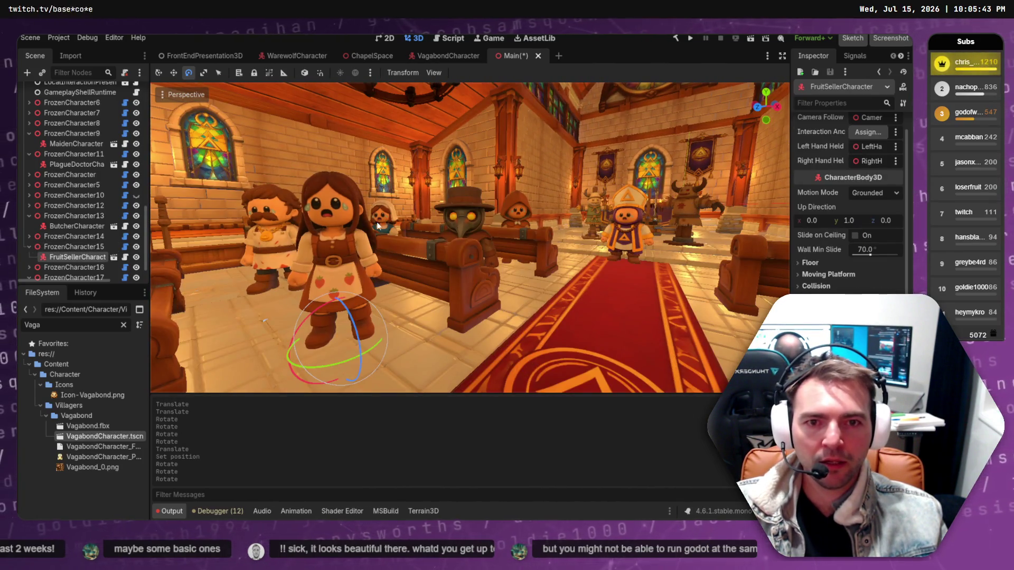
left_click(77, 237)
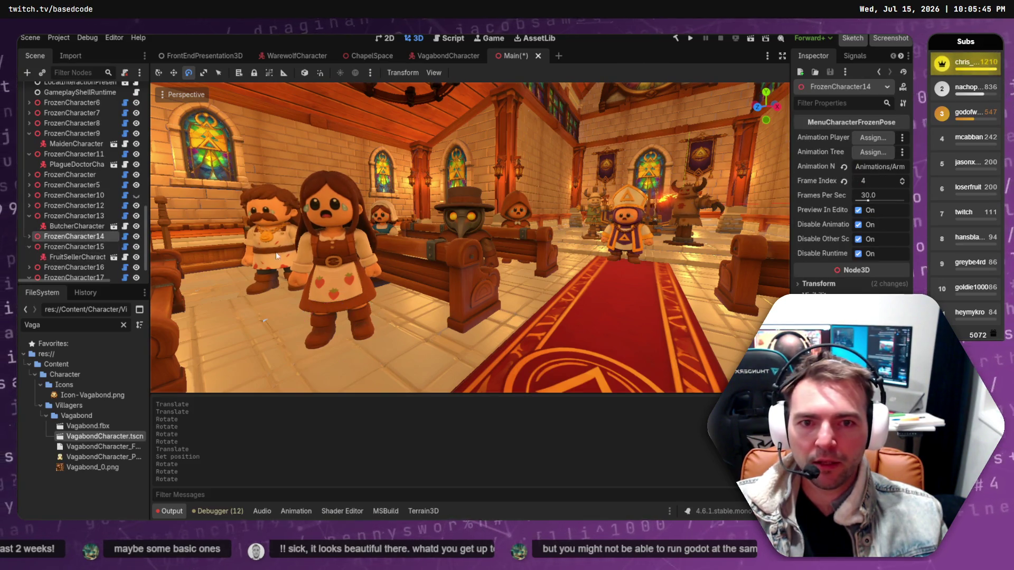
left_click(379, 214)
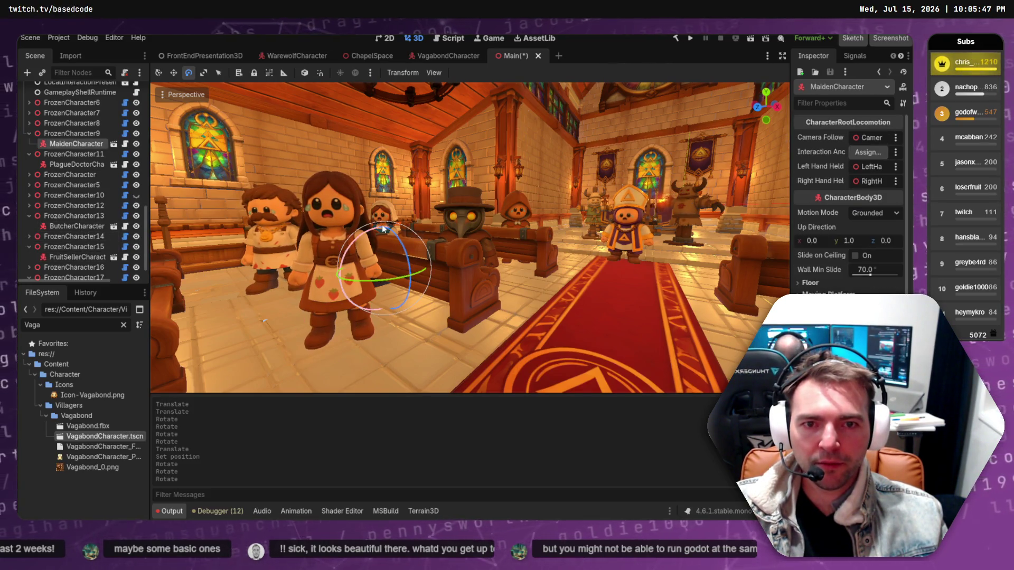
left_click(69, 133)
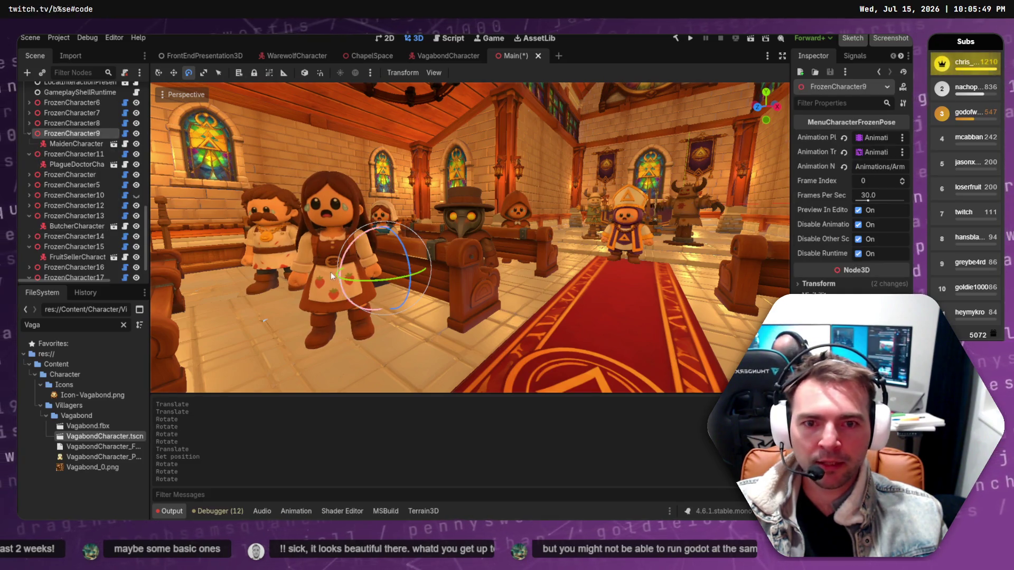
left_click_drag(381, 277, 380, 283)
left_click(627, 221)
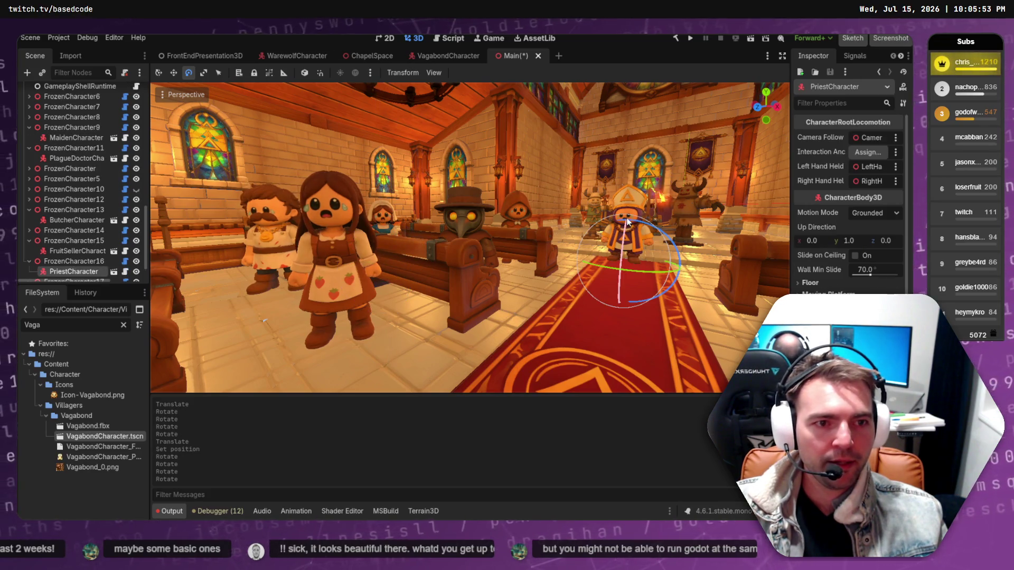
Open the PriestCharacter scene and inspect its body and Expression face meshes.
left_click(113, 271)
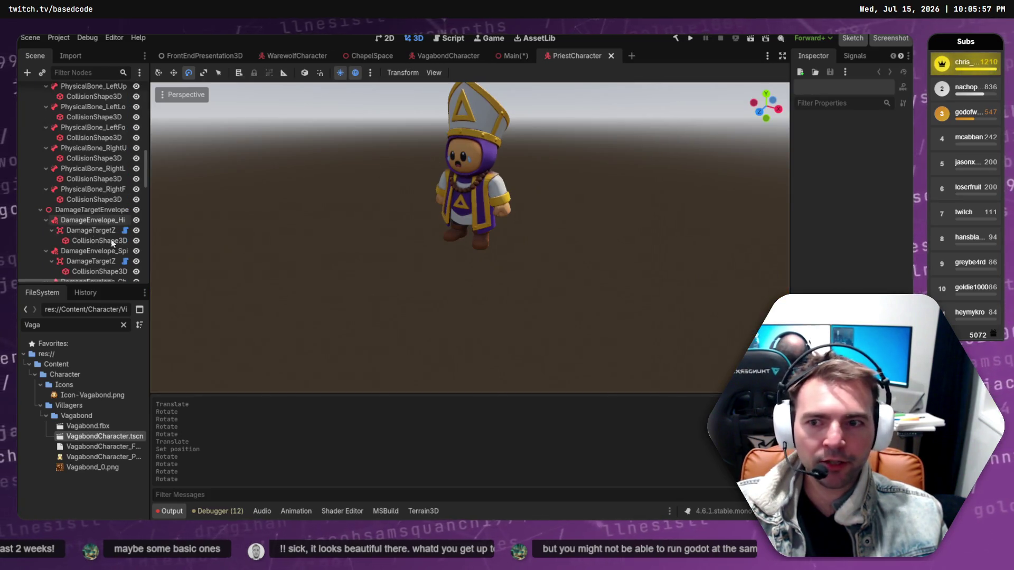
scroll(97, 154, "up", 10)
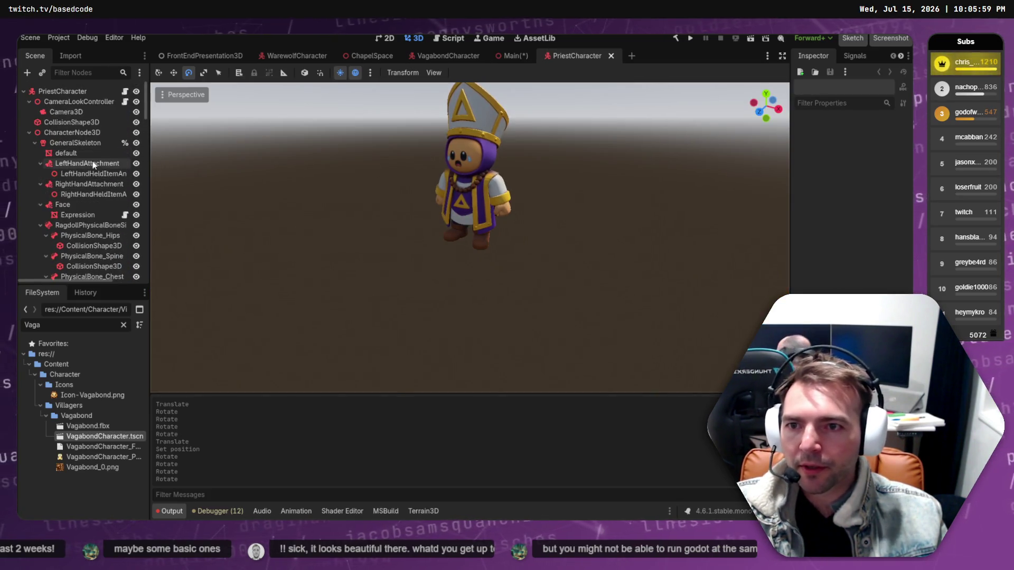
left_click(78, 153)
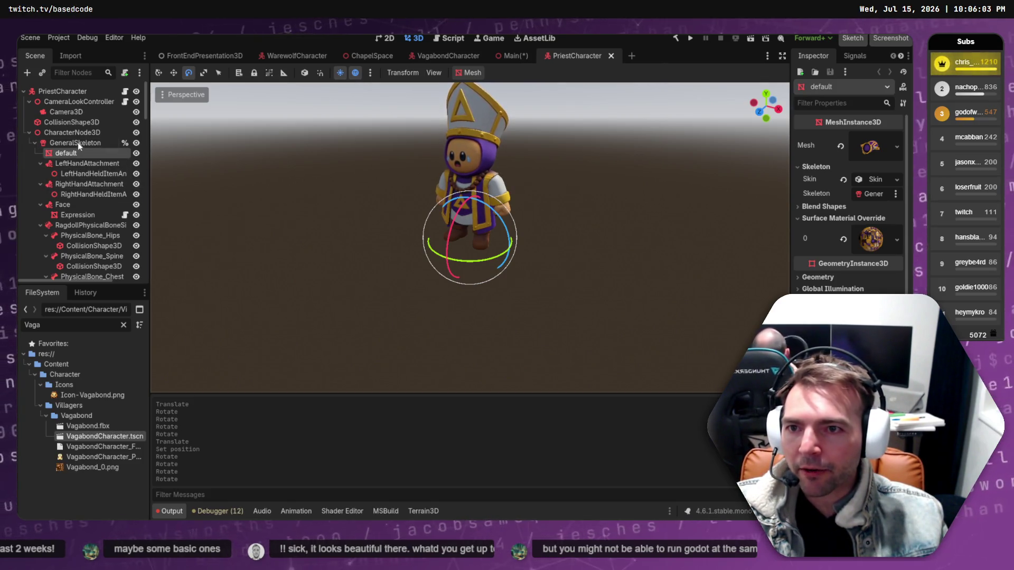
left_click(66, 214)
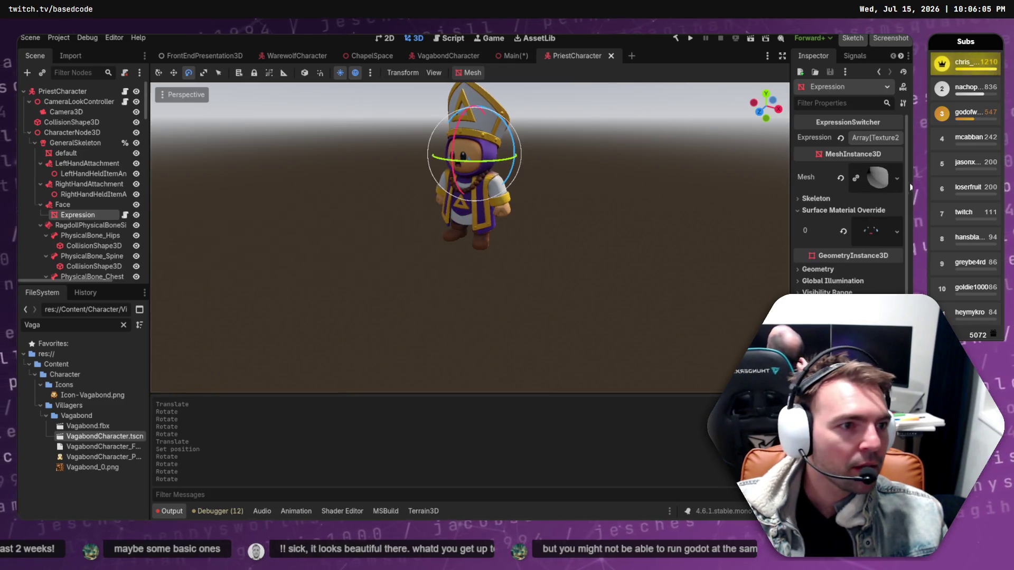
left_click(875, 179)
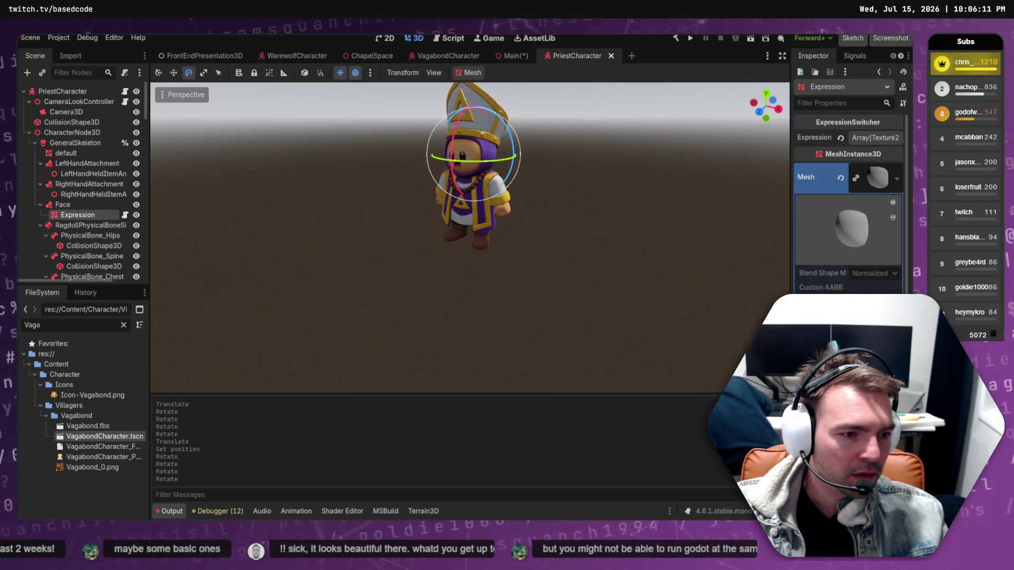
left_click(897, 179)
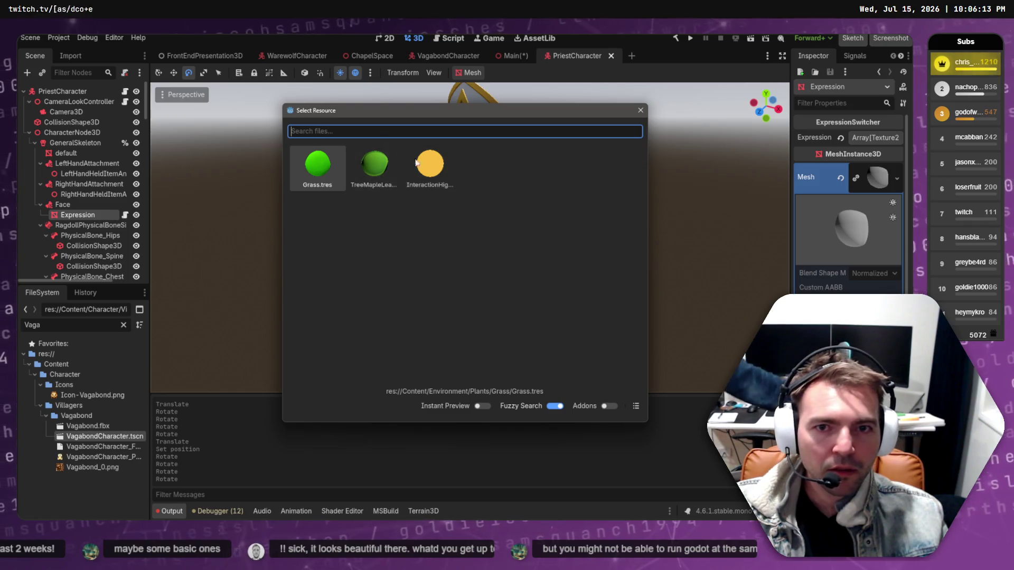
key("Escape")
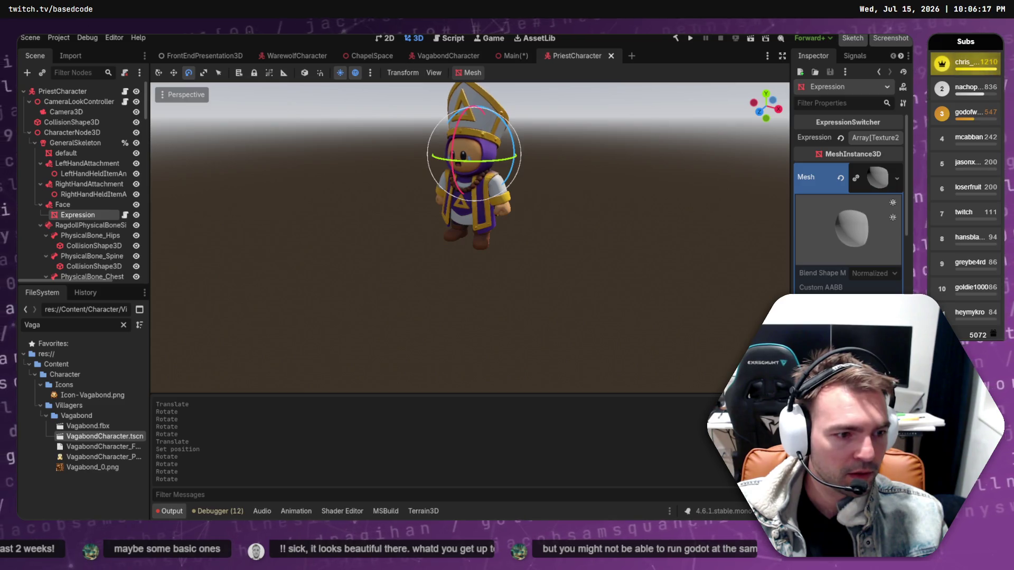
Clear the FileSystem filter so every Villagers folder is listed.
scroll(848, 200, "down", 5)
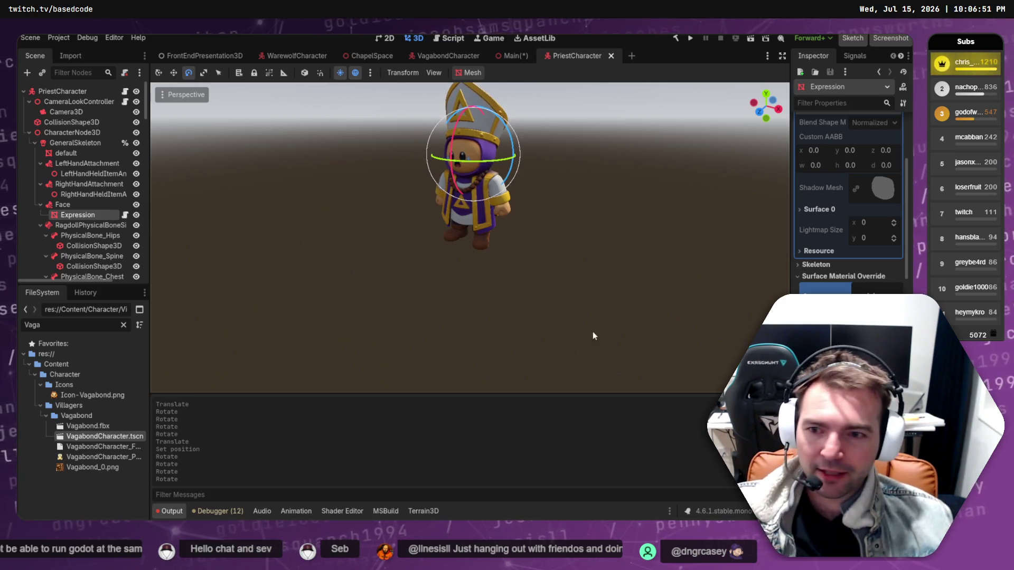
left_click(124, 326)
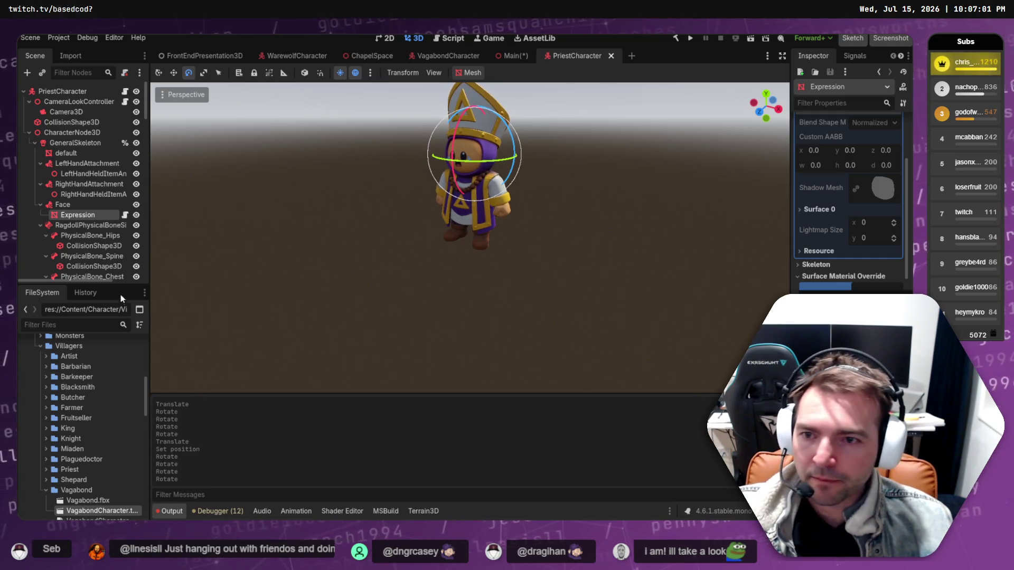
left_click(77, 324)
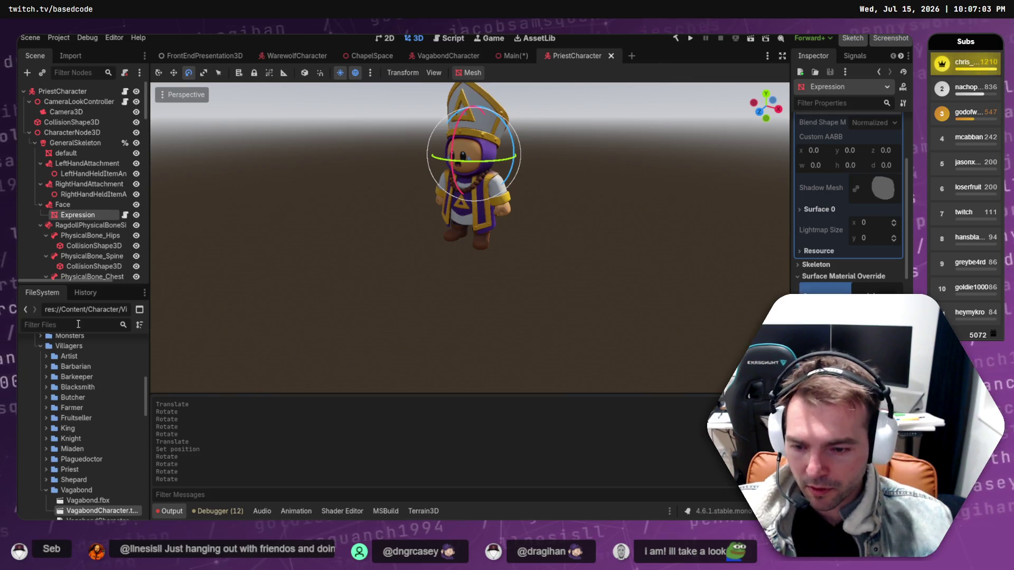
Apply Determined.png to the priest's Expression slot, save PriestCharacter, and return to the Main chapel scene.
type("Artist")
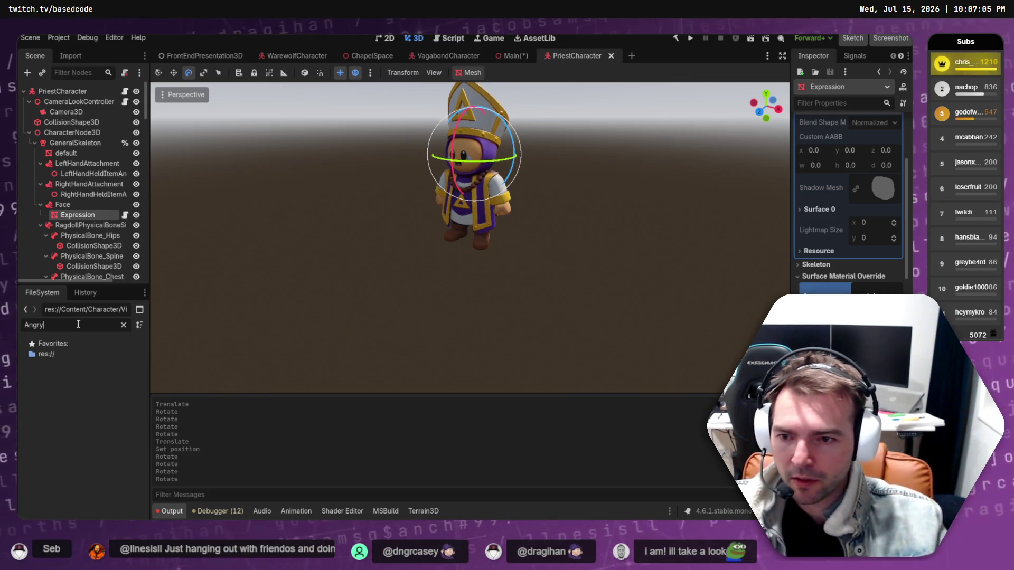
key("BackSpace")
key("BackSpace")
key("BackSpace")
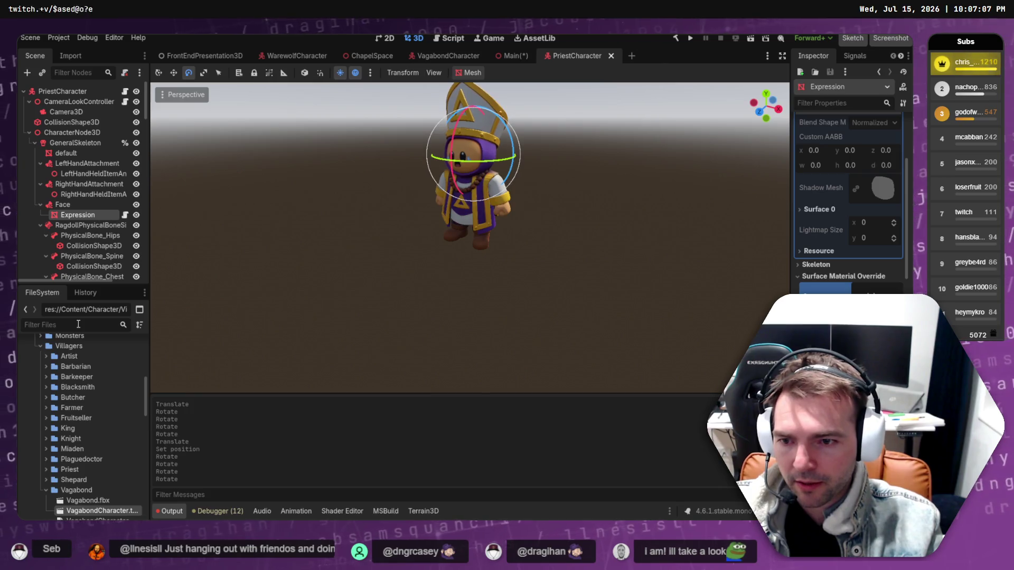
scroll(87, 436, "up", 5)
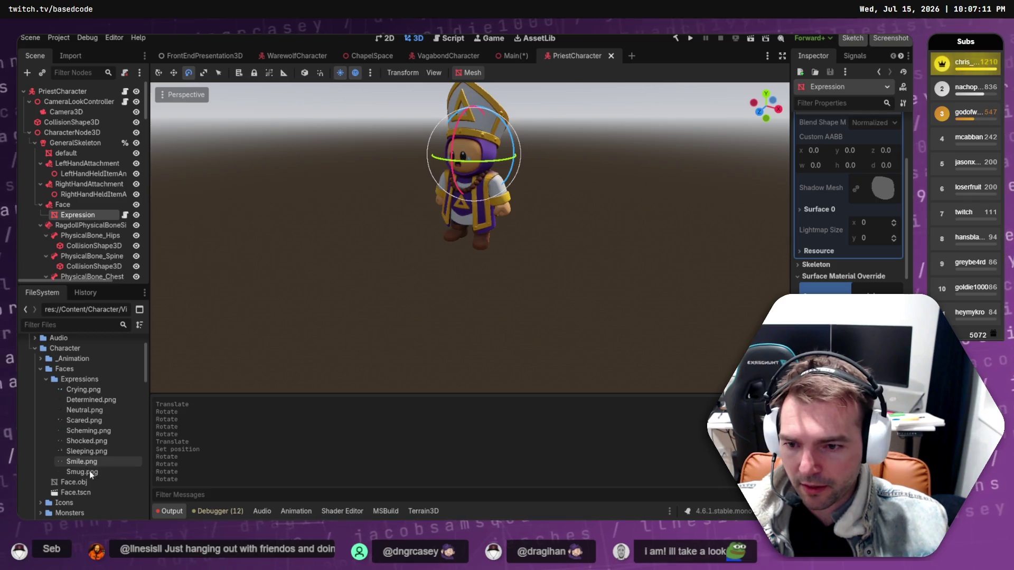
mouse_move(89, 401)
left_mouse_down()
mouse_move(349, 408)
mouse_move(739, 344)
mouse_move(870, 287)
left_mouse_up()
key("ctrl+s")
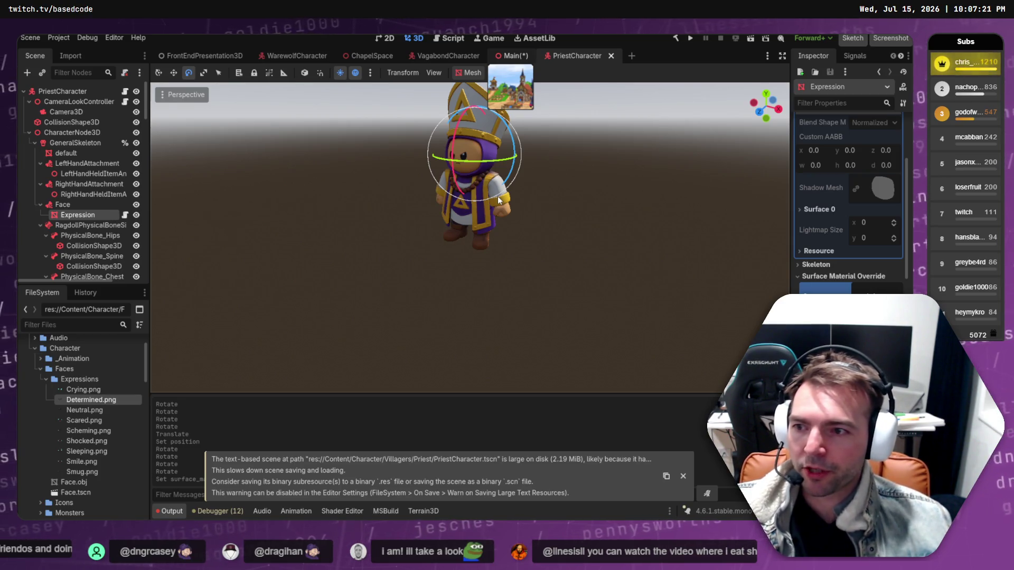
key("ctrl+shift+Tab")
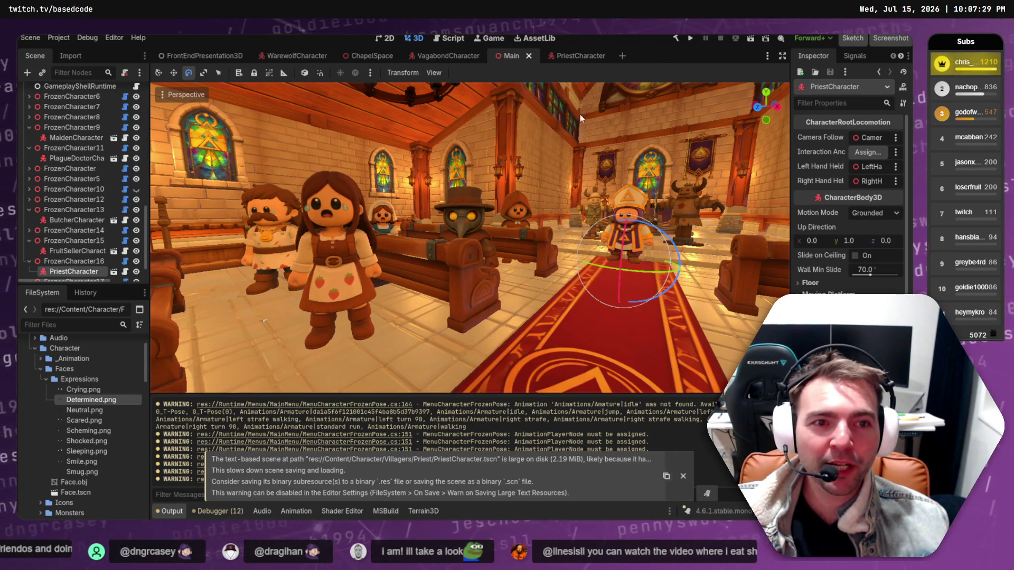
Select SpaceLayout to clear the priest's gizmo and capture the chapel view as a screenshot.
left_click(590, 124)
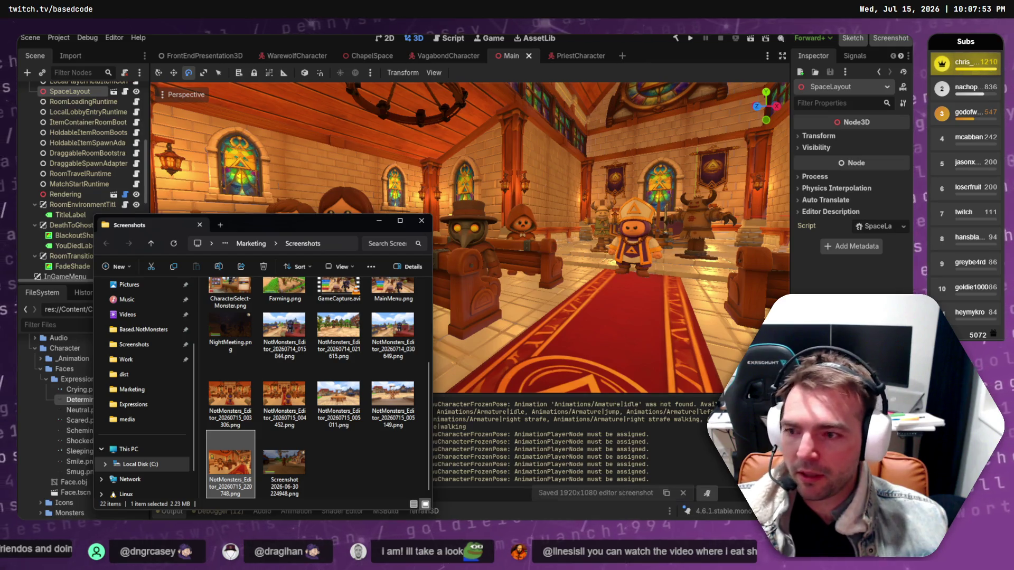
key("alt+Tab")
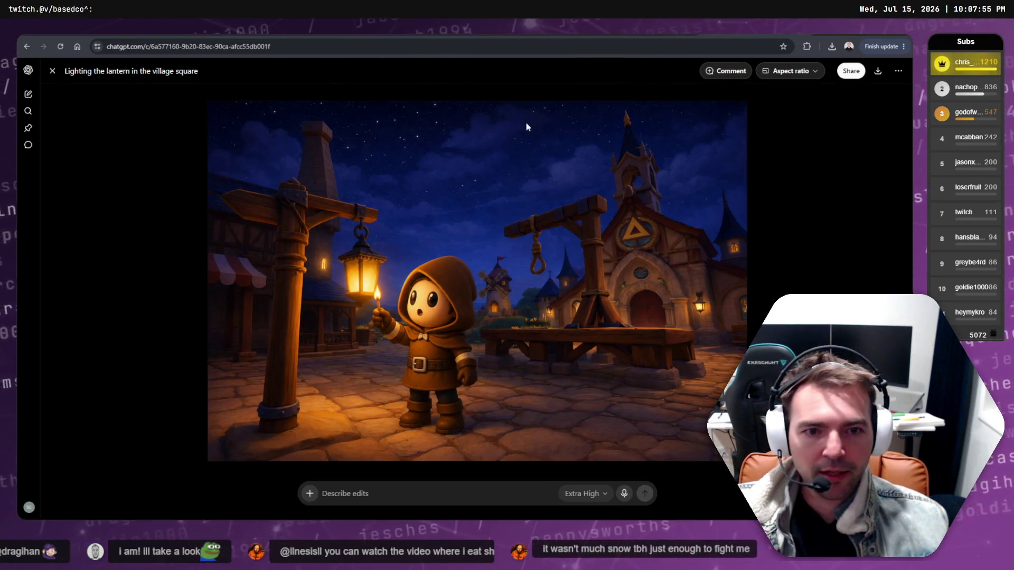
Copy the repaint instructions from the earlier chapel ChatGPT conversation into a new browser tab.
key("Escape")
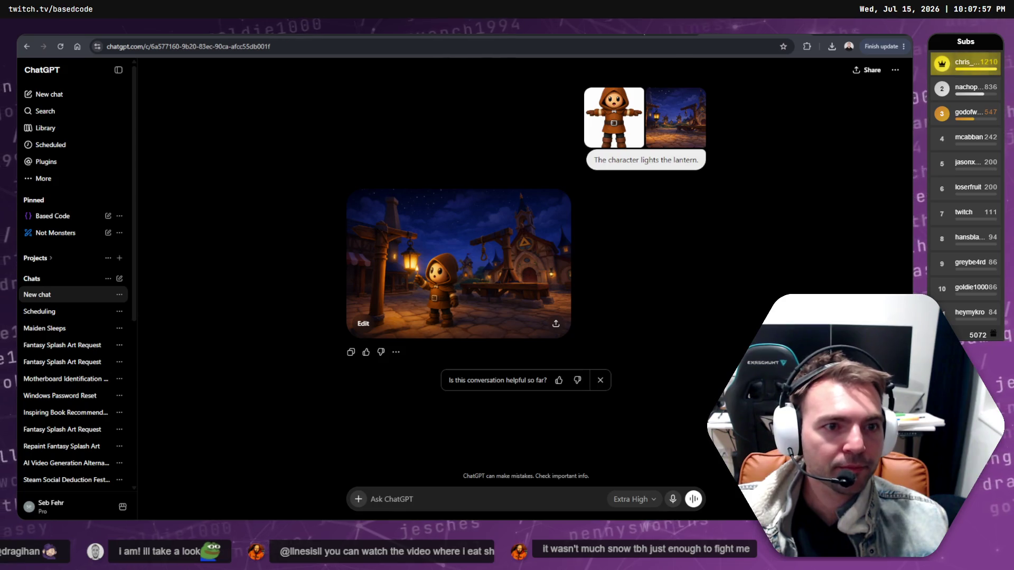
key("alt+Tab")
key("alt+Tab")
key("alt+Tab")
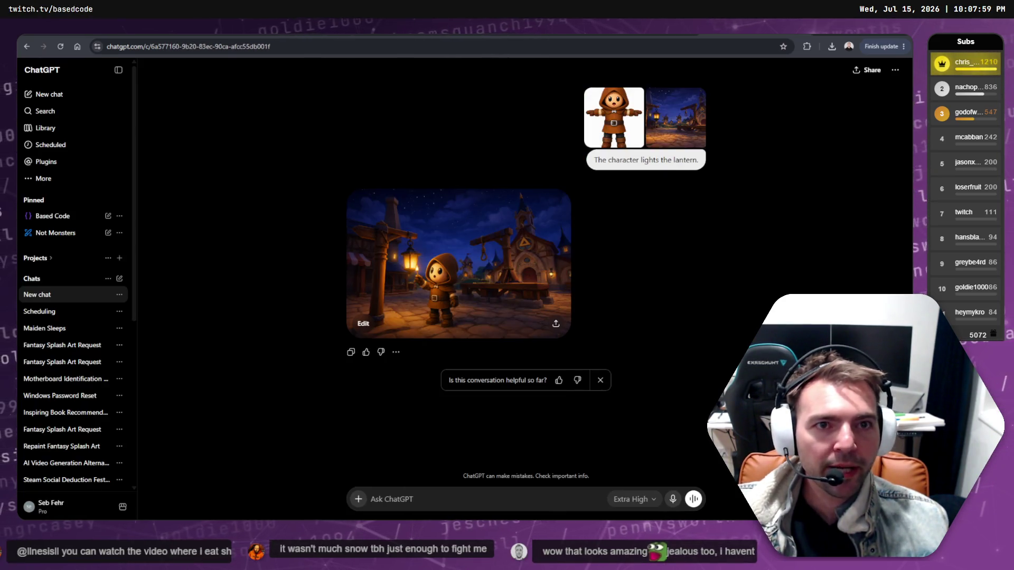
key("Escape")
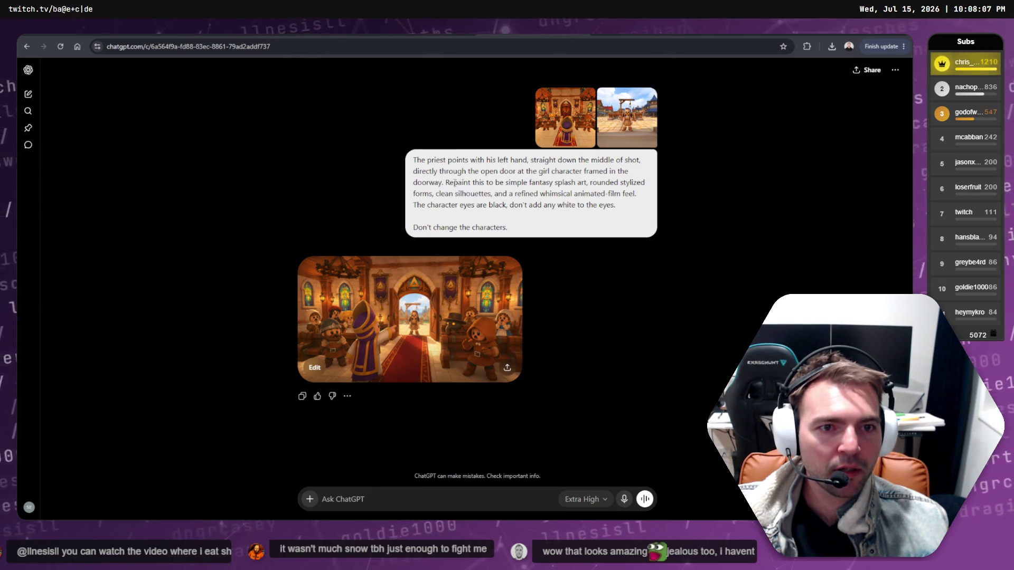
left_click_drag(447, 182, 625, 204)
key("ctrl+c")
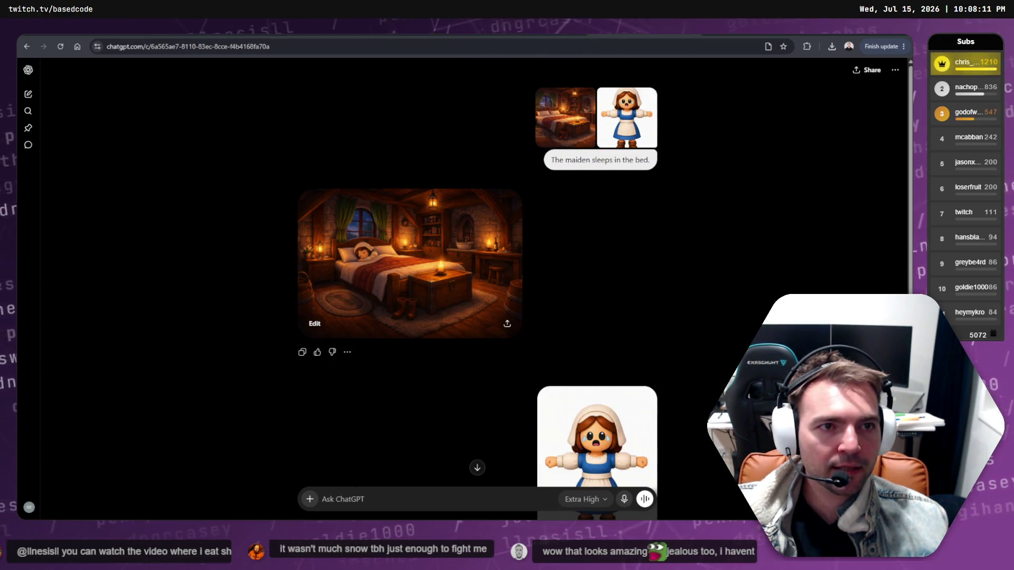
key("ctrl+t")
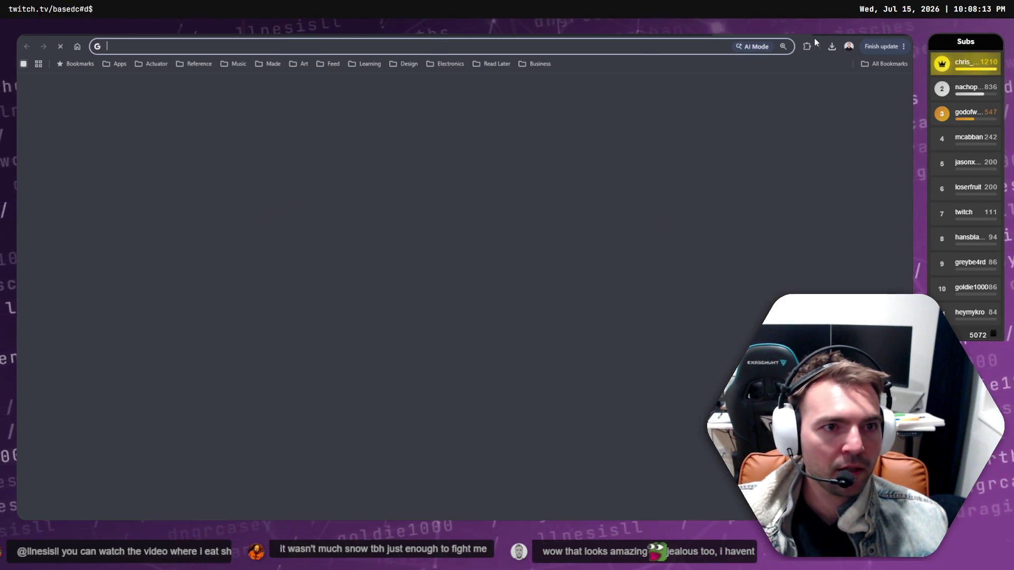
On chat.openai.com, send the pasted splash-art repaint prompt with the chapel screenshot attached.
type("chat.openai.com")
key("Return")
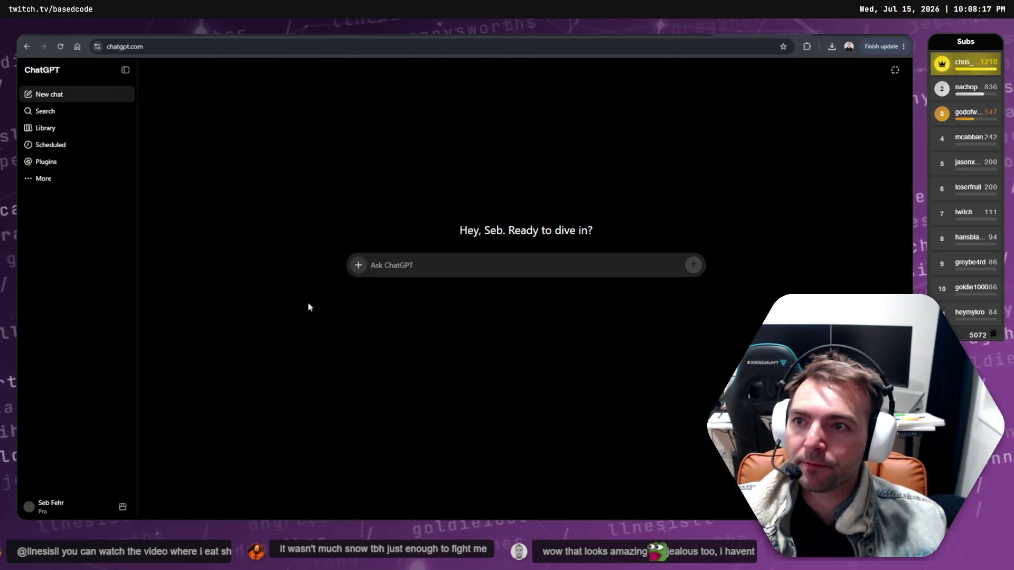
key("ctrl+v")
left_click(359, 302)
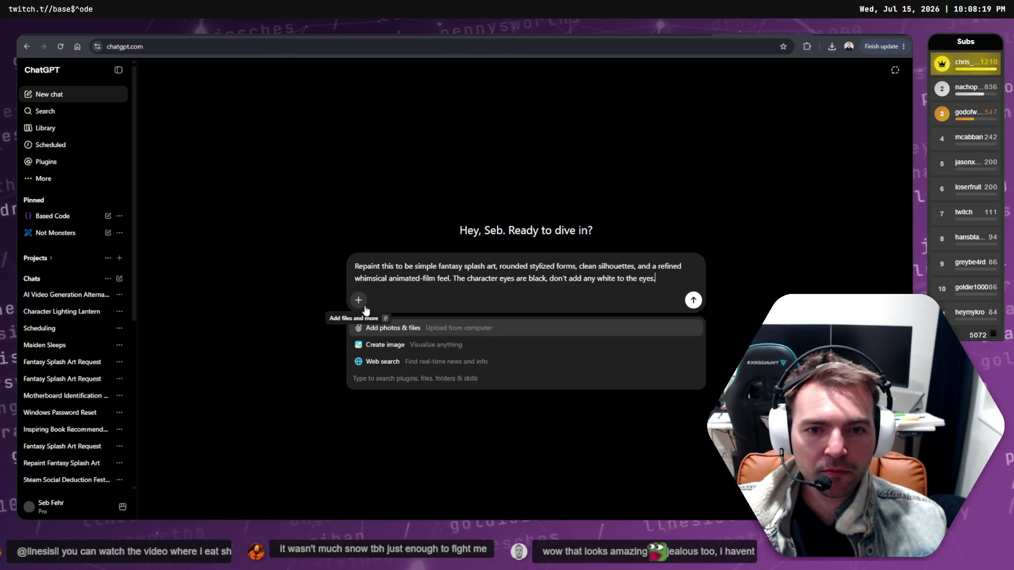
key("alt+Tab")
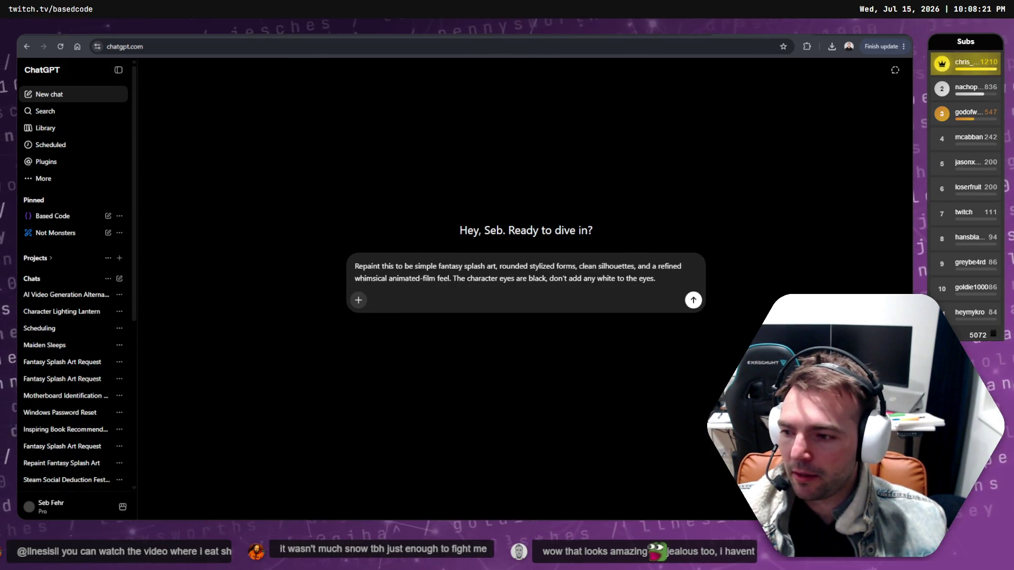
left_click(230, 465)
mouse_move(249, 494)
left_mouse_down()
mouse_move(539, 330)
mouse_move(544, 301)
mouse_move(542, 330)
left_mouse_up()
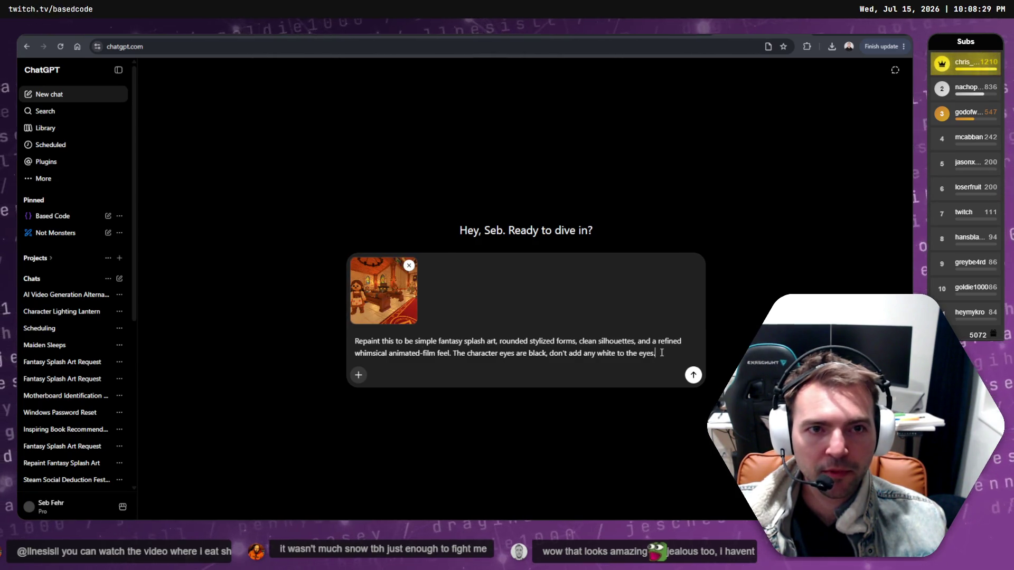
left_click(693, 375)
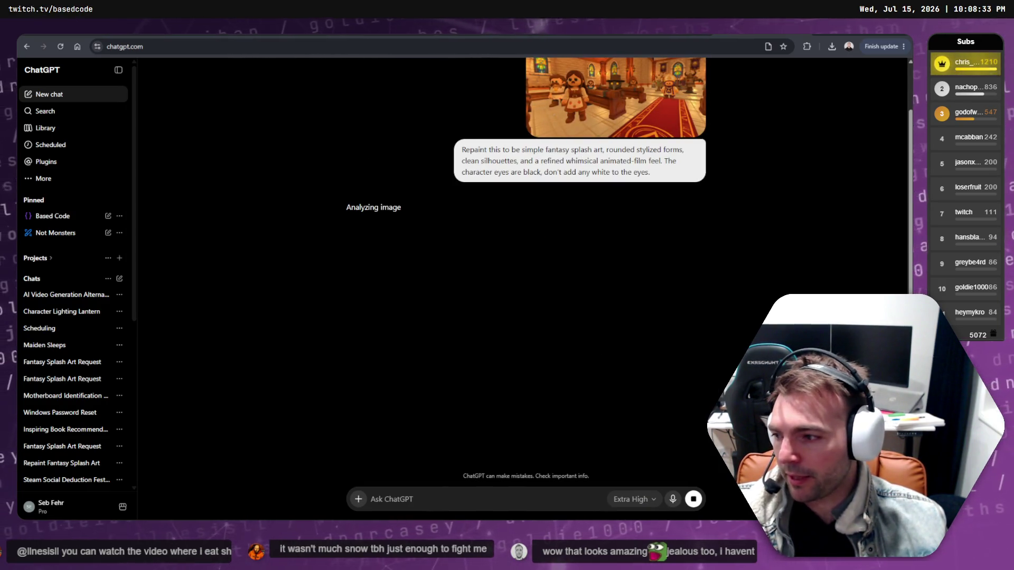
key("alt+Tab")
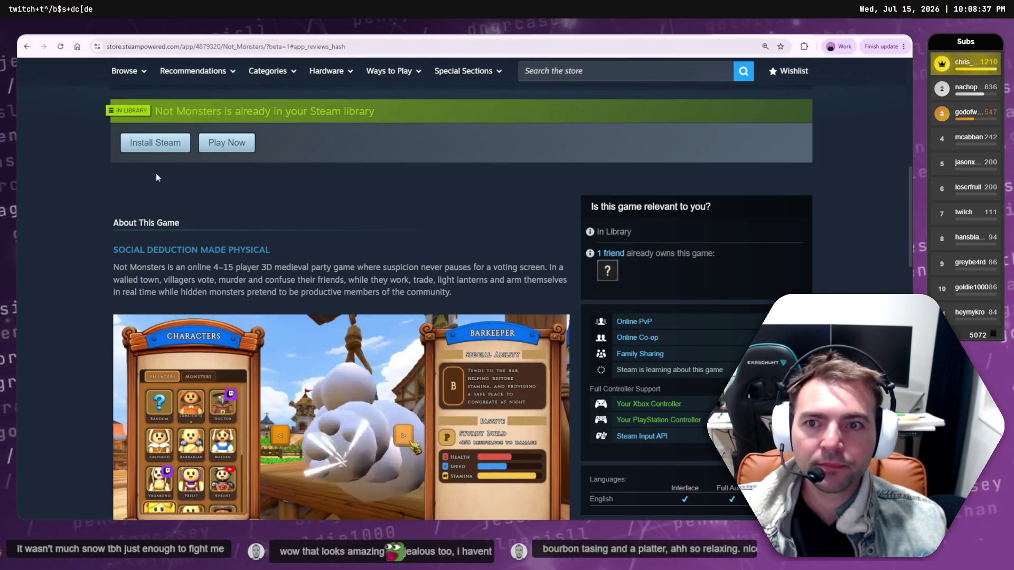
Open the Not Monsters store page's Graphical Assets screenshot section in Steamworks.
scroll(526, 219, "up", 2)
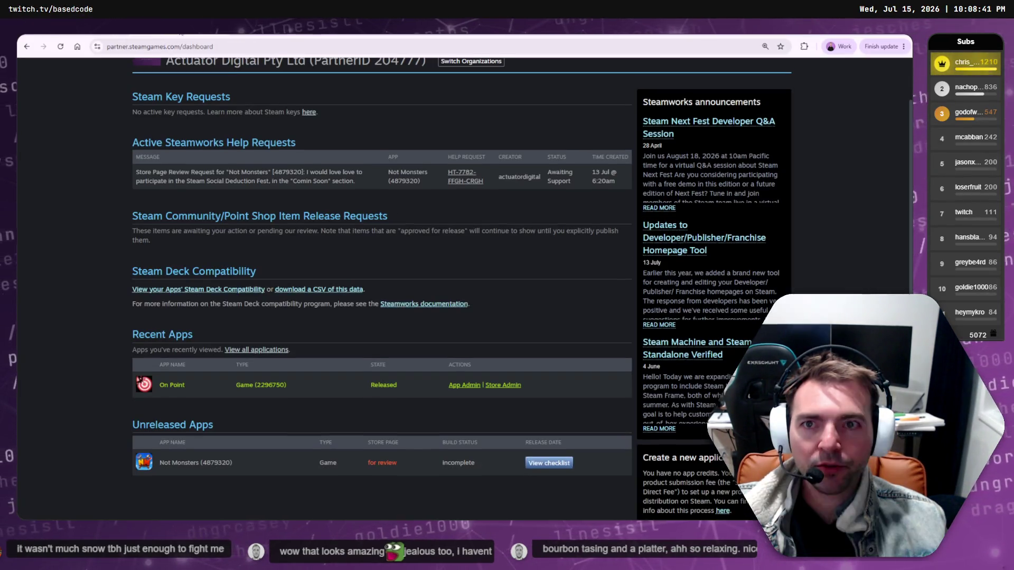
scroll(176, 271, "down", 5)
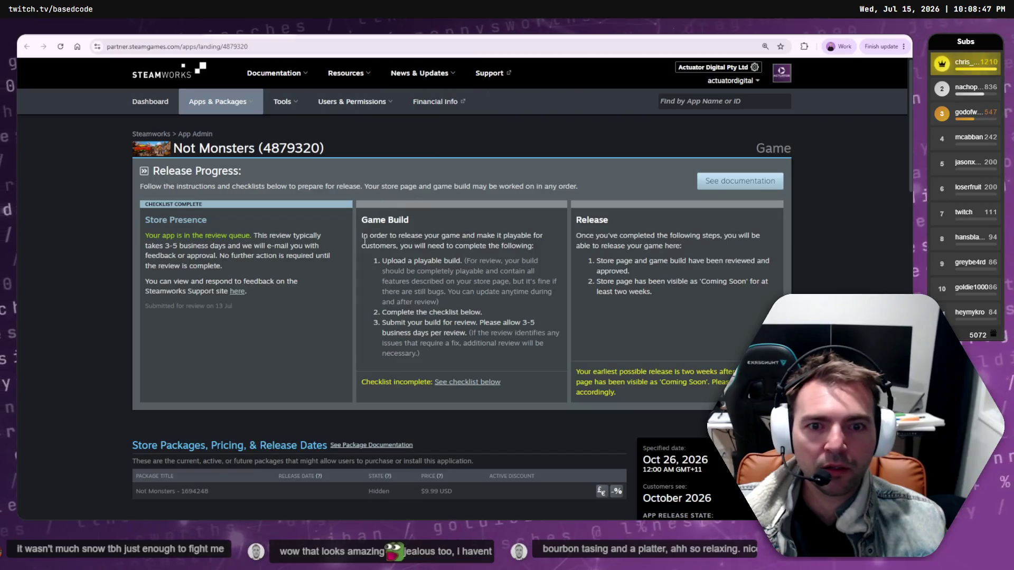
scroll(315, 364, "down", 4)
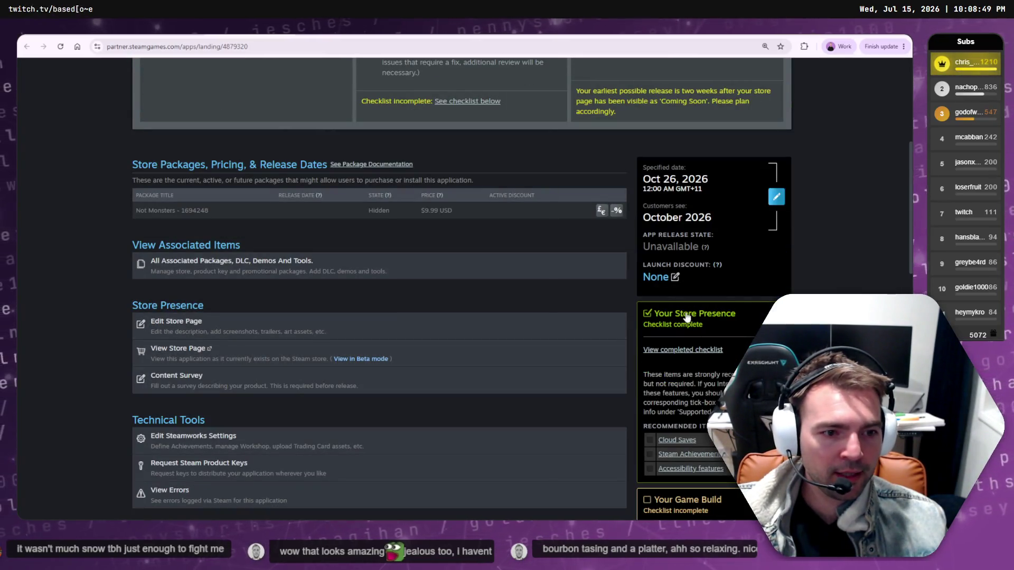
scroll(687, 316, "down", 2)
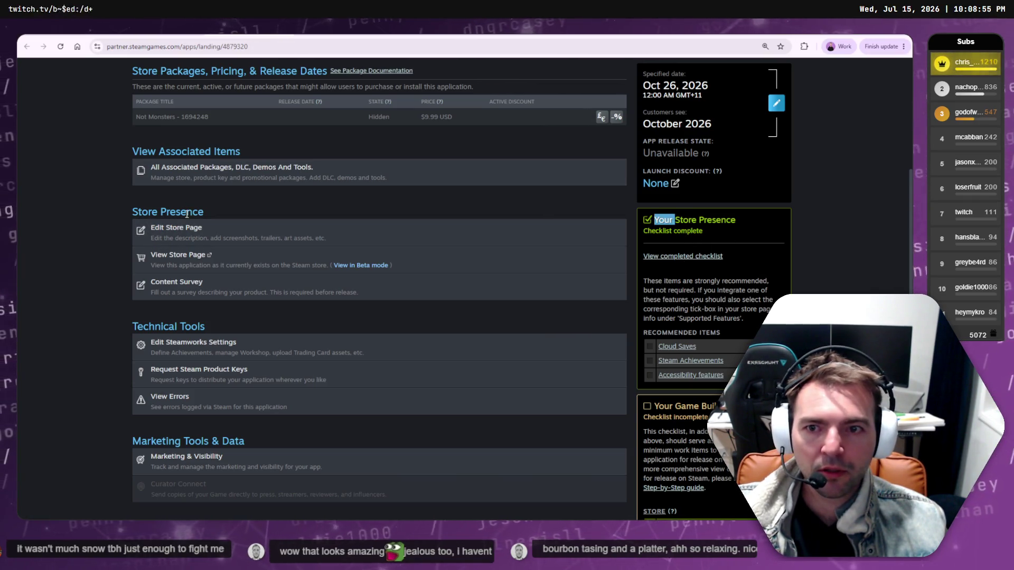
left_click(211, 171)
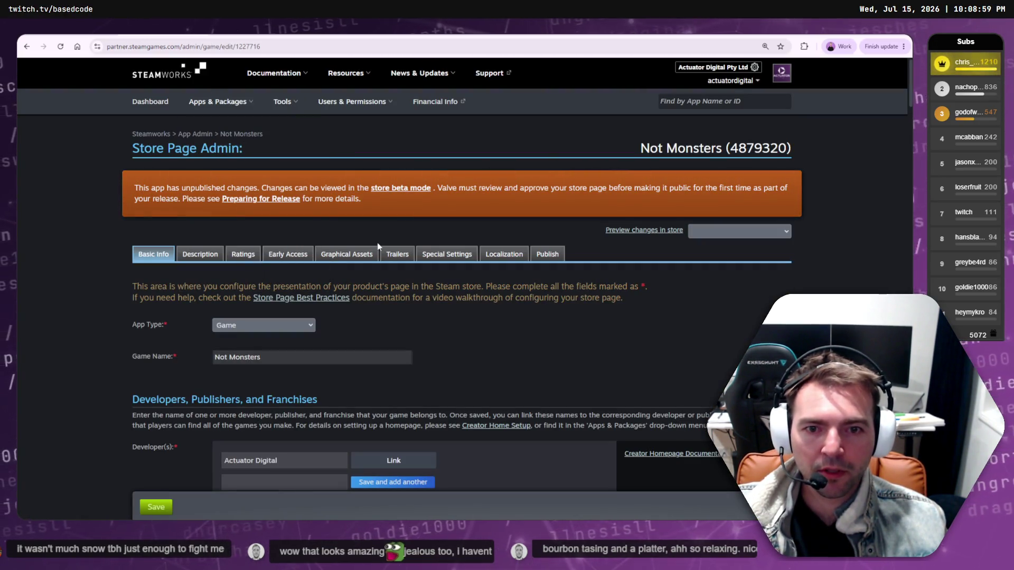
left_click(347, 254)
left_click(287, 283)
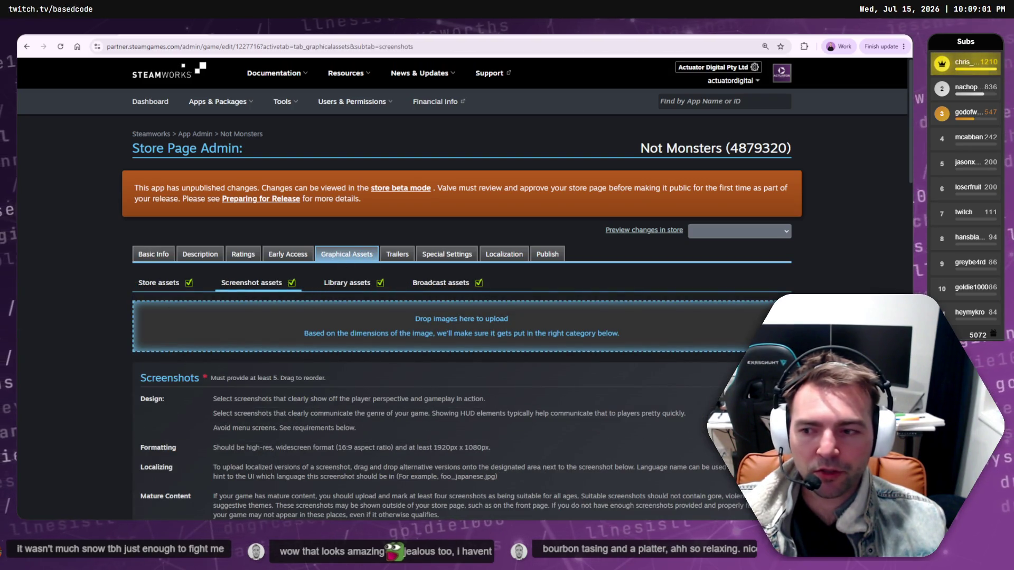
Drop the chapel screenshot into the screenshot drop zone and upload it.
key("alt+Tab")
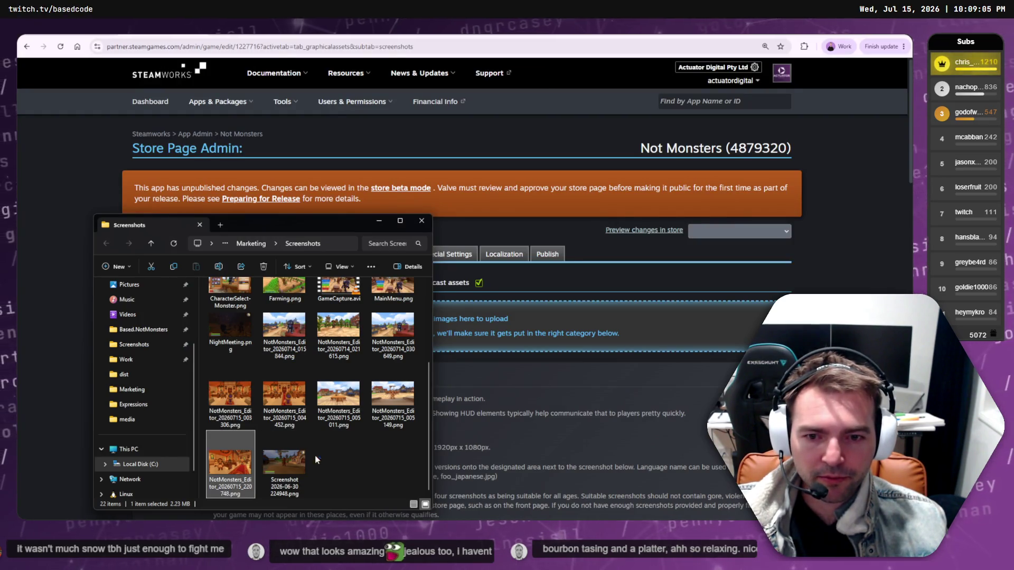
key("Return")
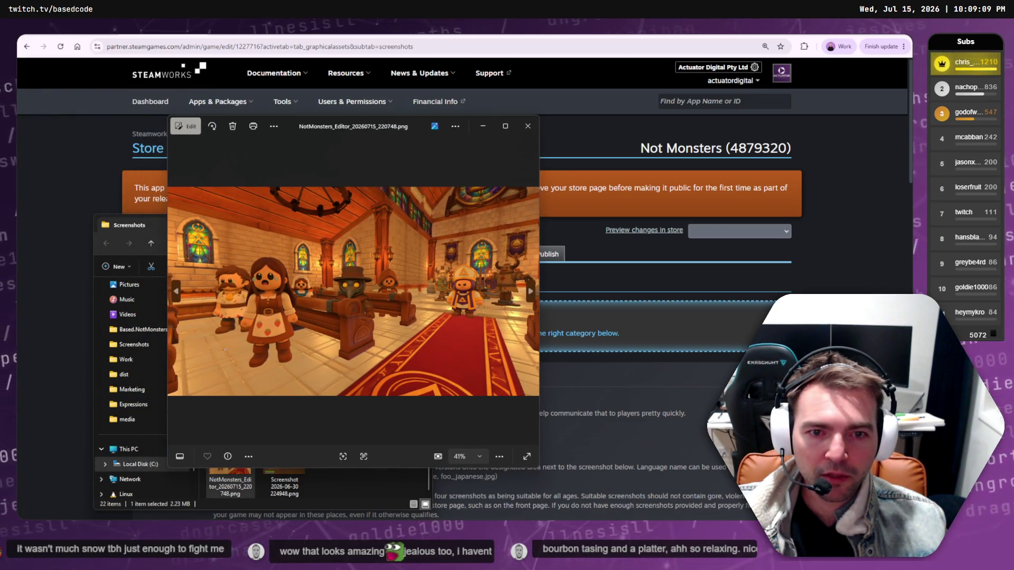
left_click(527, 126)
left_click_drag(230, 463, 525, 316)
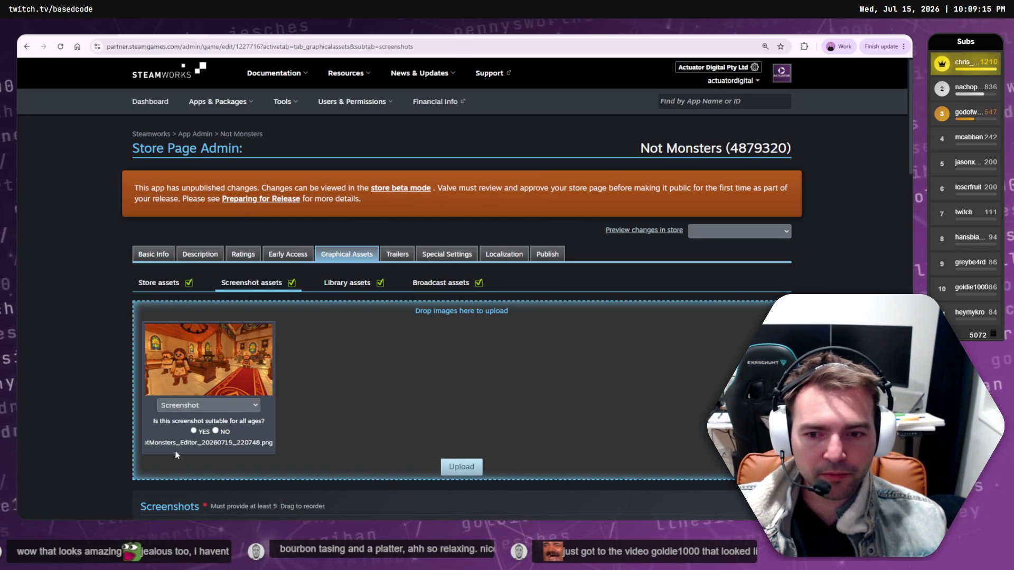
left_click(479, 467)
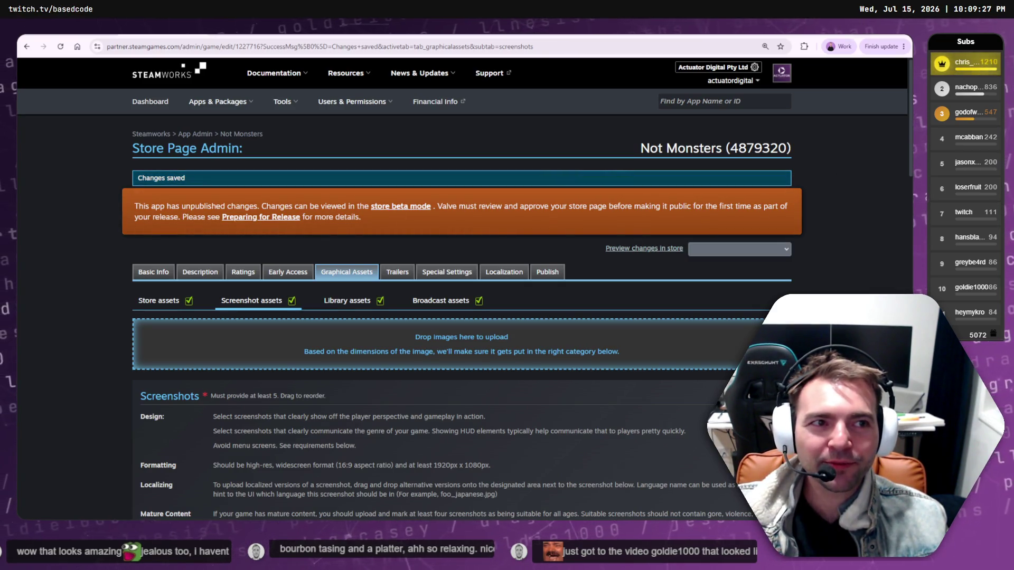
key("alt+Tab")
left_click(418, 222)
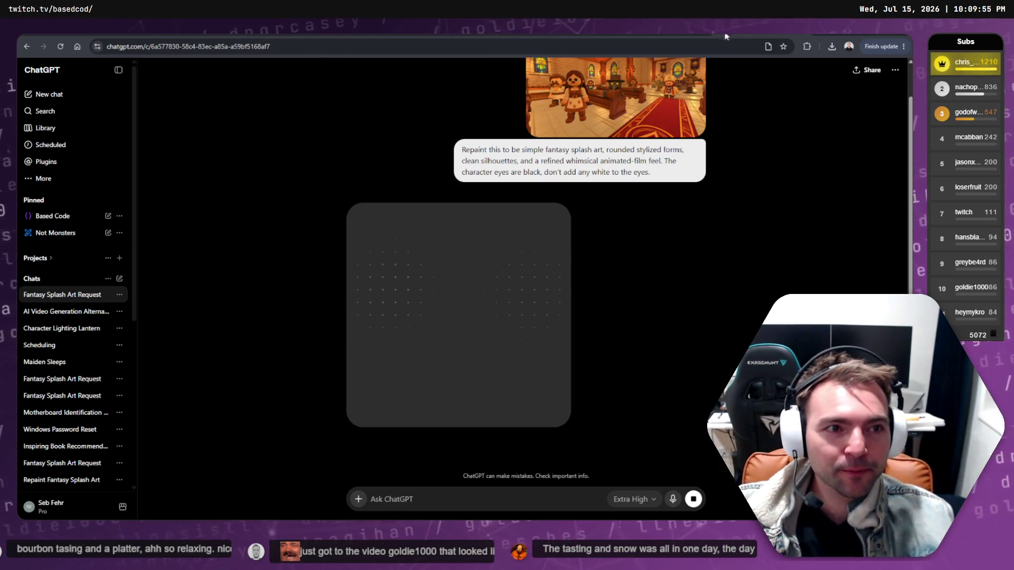
Select the chapel repaint prompt in ChatGPT, then load Runway's Seedance chapel clip.
left_click(664, 39)
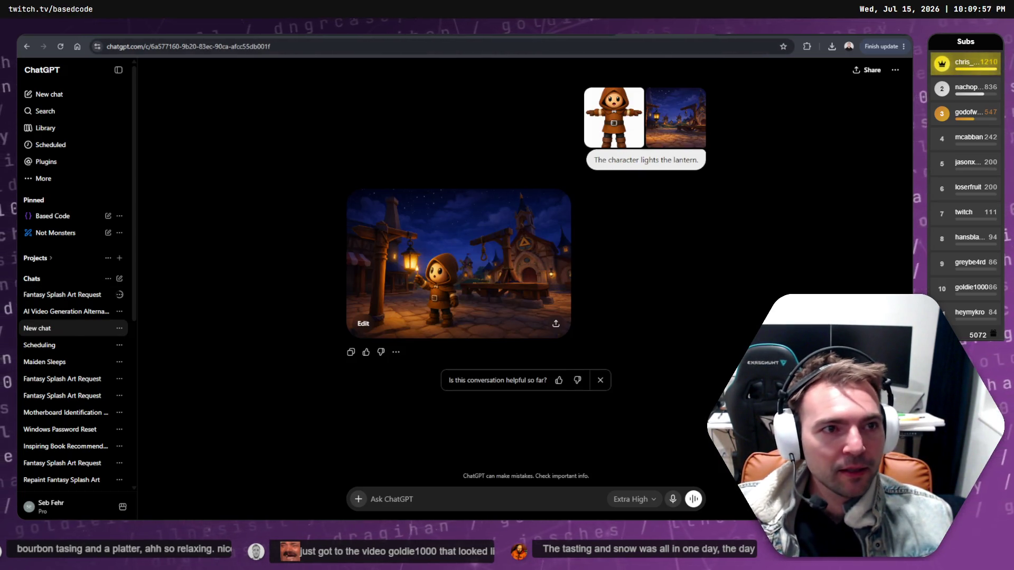
key("alt+Left")
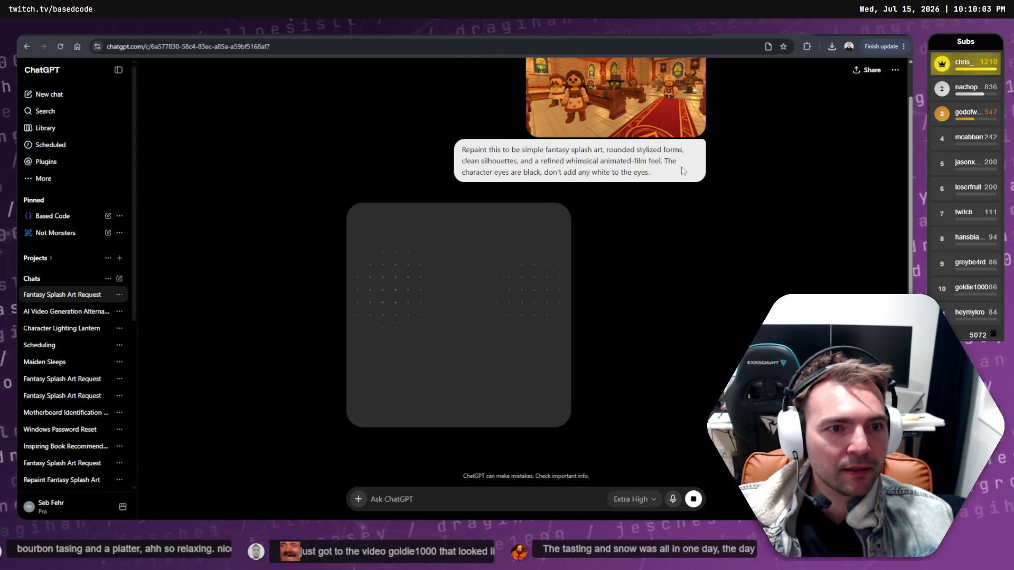
left_click_drag(683, 171, 486, 146)
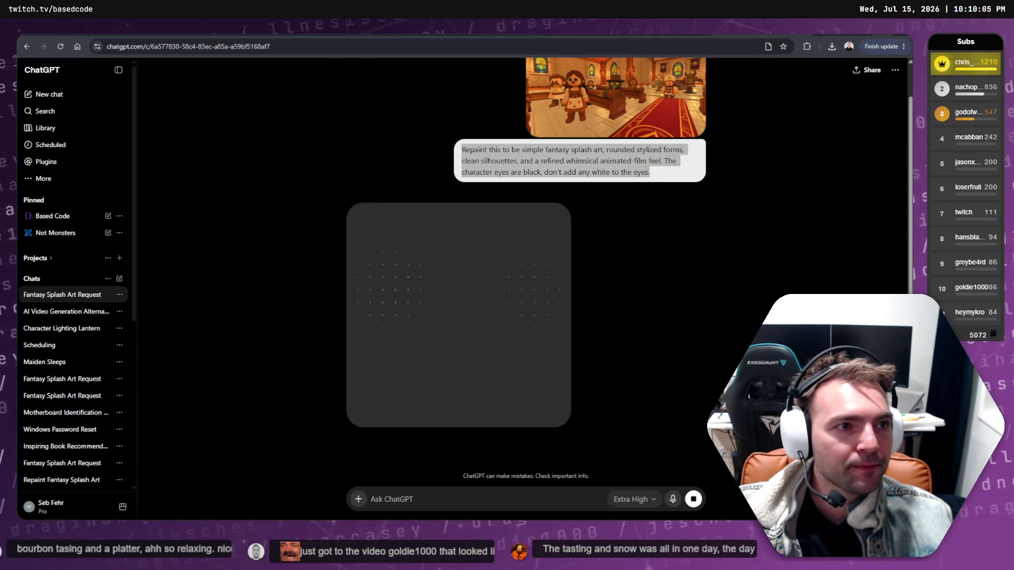
key("alt+Tab")
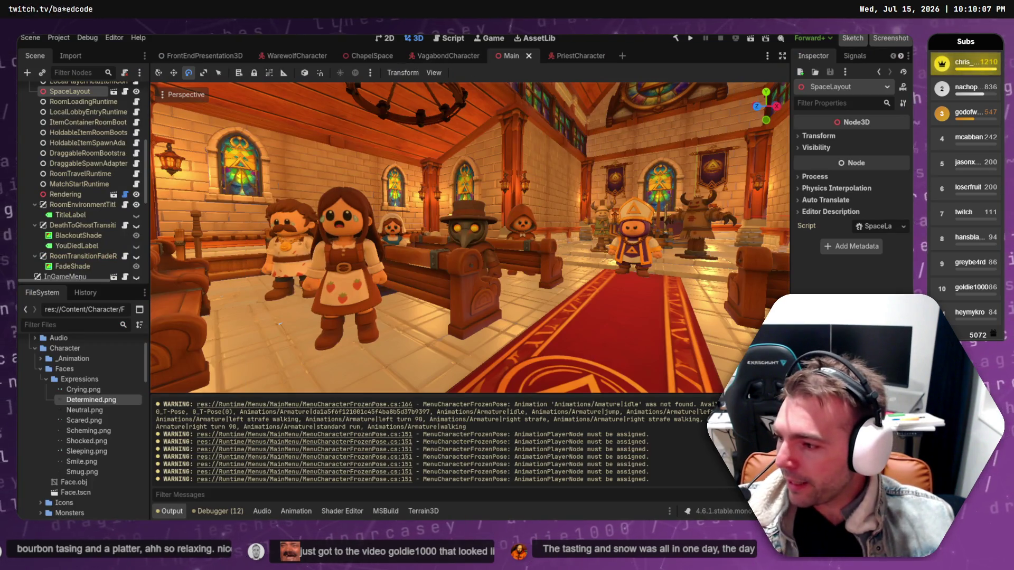
key("alt+Tab")
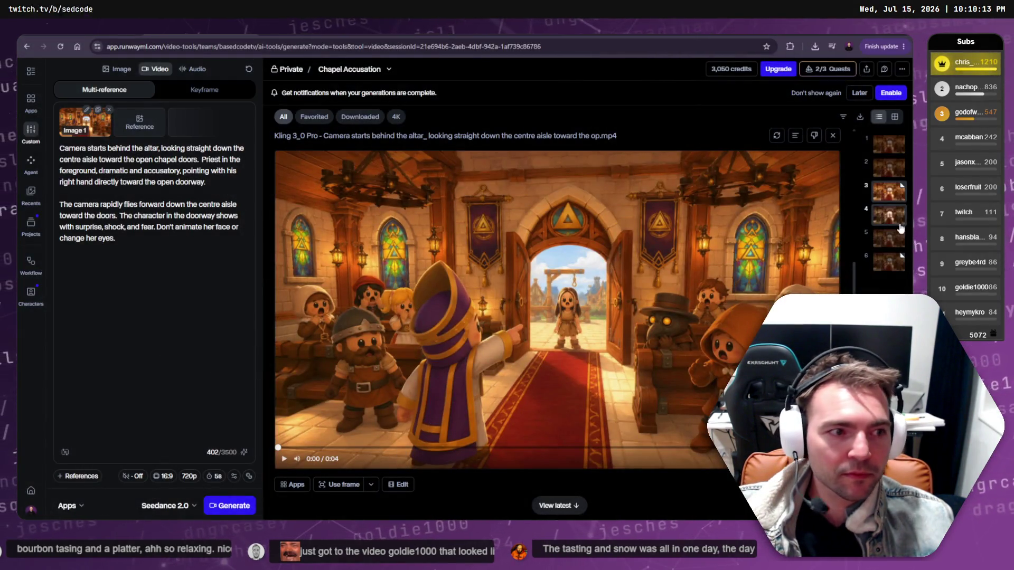
left_click(898, 267)
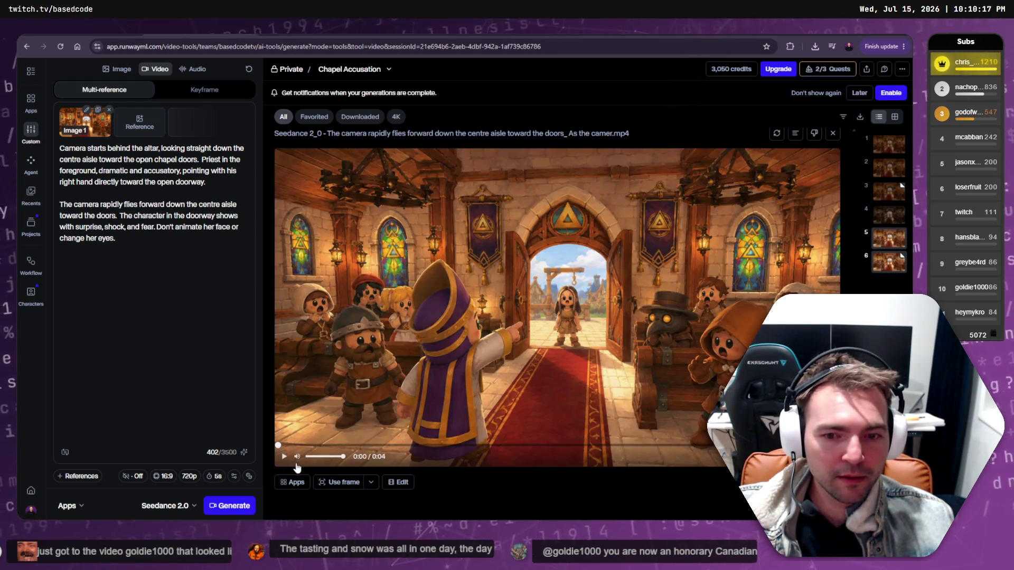
Play the aisle and behind-the-altar Seedance chapel clips, then move to Lamplighter Scared.
left_click(286, 458)
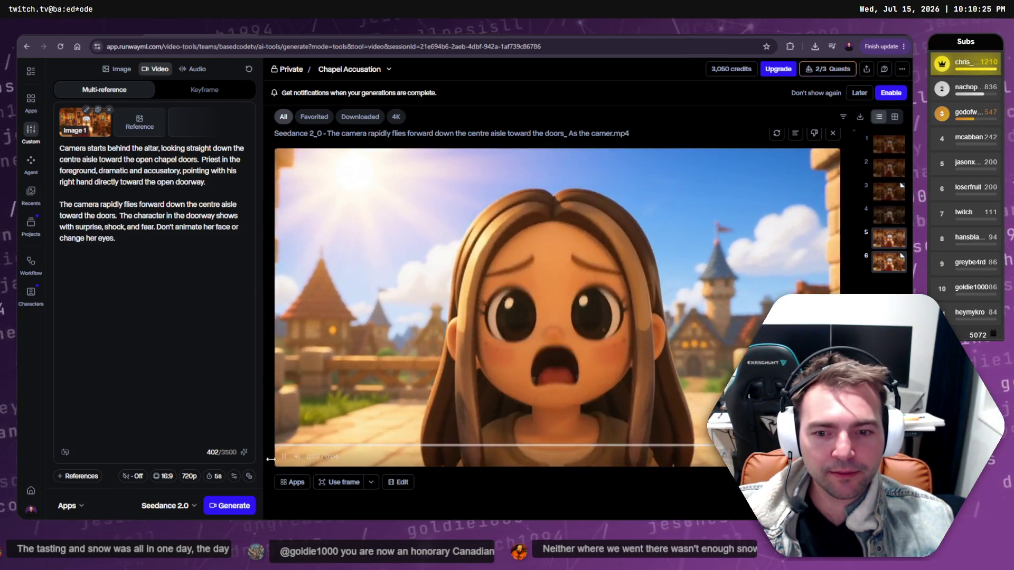
left_click(285, 456)
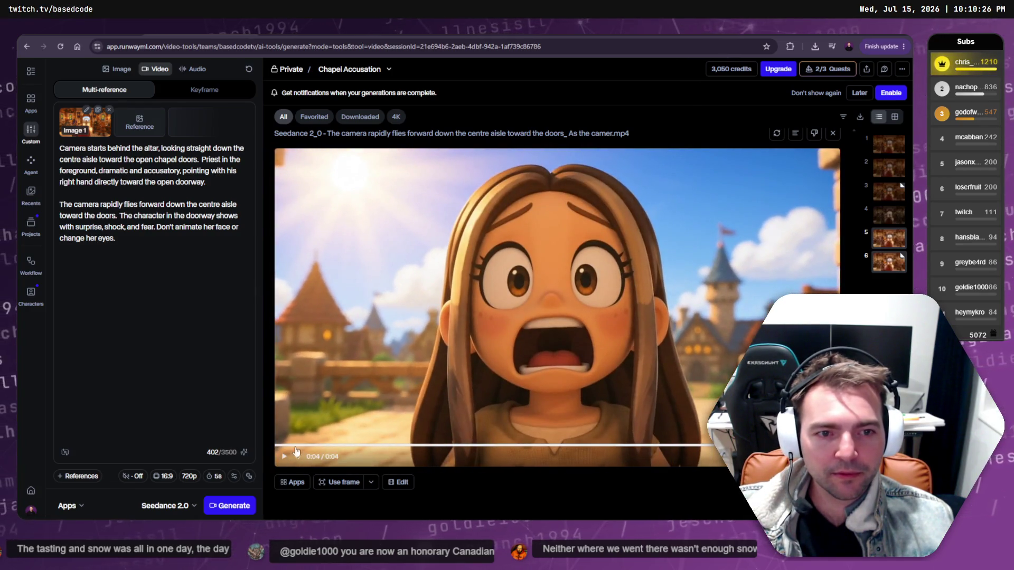
left_click(894, 265)
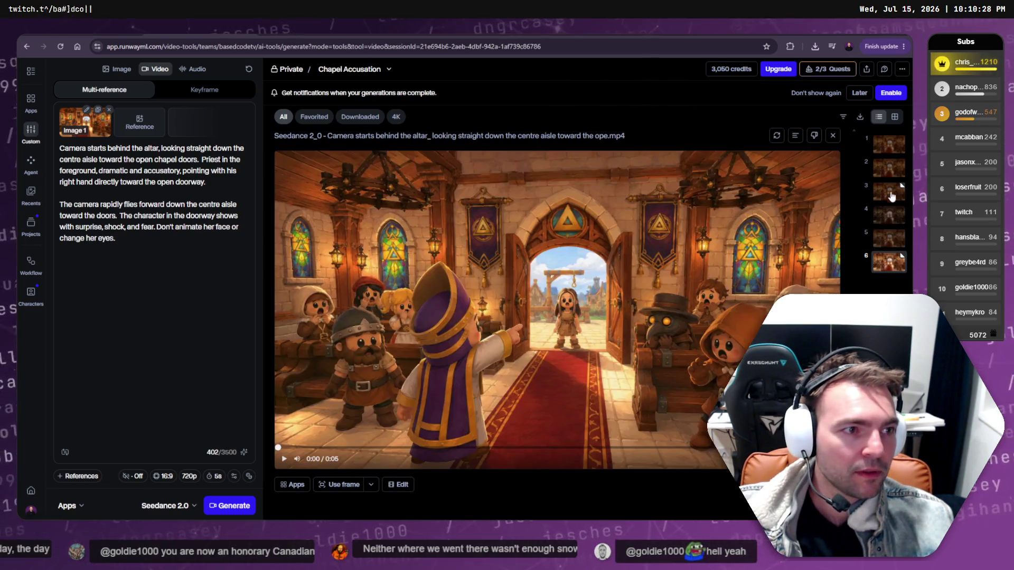
left_click(887, 243)
left_click(882, 272)
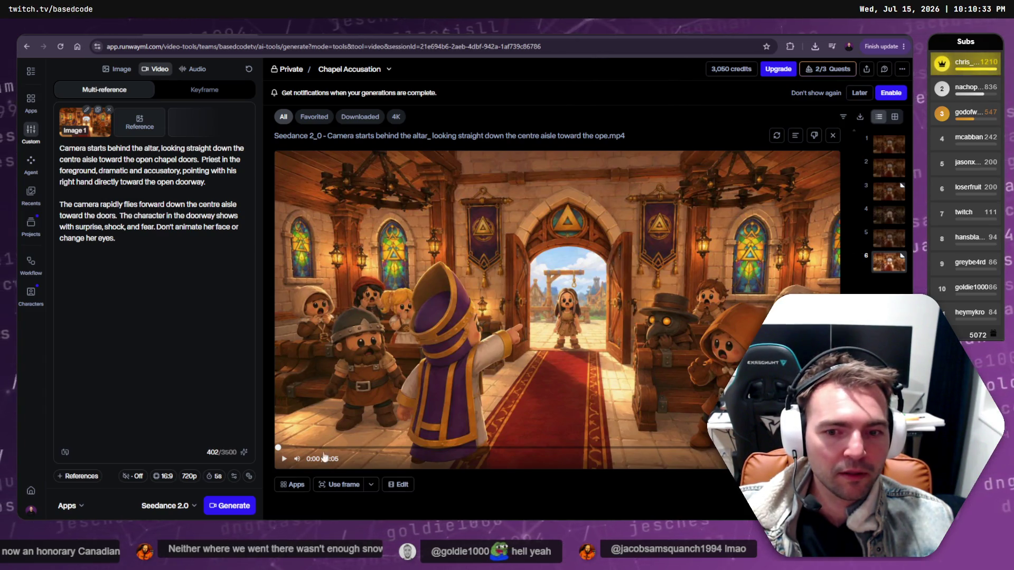
left_click(285, 461)
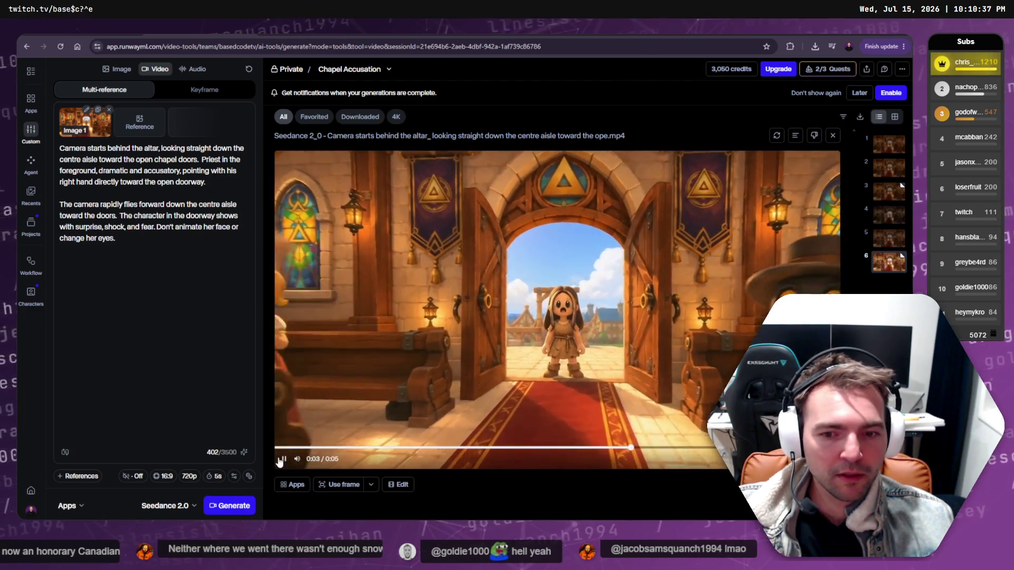
key("space")
key("ctrl+Tab")
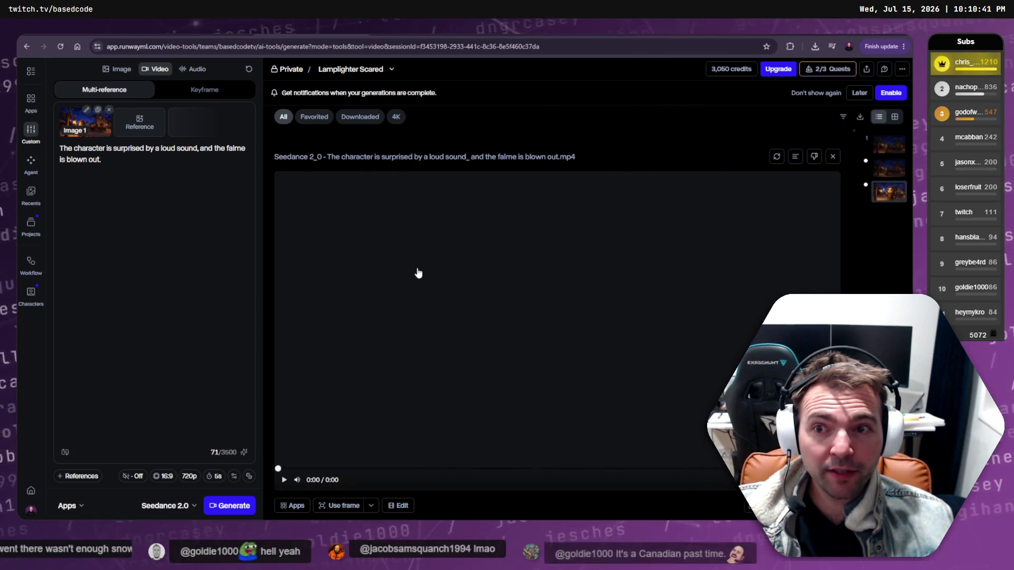
Play the surprised-lamplighter clip and show its downloaded Seedance mp4 in the Downloads folder.
left_click(284, 480)
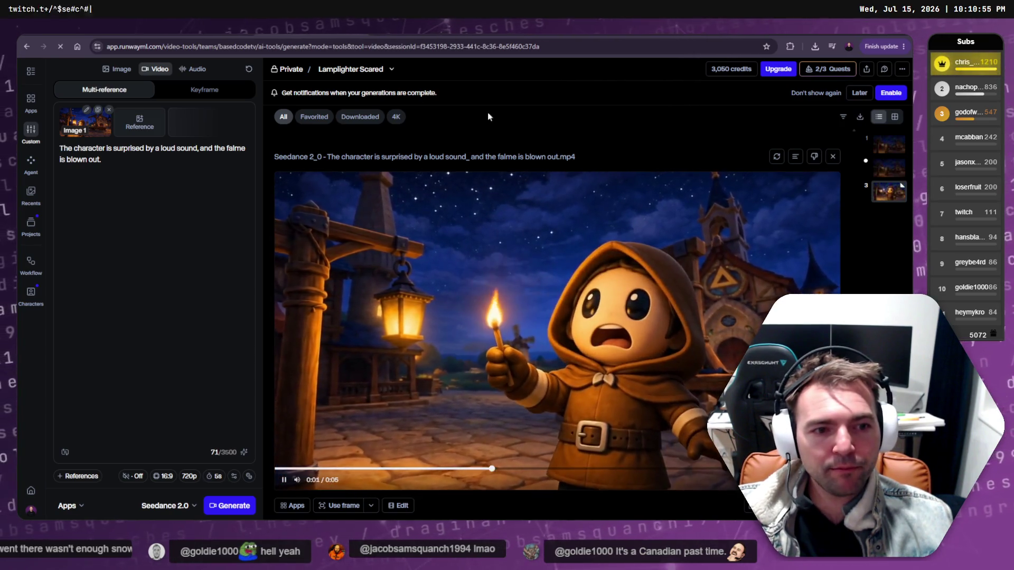
left_click(815, 46)
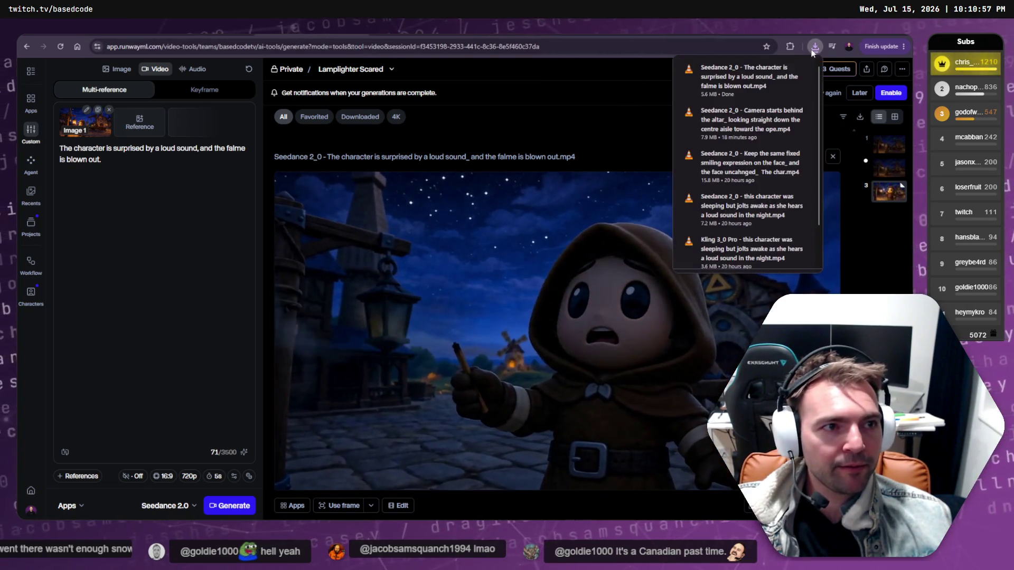
left_click(867, 79)
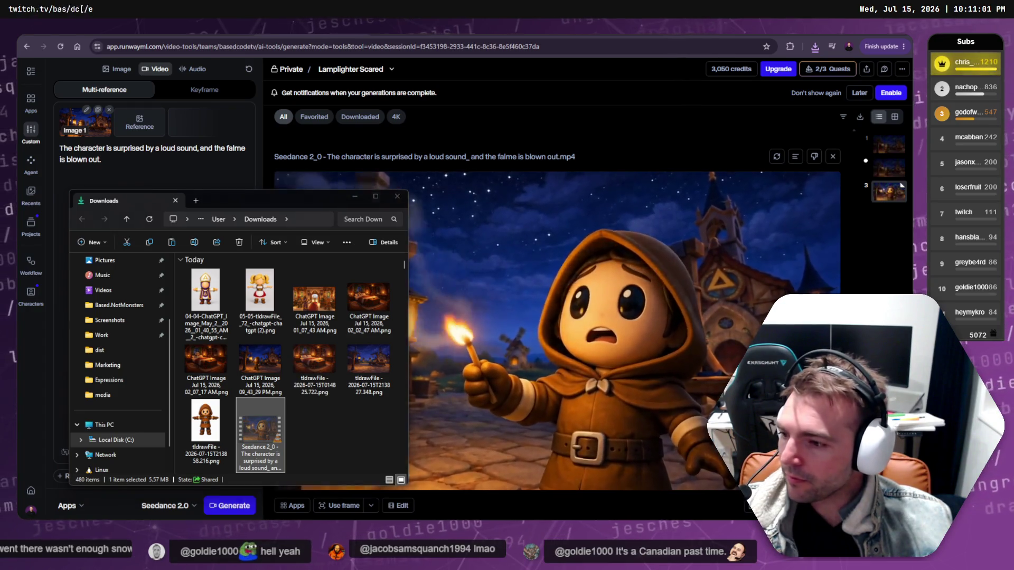
Reveal Shot4.png's media folder from Resolve, paste the lamplighter clip there, and rename it Shot4-Take2.mp4.
key("alt+Tab")
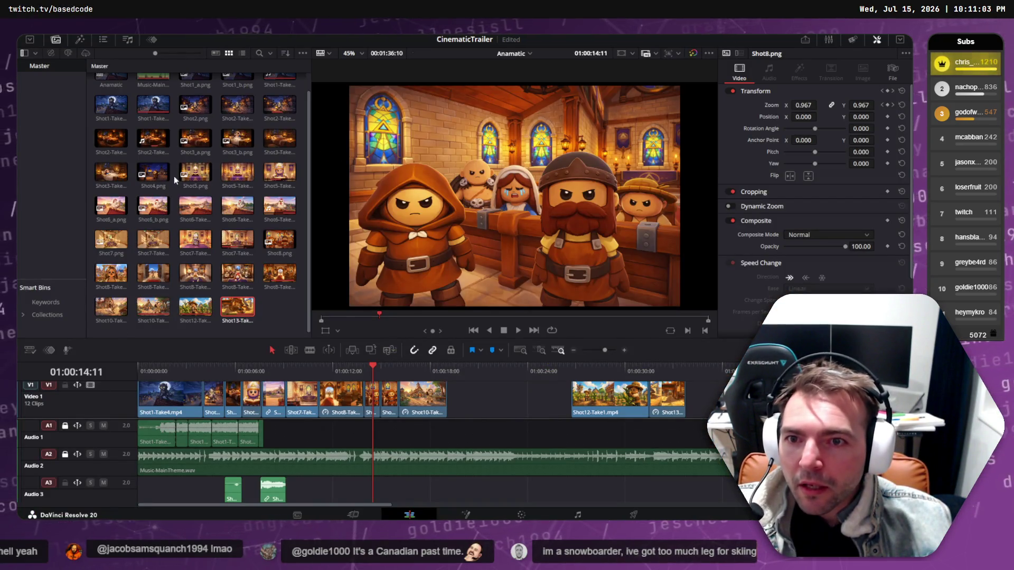
double_click(158, 173)
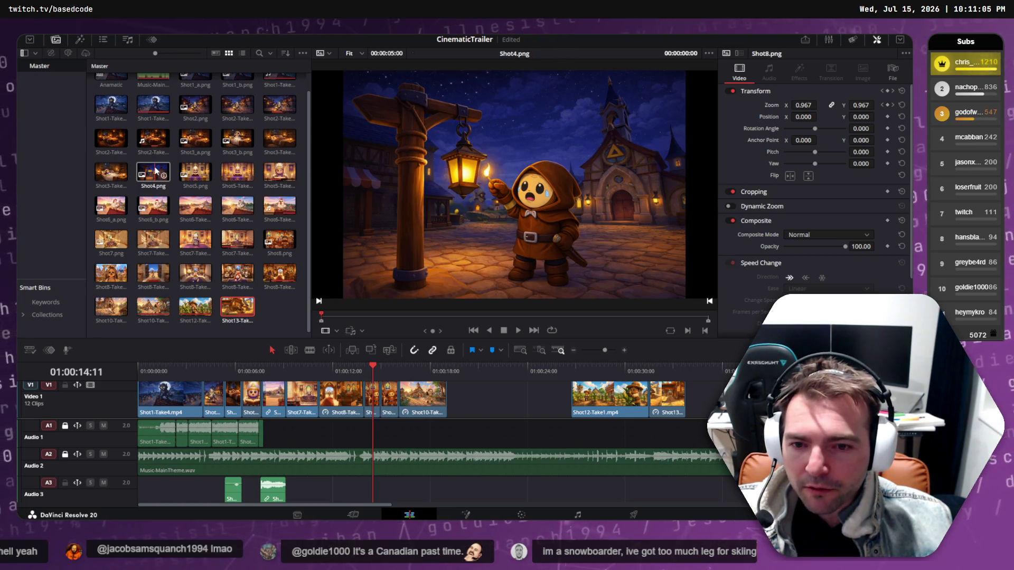
right_click(156, 171)
left_click(206, 369)
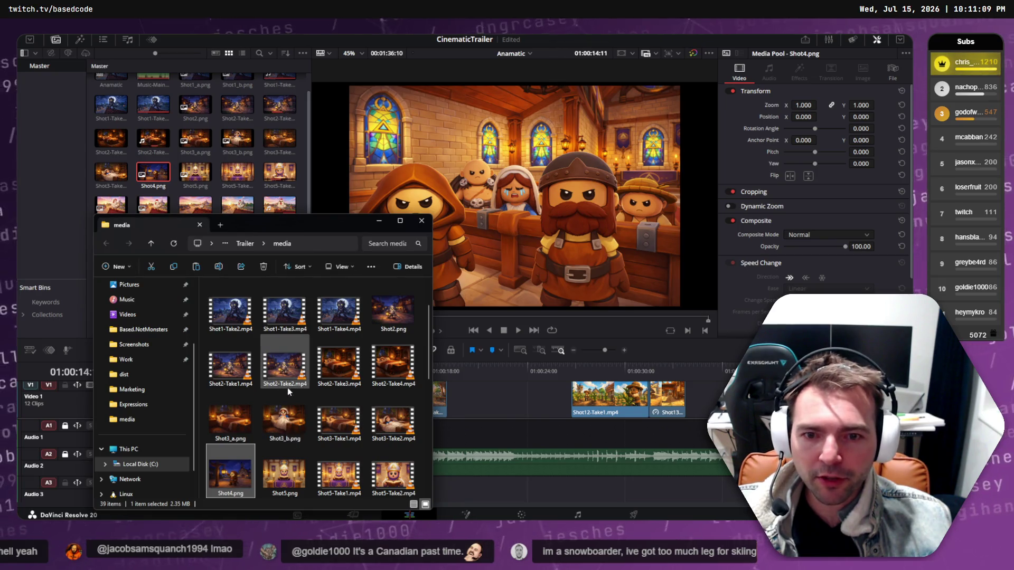
key("ctrl+v")
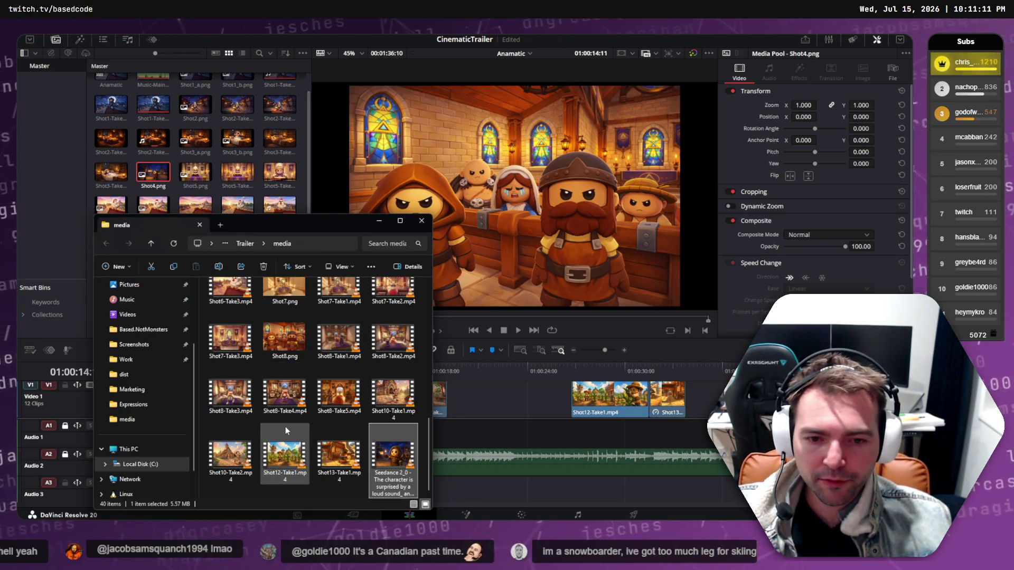
type("Sh")
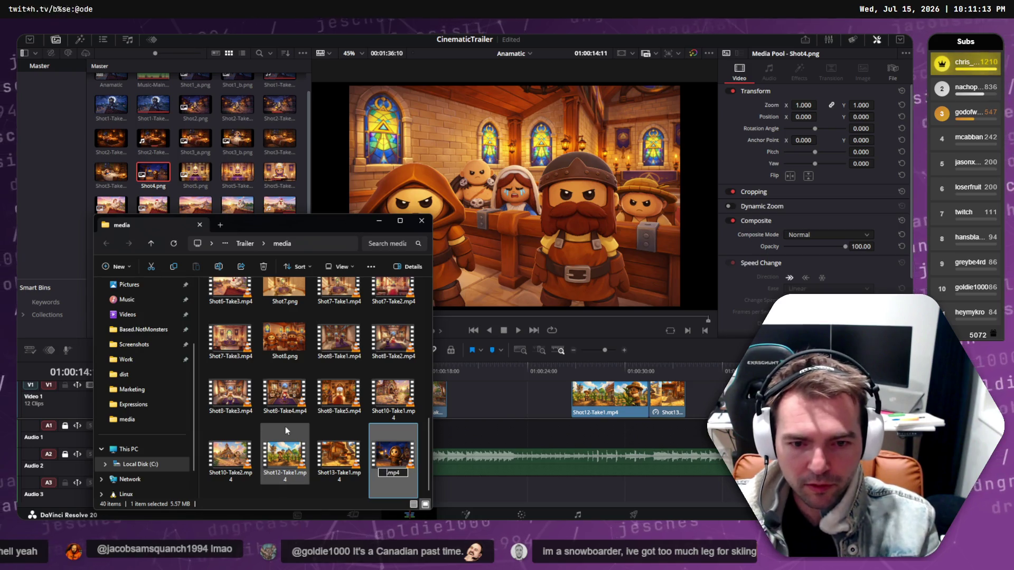
type("ot4-Take2")
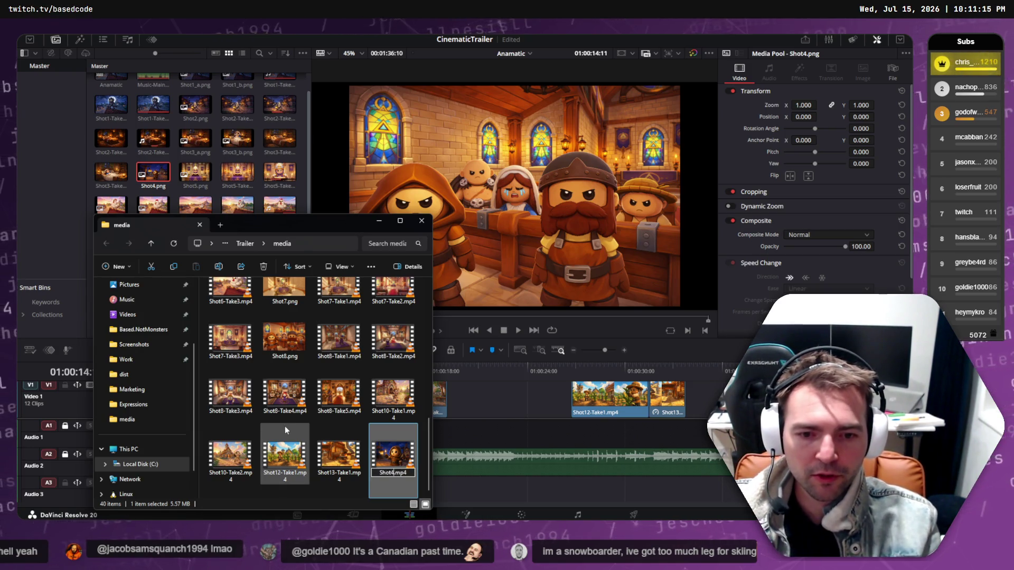
key("Return")
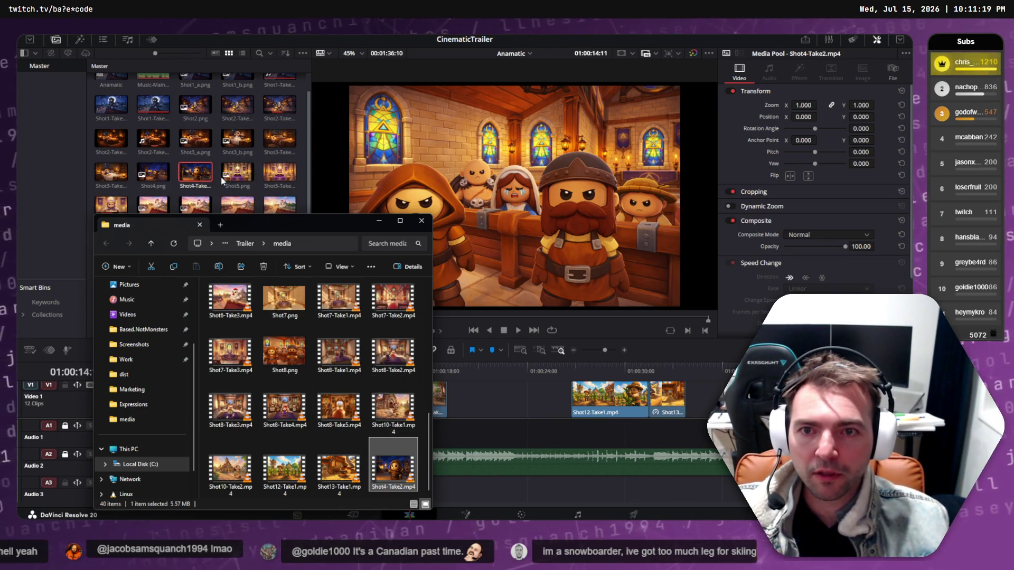
left_click(527, 384)
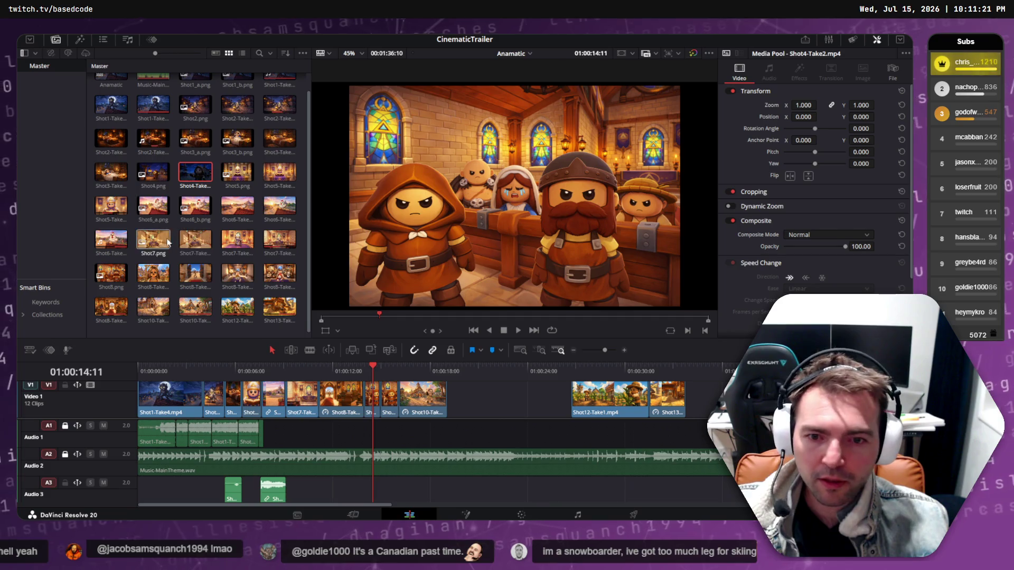
Add Shot4-Take2.mp4 to Video 1 and replay the lantern shot to review it.
left_click_drag(527, 384, 527, 384)
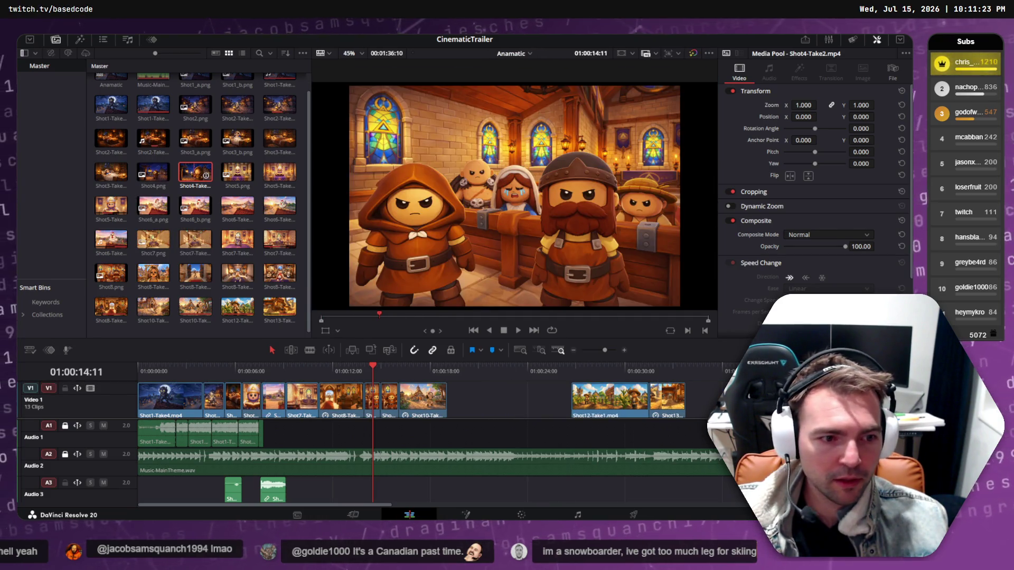
key("End")
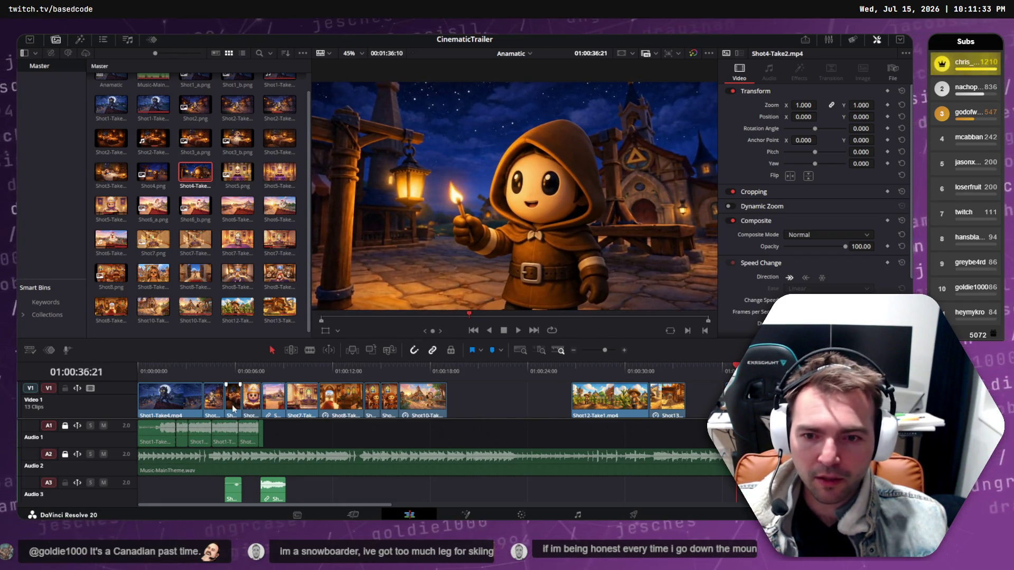
left_click(212, 398)
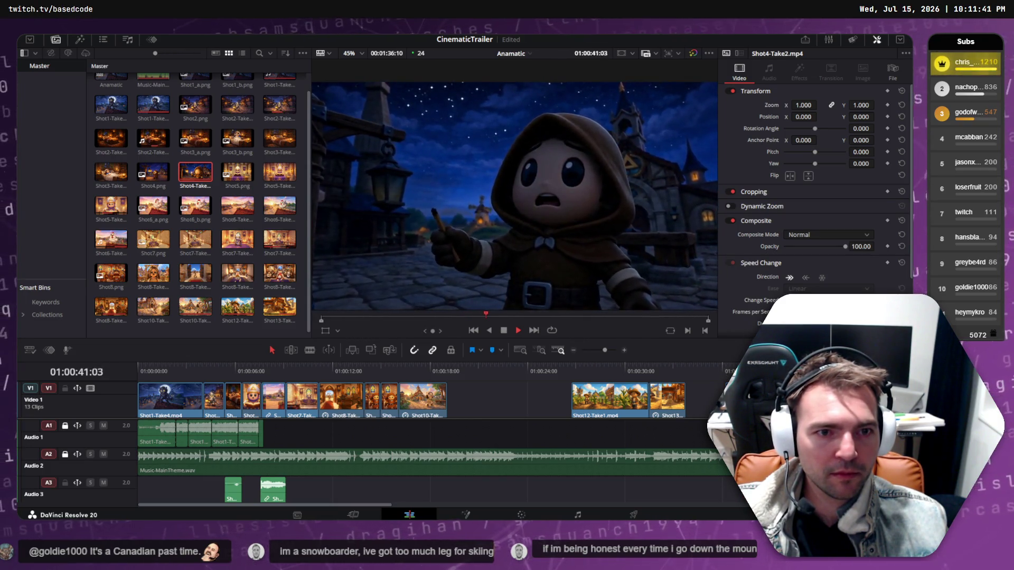
key("space")
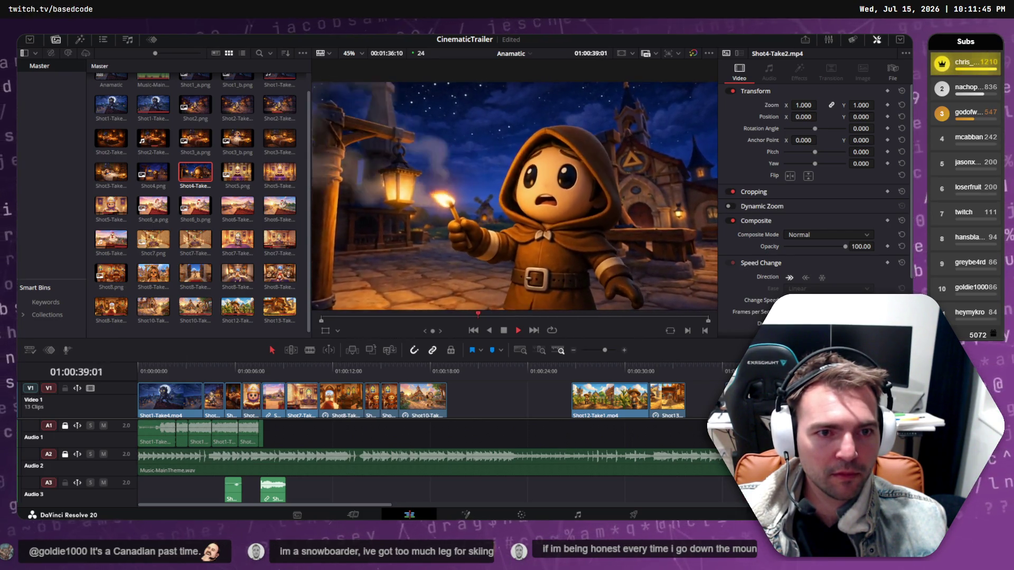
key("space")
key("space")
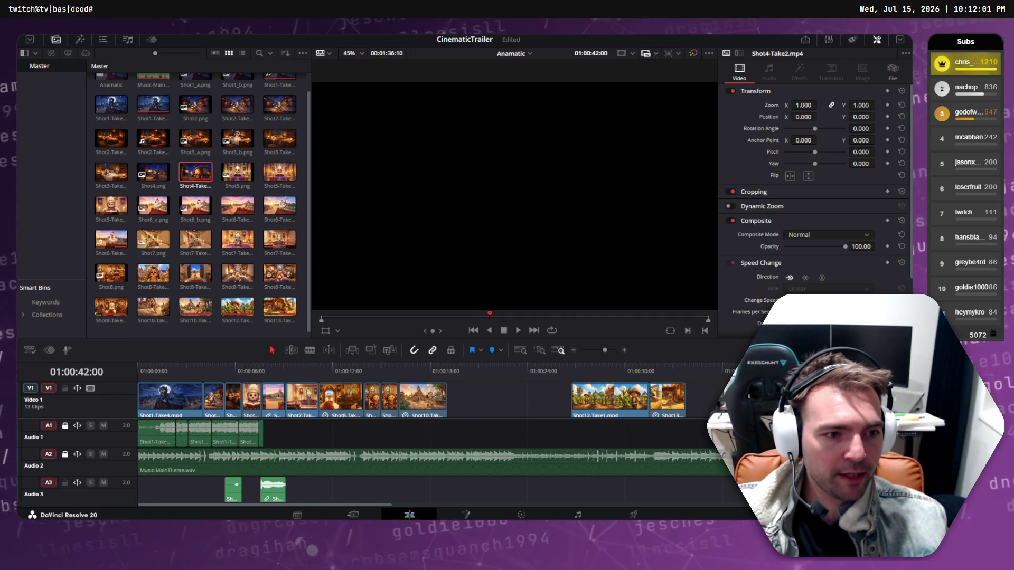
key("Up")
key("space")
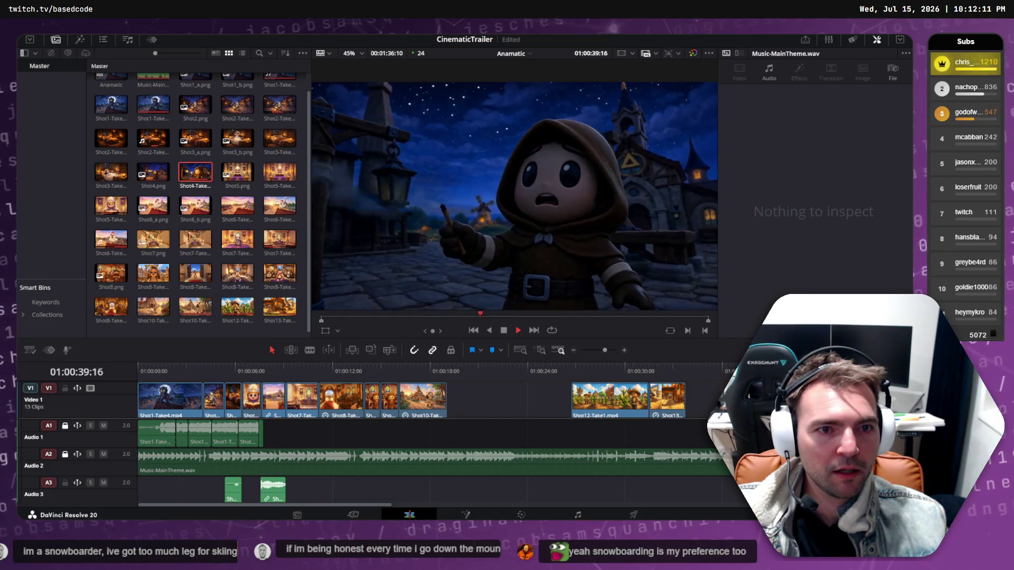
Restore the short clip after Shot1-Take4, slide the later clips right, and delete the Shot2 clip.
left_click(215, 399)
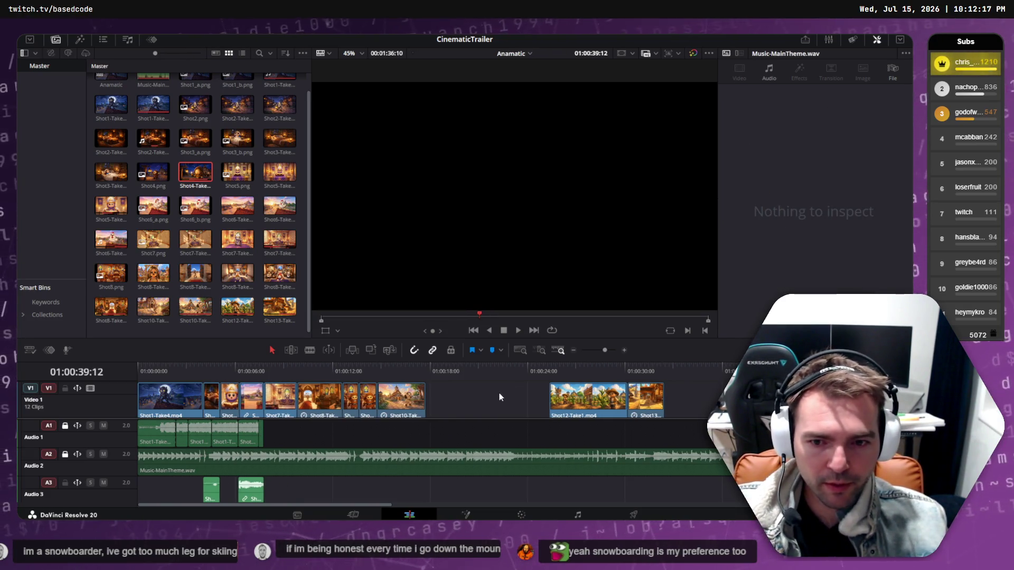
key("ctrl+z")
key("y")
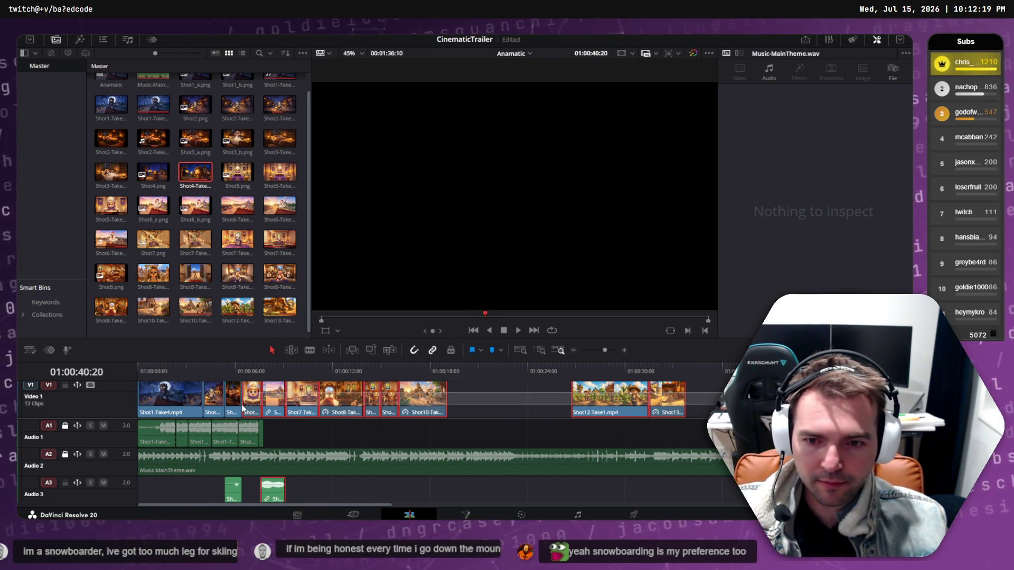
left_click_drag(239, 408, 255, 407)
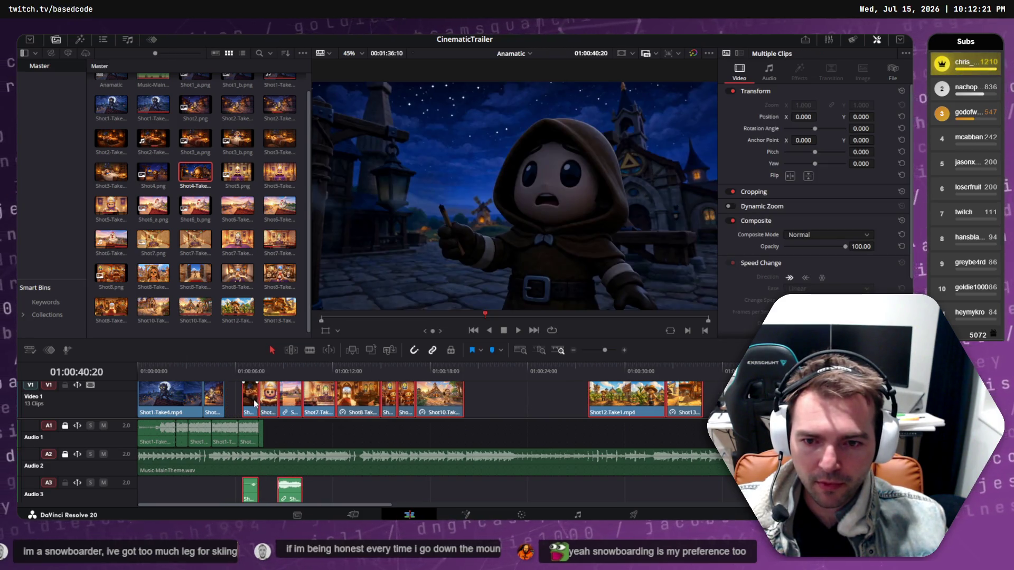
left_click(215, 404)
key("Delete")
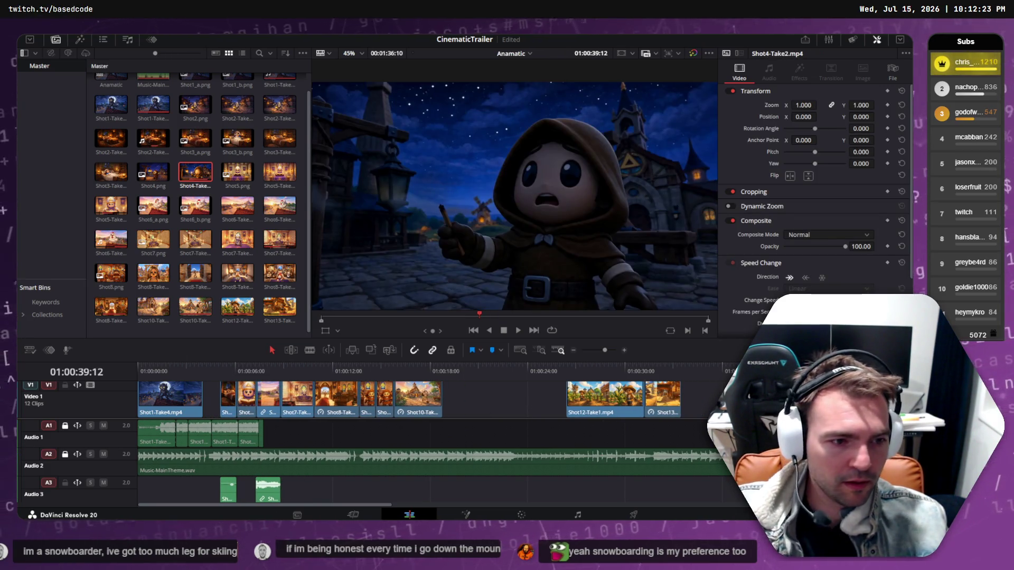
Place Shot4-Take2 directly after Shot1-Take4 on V1 and play back the new opening.
mouse_move(698, 392)
left_mouse_down()
mouse_move(209, 395)
mouse_move(259, 402)
mouse_move(208, 398)
mouse_move(222, 397)
mouse_move(191, 368)
mouse_move(151, 376)
left_mouse_up()
left_click(214, 369)
key("space")
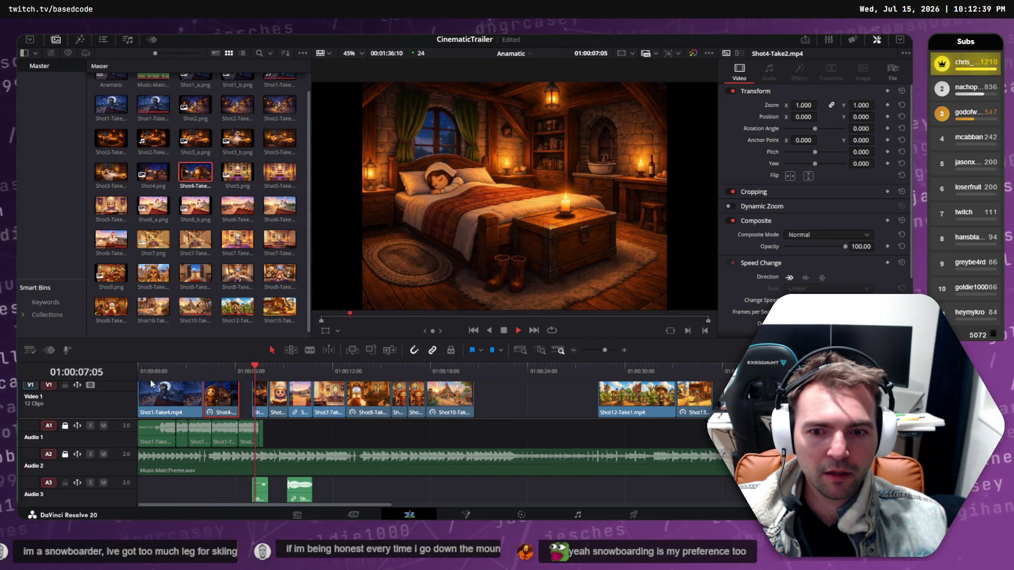
key("space")
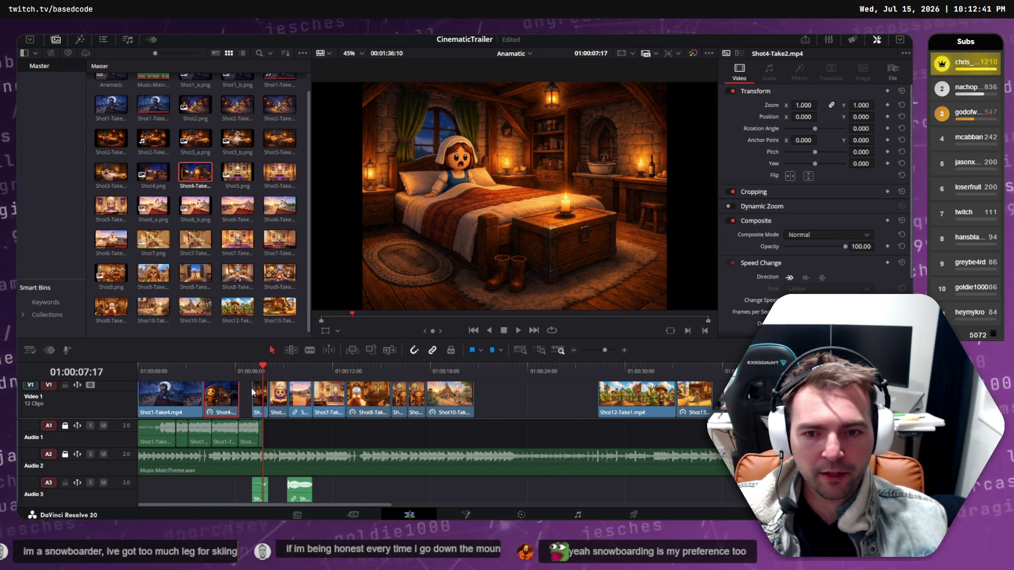
Reorder V1 so Shot4 sits beside the short opening clip after Shot1-Take4, then replay from 01:00:03.
left_click_drag(223, 400, 522, 398)
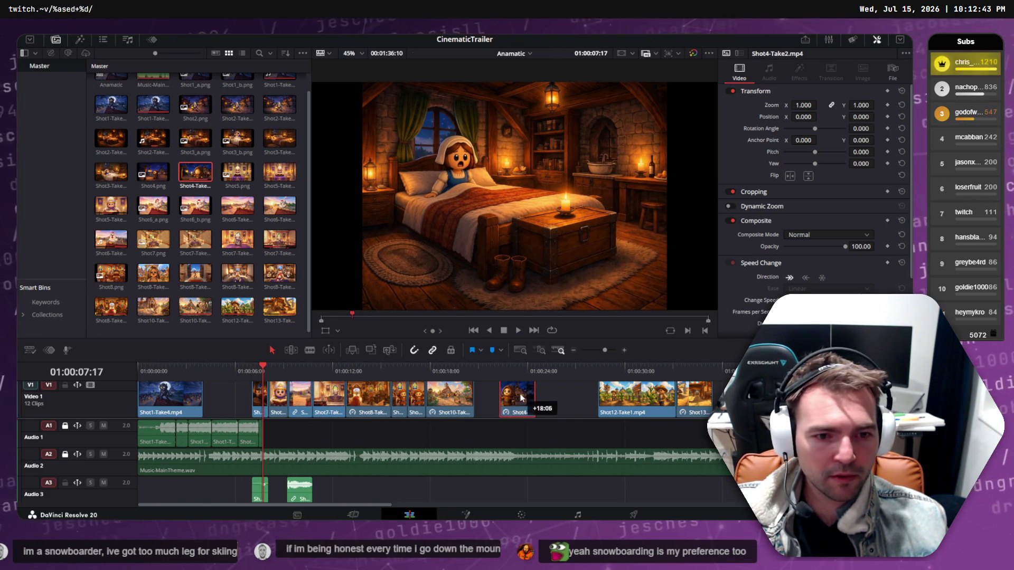
left_click_drag(263, 403, 210, 402)
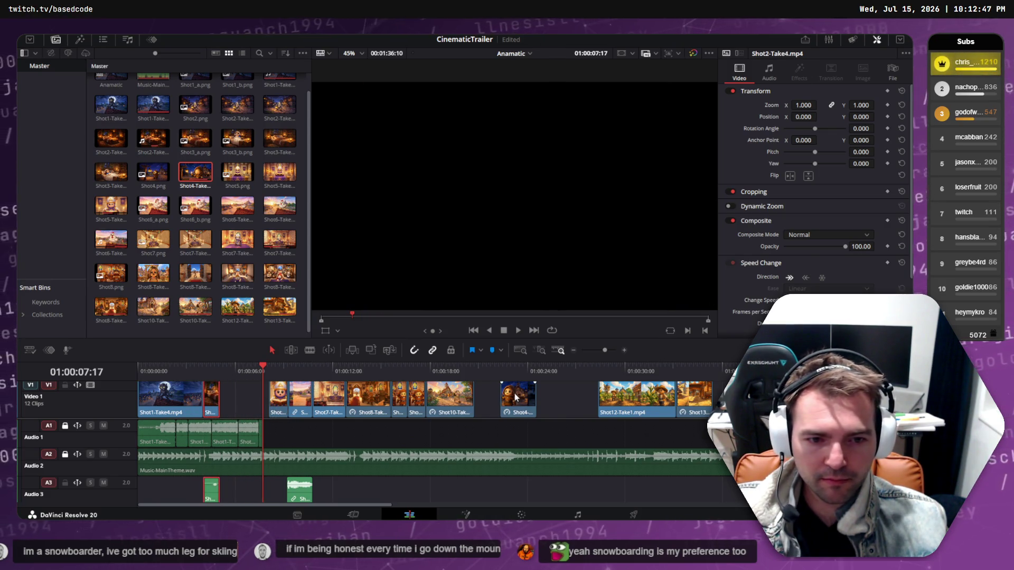
mouse_move(517, 397)
left_mouse_down()
mouse_move(228, 400)
mouse_move(243, 391)
left_mouse_up()
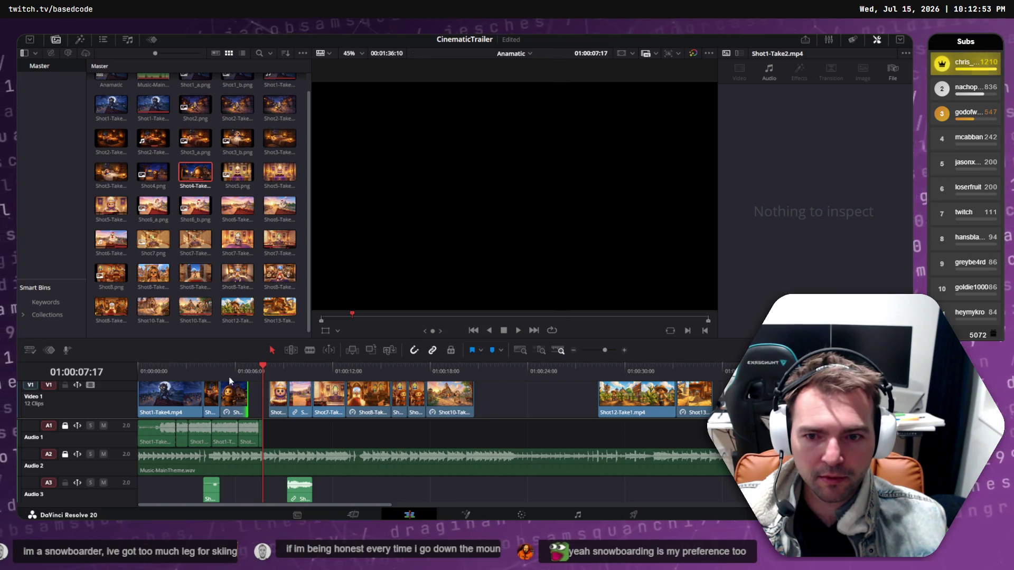
left_click(187, 369)
key("space")
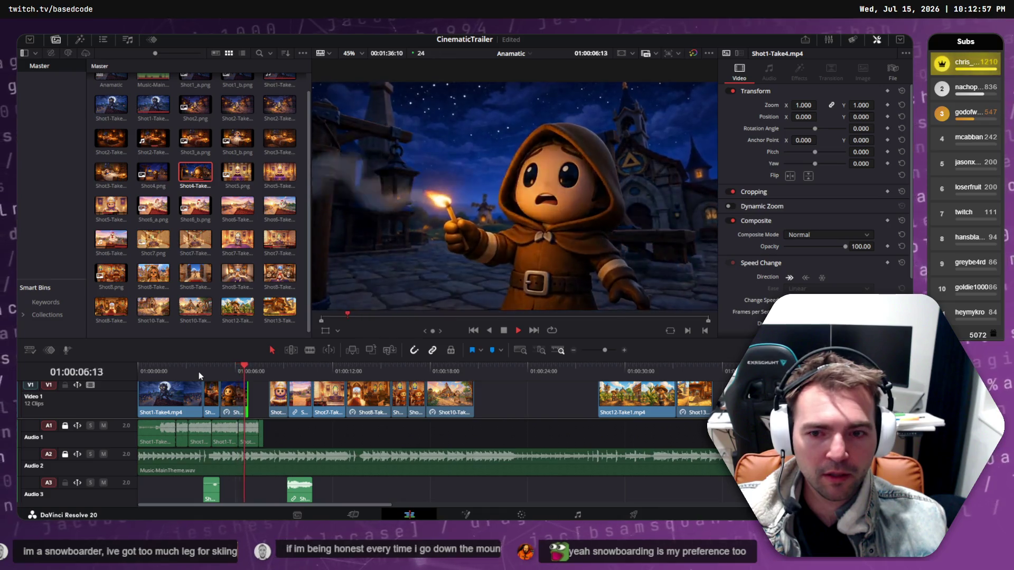
key("space")
Nudge Shot4-Take2 slightly later, then slightly earlier, replaying the opening after each adjustment.
left_click_drag(228, 401, 239, 401)
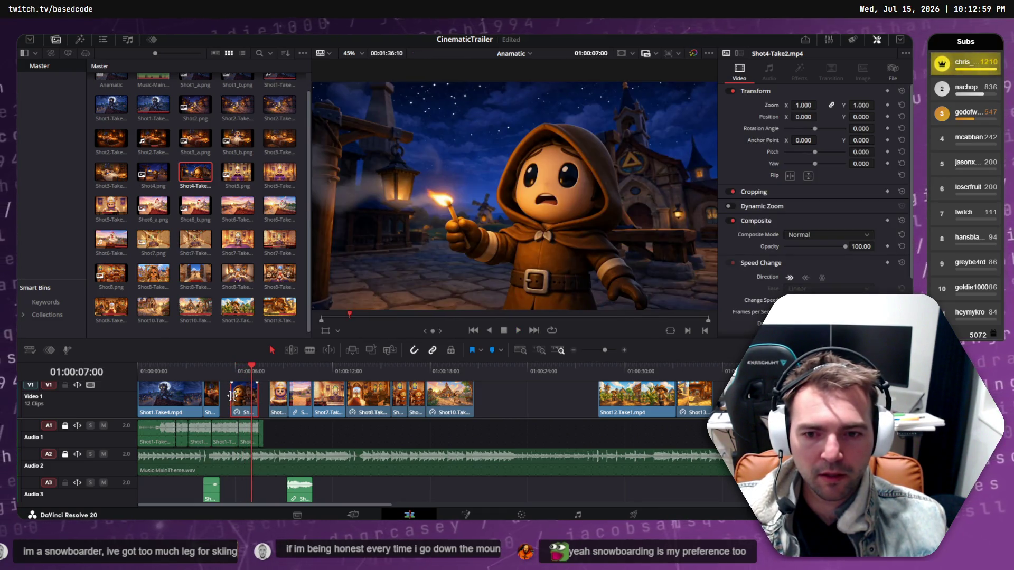
left_click(222, 371)
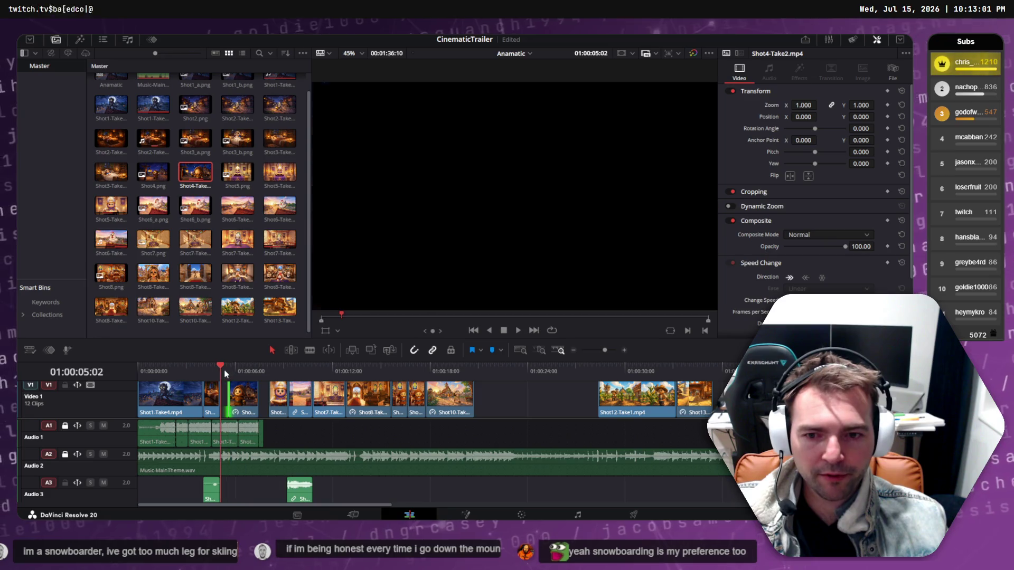
key("Escape")
key("space")
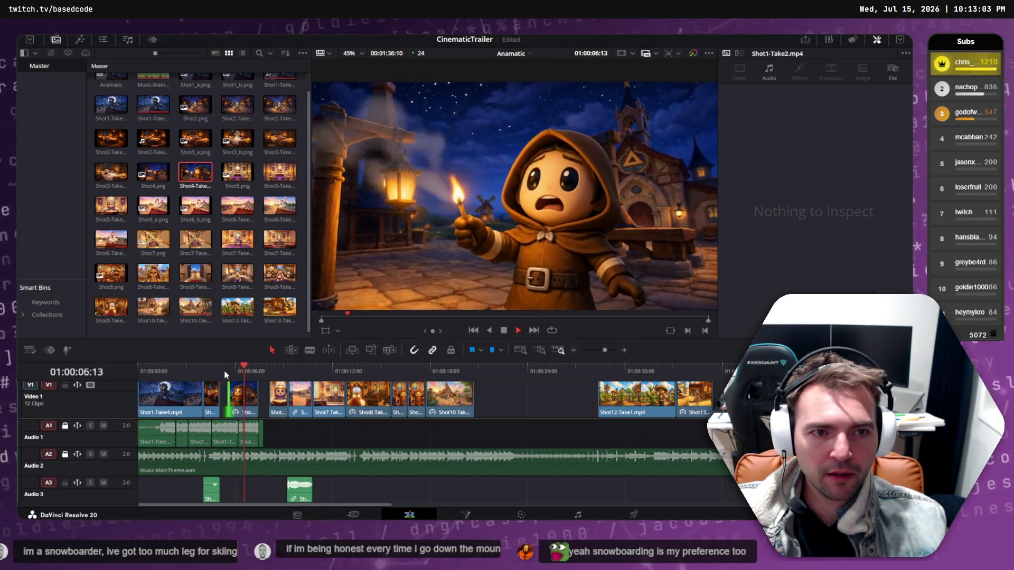
key("space")
left_click(231, 407)
left_click_drag(242, 396, 235, 397)
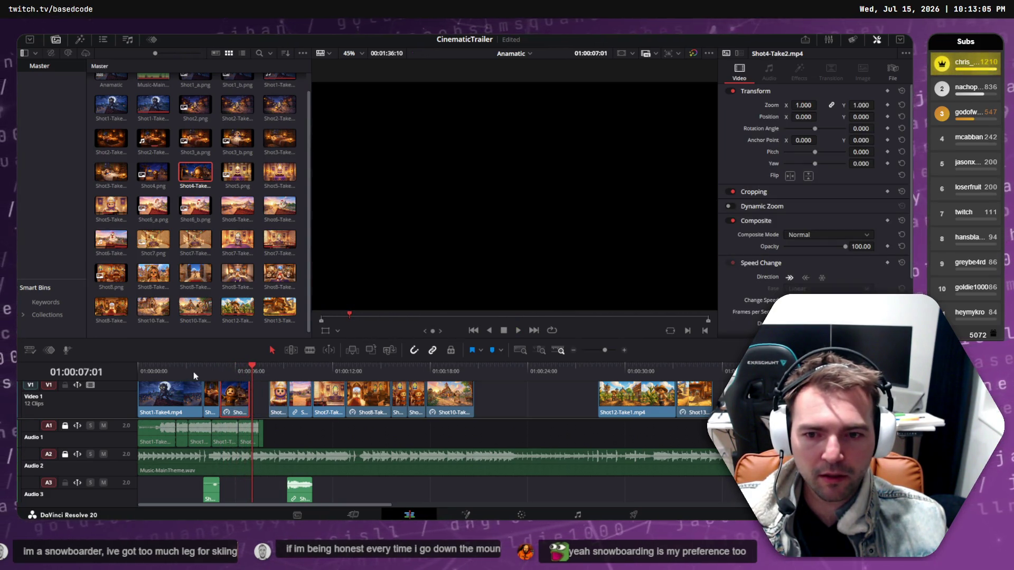
left_click(198, 371)
key("space")
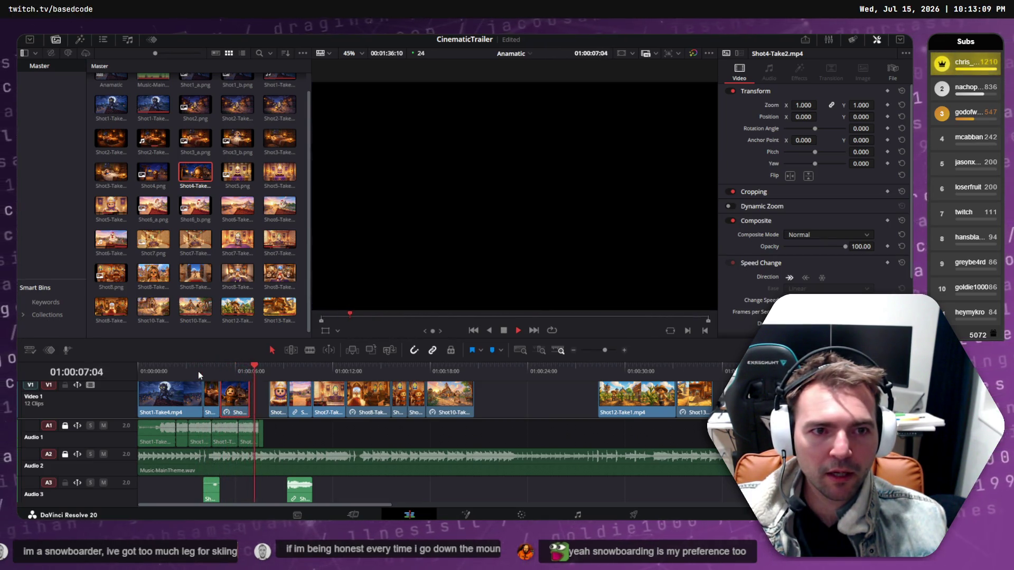
Trim the edge of Shot4 and shorten the end of Shot2-Take4, then replay the trimmed section.
left_click_drag(244, 393, 205, 369)
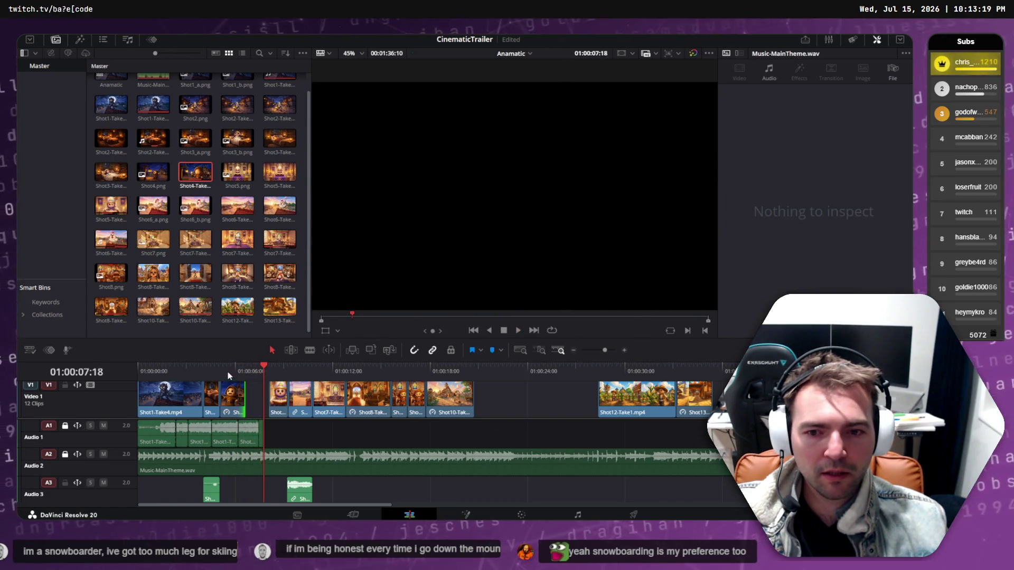
left_click_drag(227, 372, 200, 368)
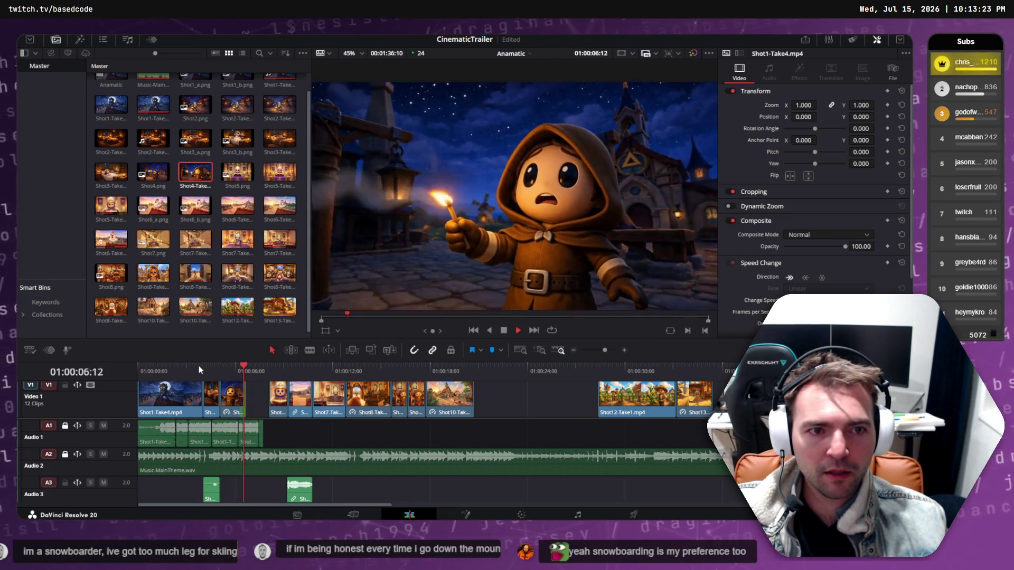
key("space")
left_click_drag(243, 395, 238, 396)
left_click(205, 368)
key("space")
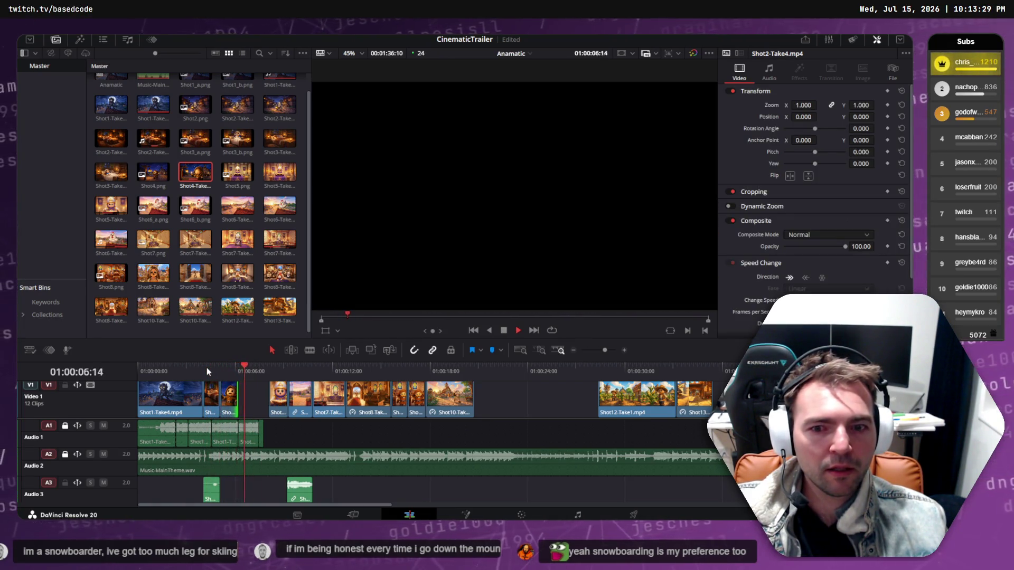
left_click(225, 366)
left_click(198, 367)
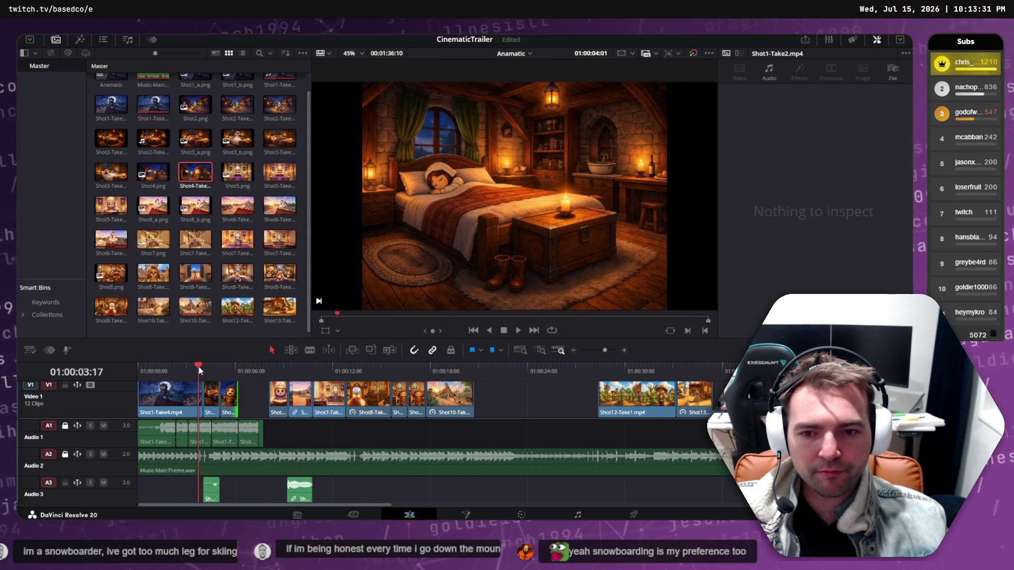
key("space")
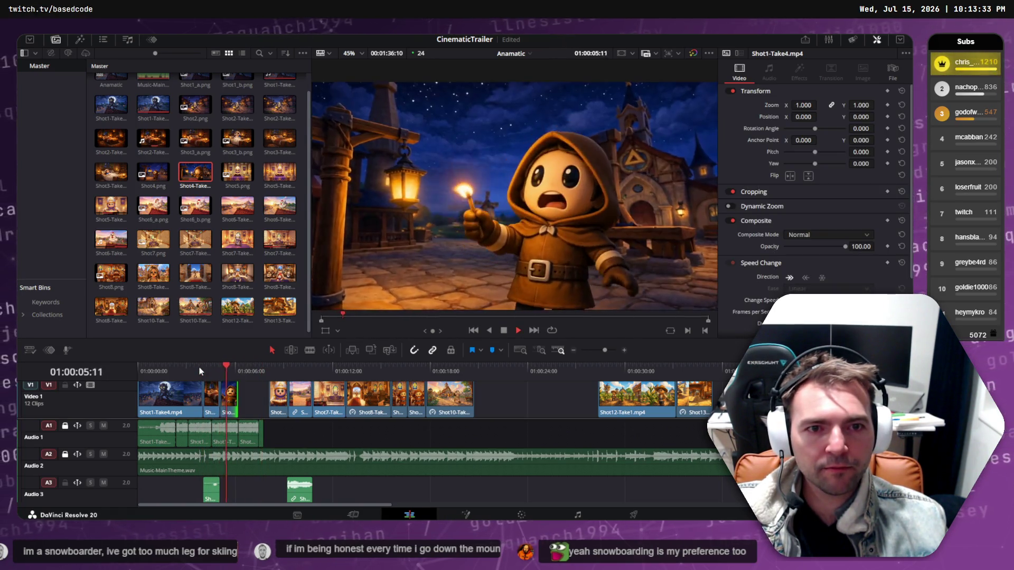
Bring the Shot7 through Shot10 clips earlier to close the gap, and review up to the chicken shot.
key("Up")
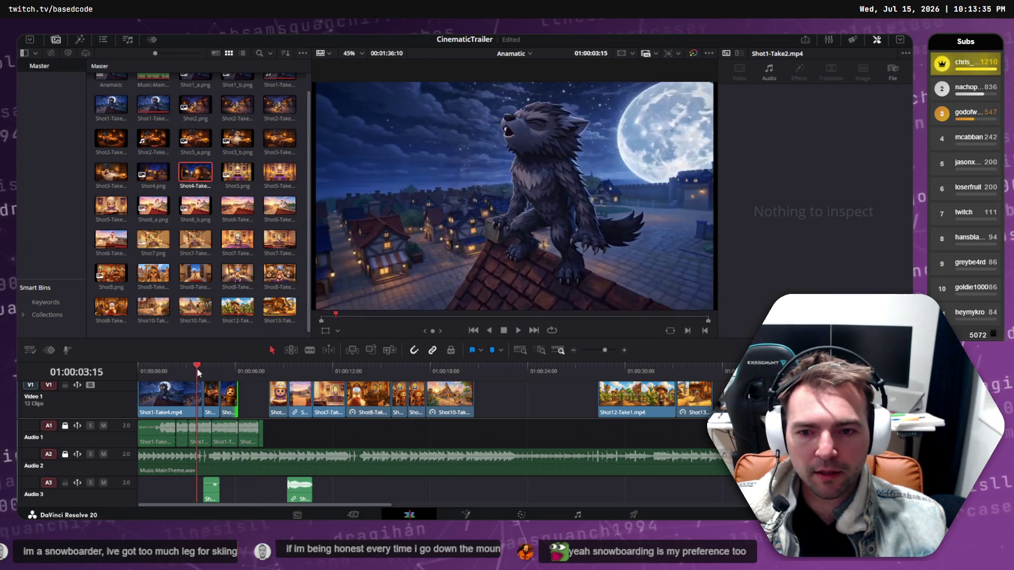
left_click(258, 366)
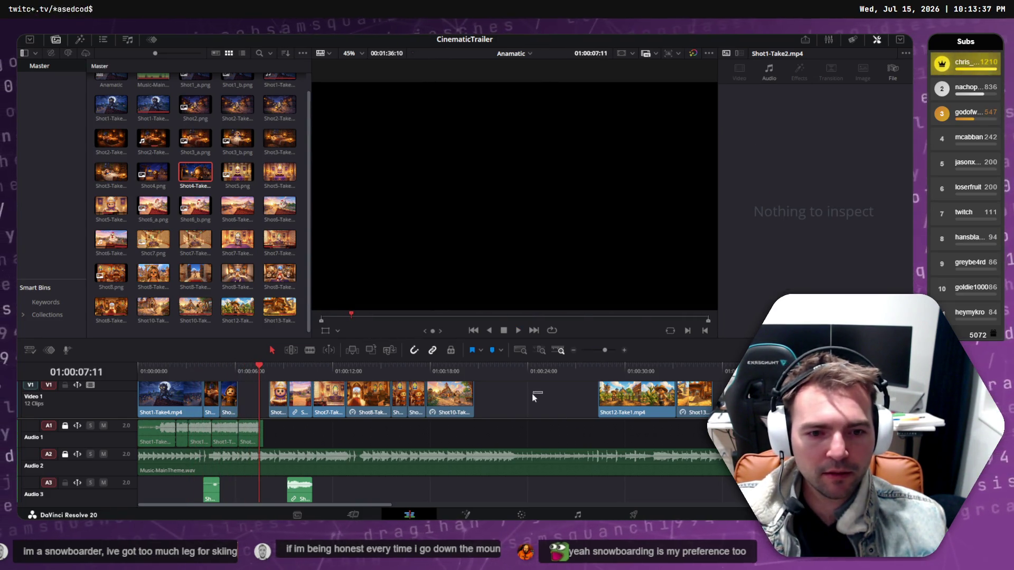
left_click_drag(532, 396, 250, 402)
left_click(201, 368)
key("space")
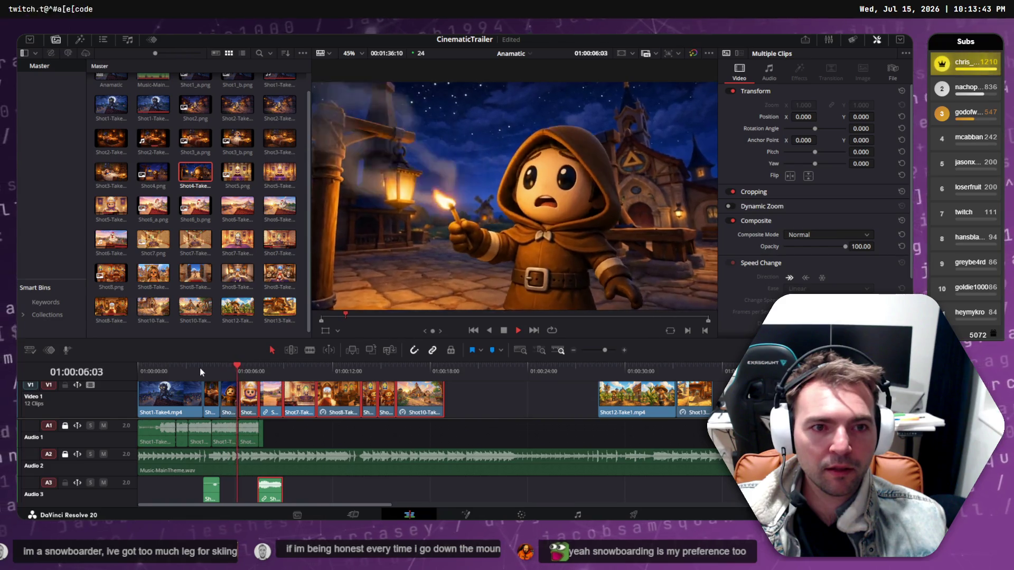
key("space")
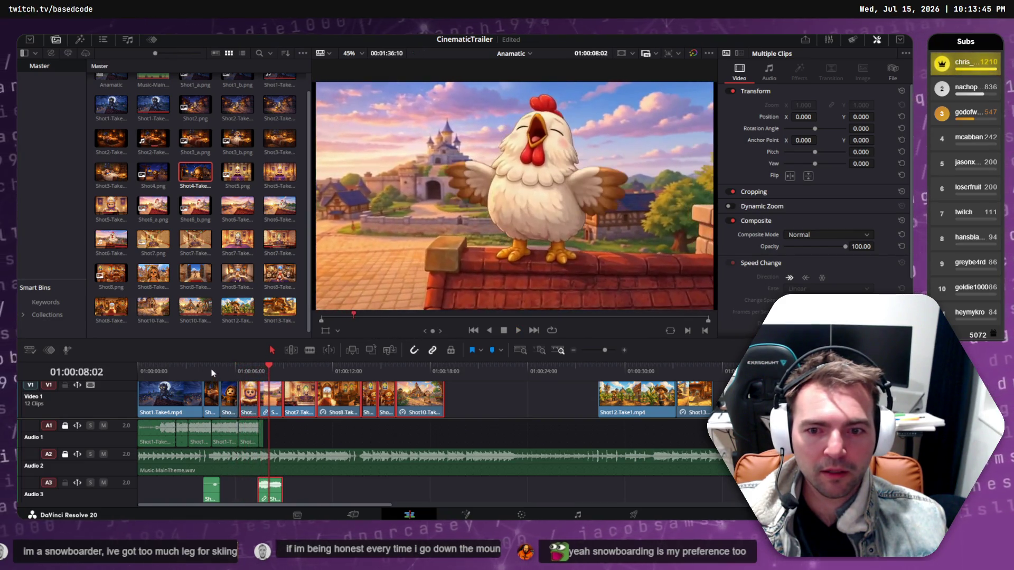
scroll(235, 399, "up", 5)
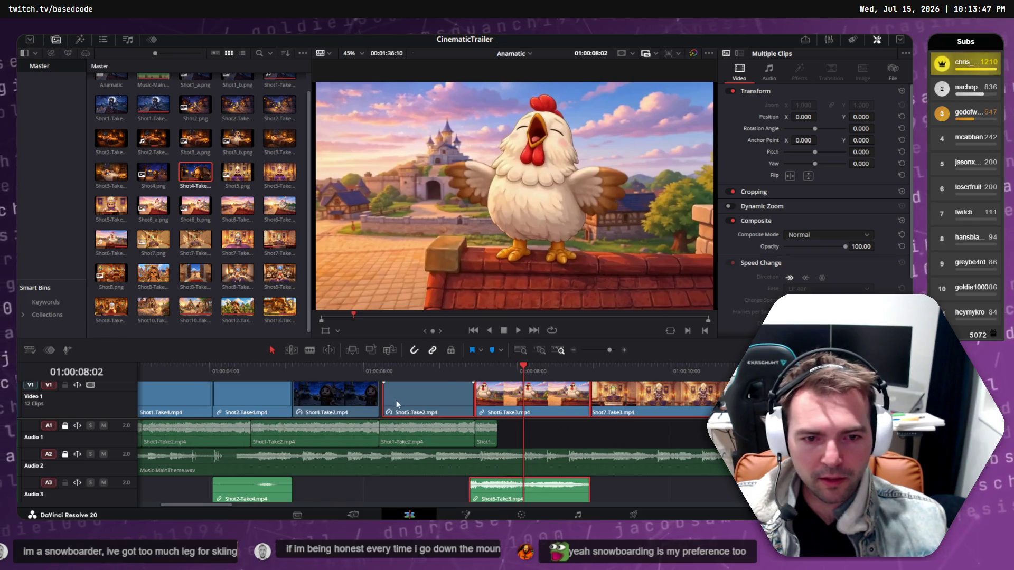
key("comma")
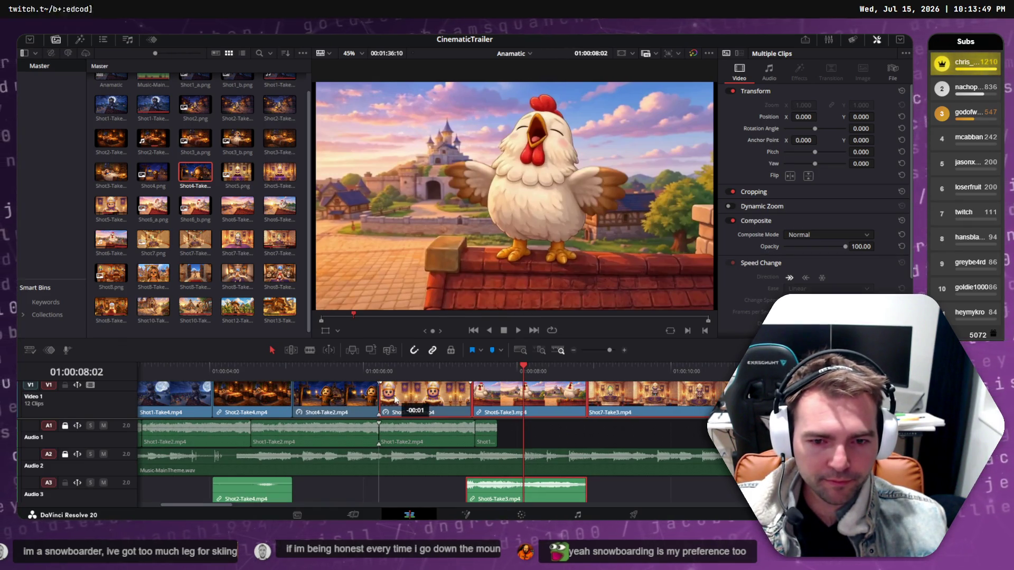
left_click_drag(343, 367, 156, 364)
key("space")
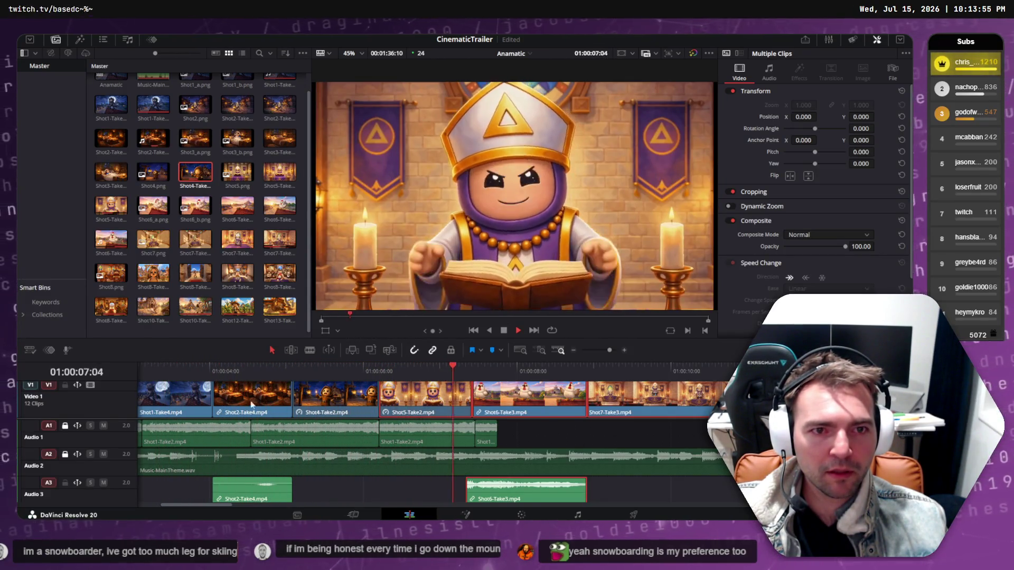
key("space")
left_click_drag(417, 398, 385, 399)
left_click(257, 370)
key("space")
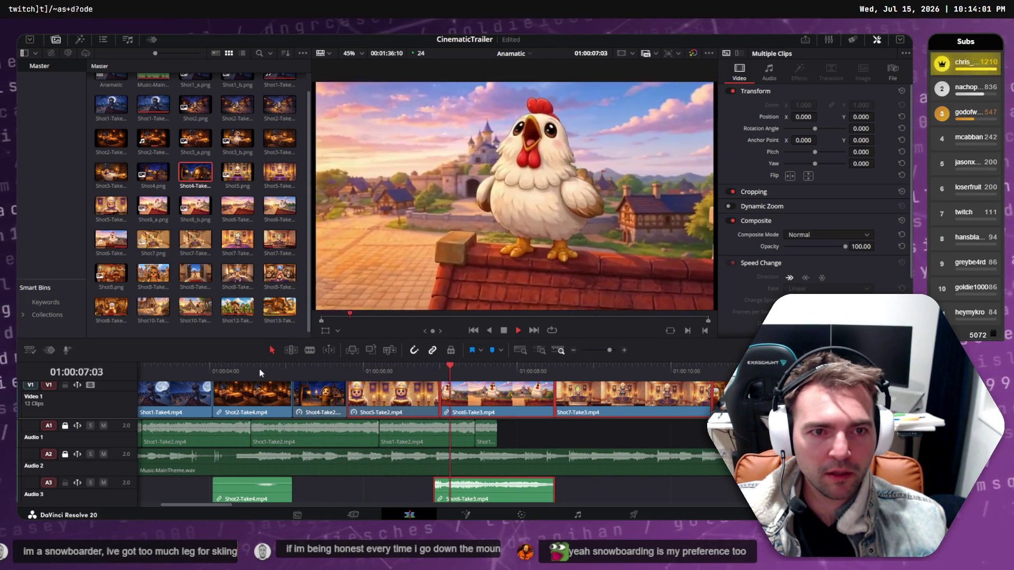
key("space")
left_click(237, 371)
left_click(186, 366)
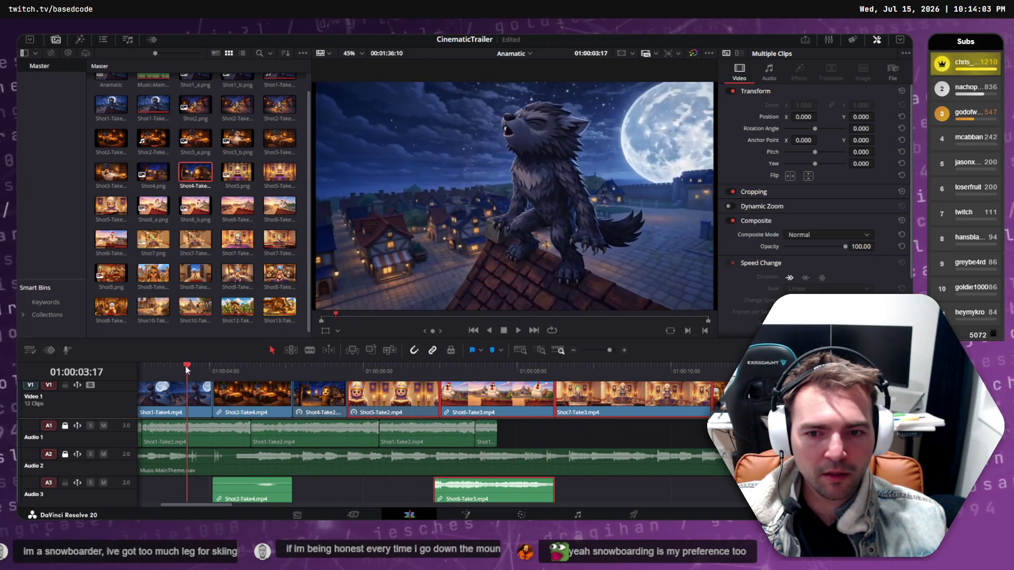
key("space")
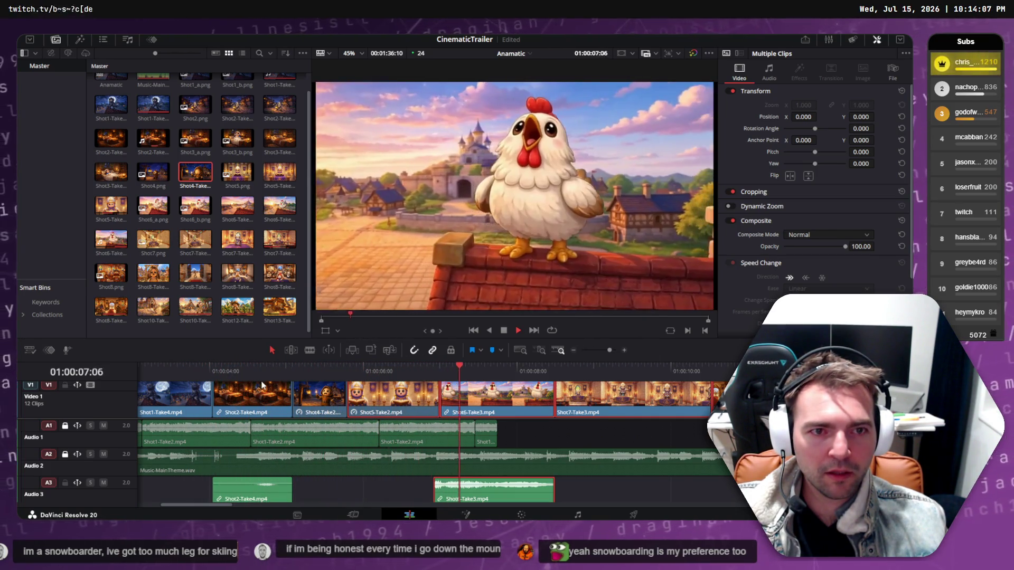
key("space")
left_click_drag(245, 370, 142, 373)
key("space")
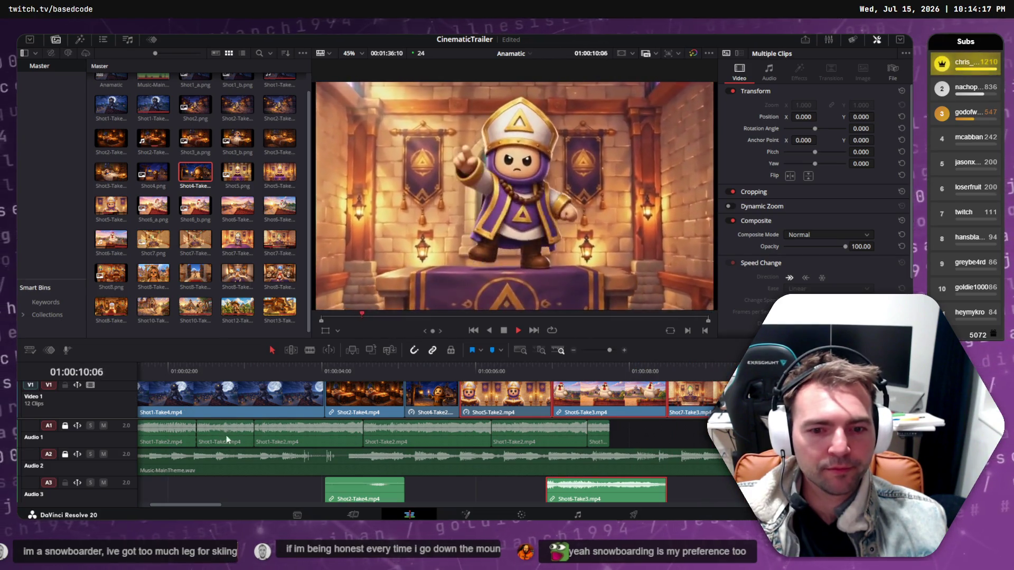
key("space")
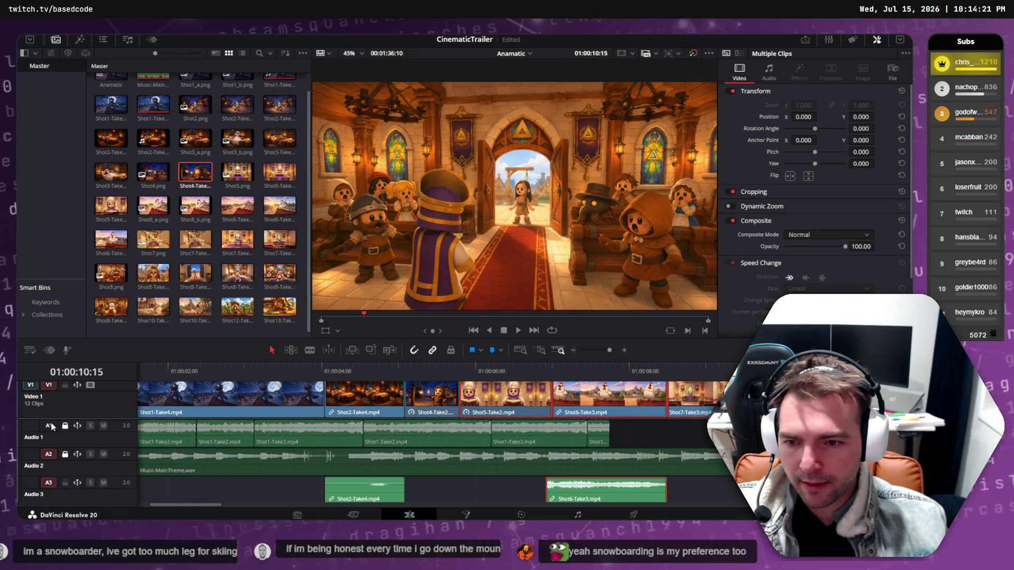
Mute the Audio 1 track and switch the viewer to source view.
left_click(103, 426)
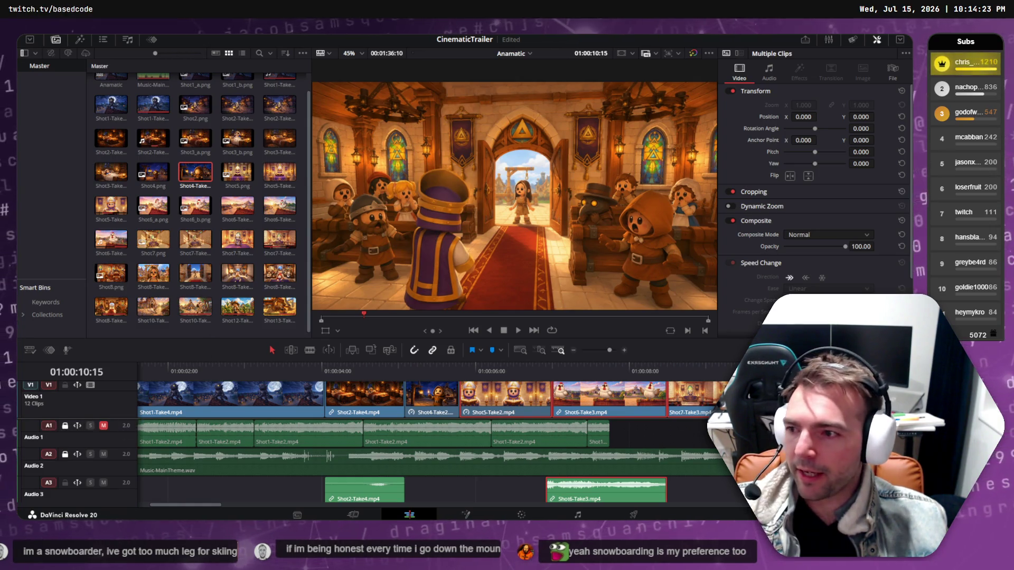
key("q")
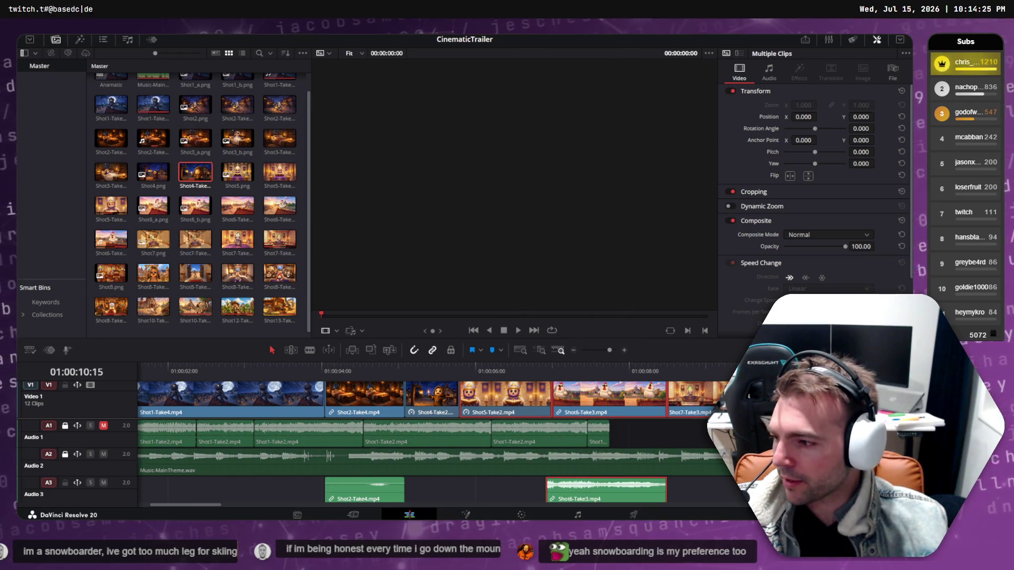
key("alt+Tab")
key("alt+Tab")
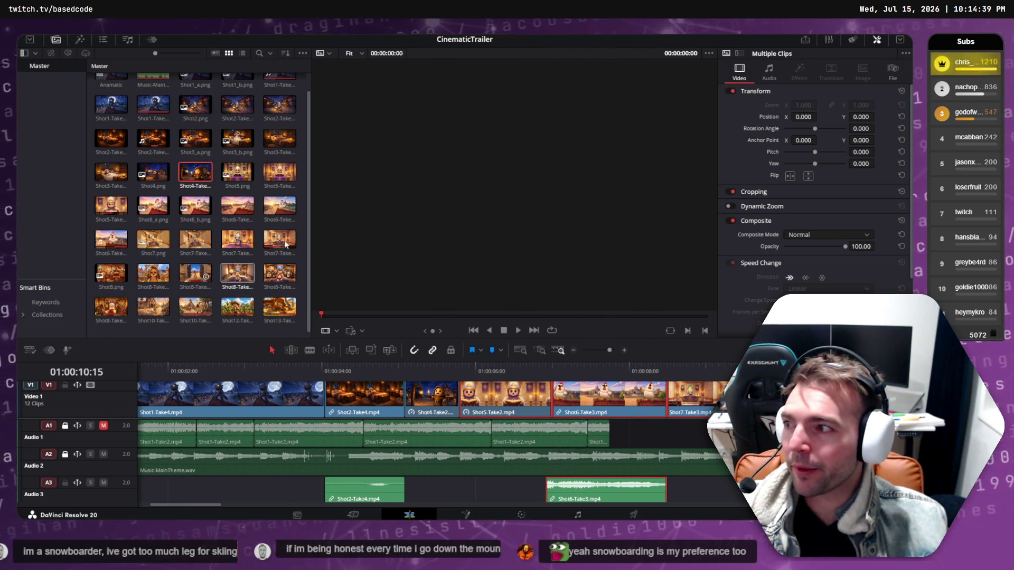
Play the Anamatic trailer from the start, replaying the chapel door shot and resuming at the priest shot.
key("Home")
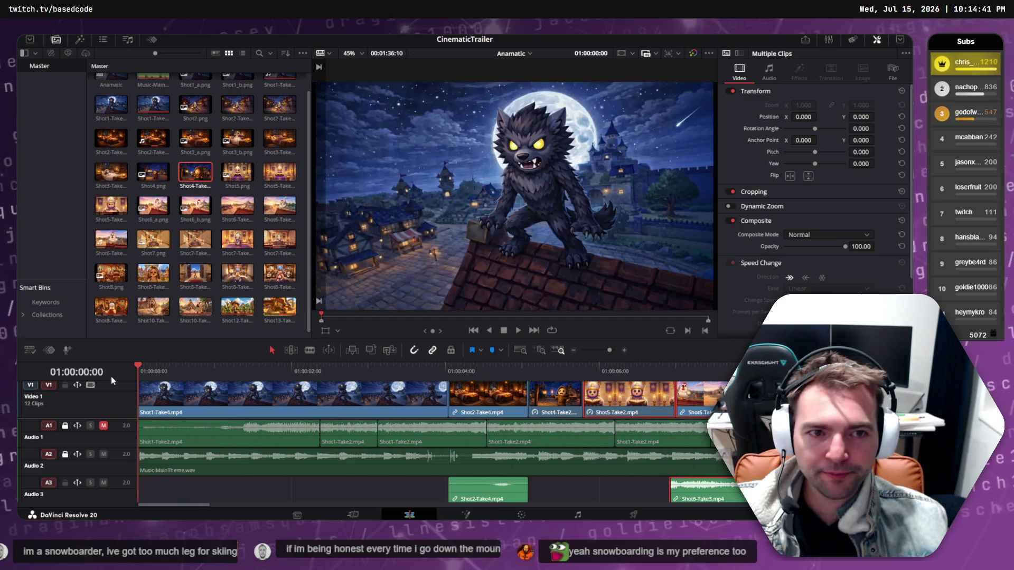
mouse_move(255, 368)
left_mouse_down()
mouse_move(275, 387)
mouse_move(142, 372)
left_mouse_up()
key("space")
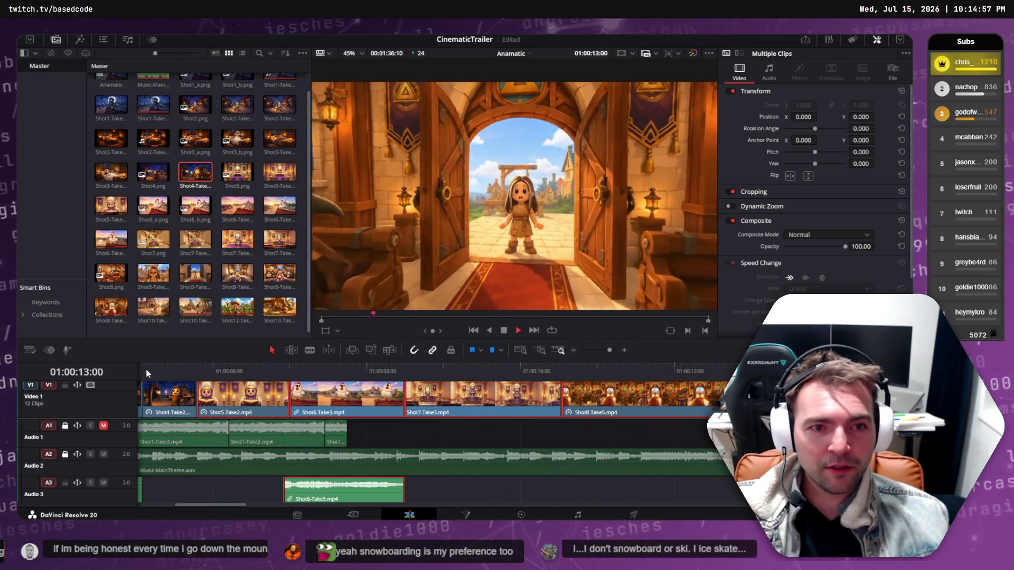
key("space")
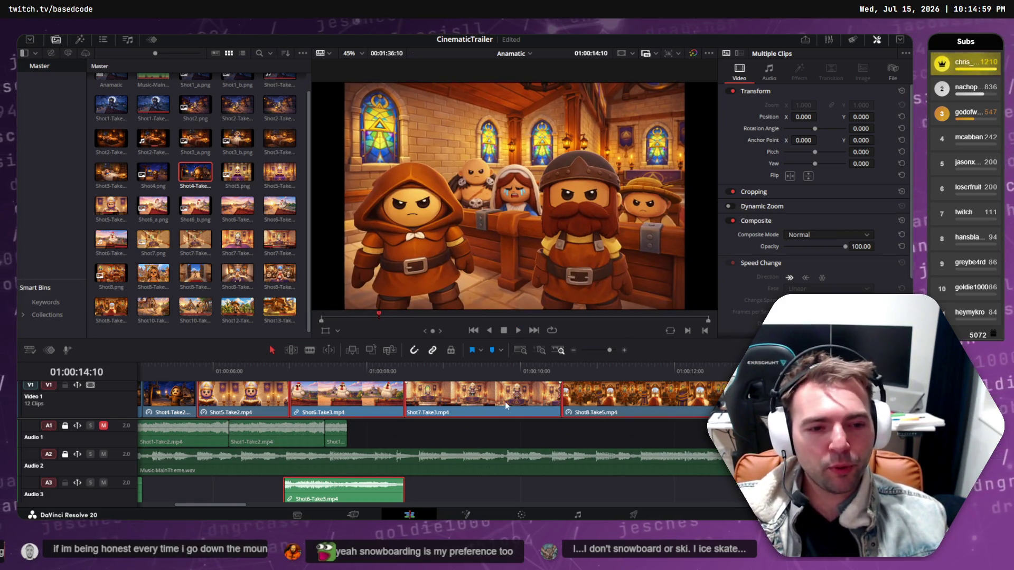
key("Up")
key("space")
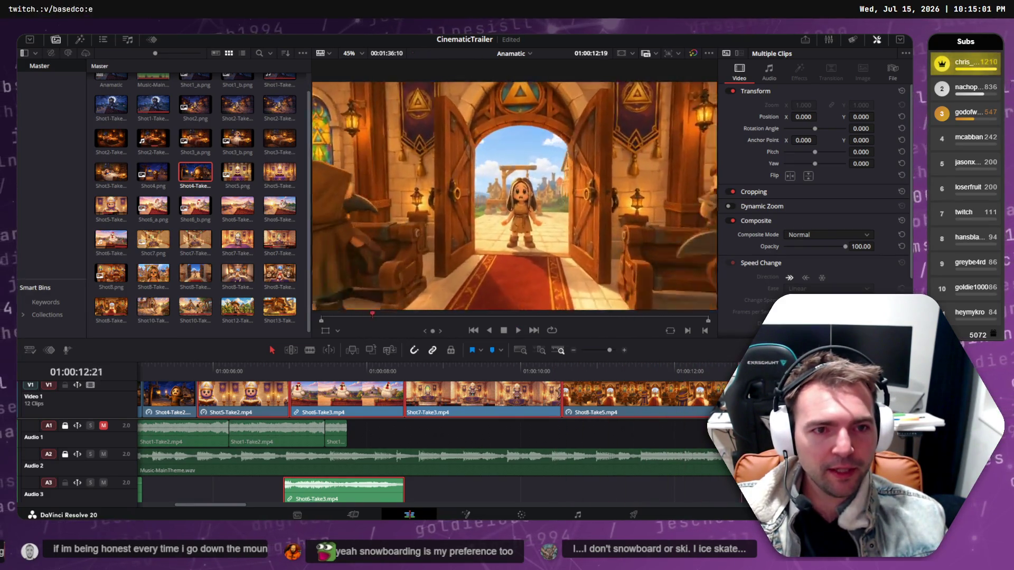
left_click(558, 366)
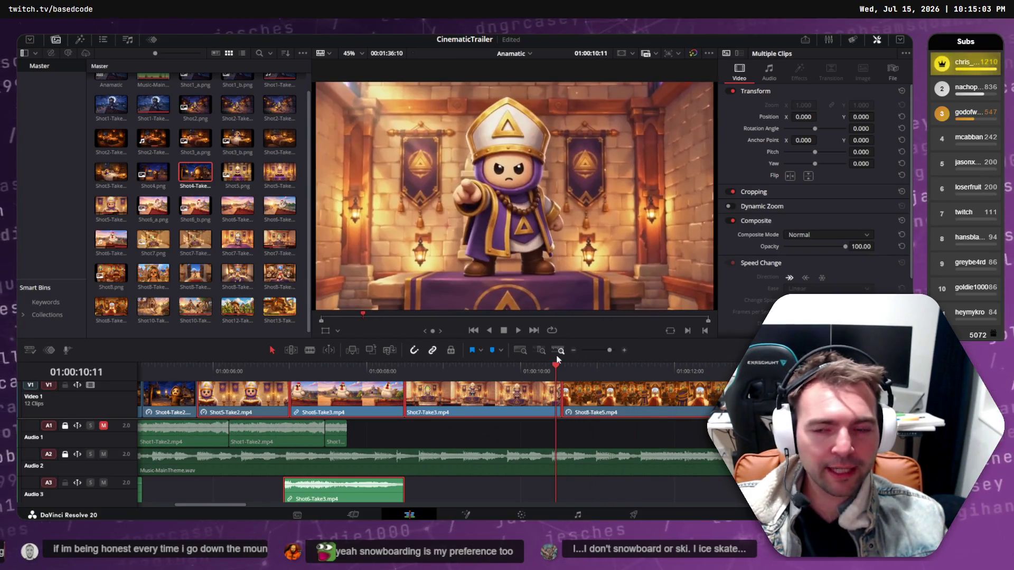
key("space")
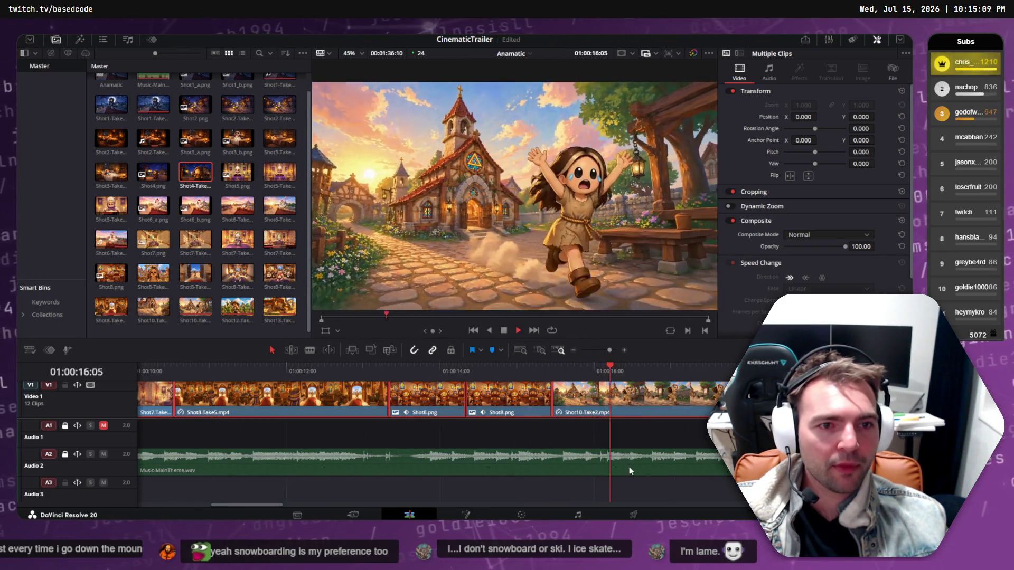
Scrub back over the church-interior and chapel door shots, then bring up the ChatGPT chat.
left_click(418, 365)
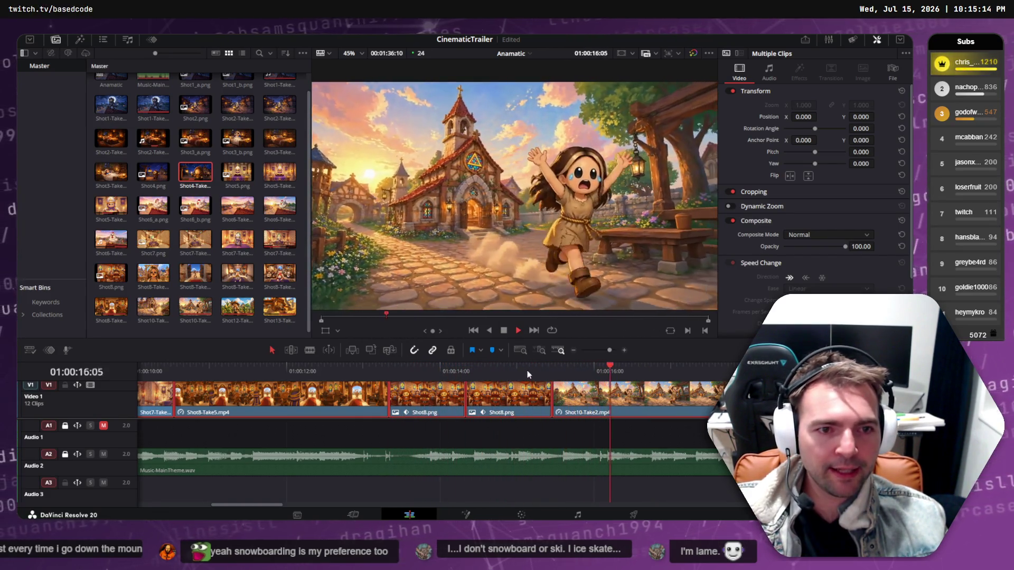
left_click_drag(572, 365, 357, 378)
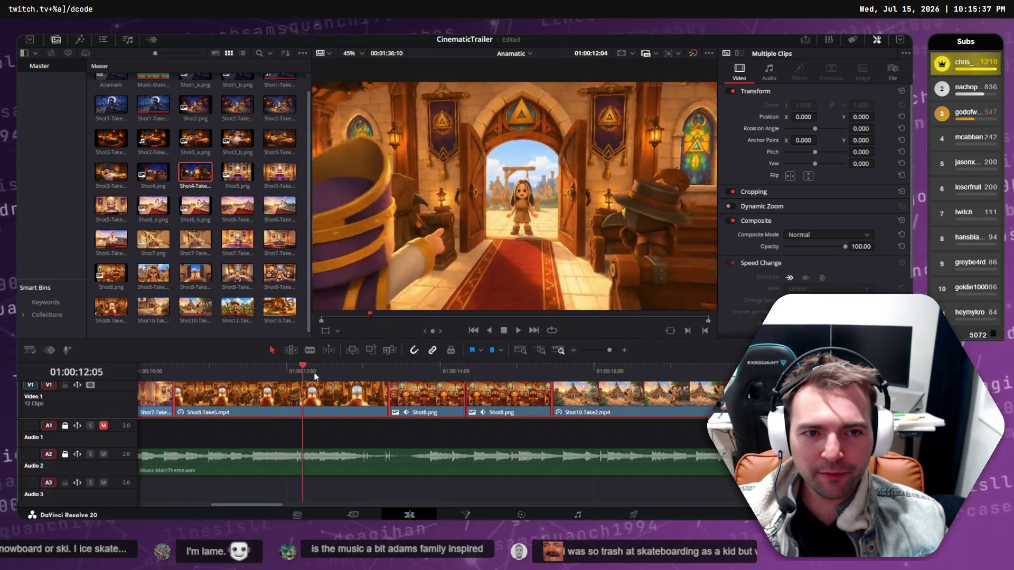
key("j")
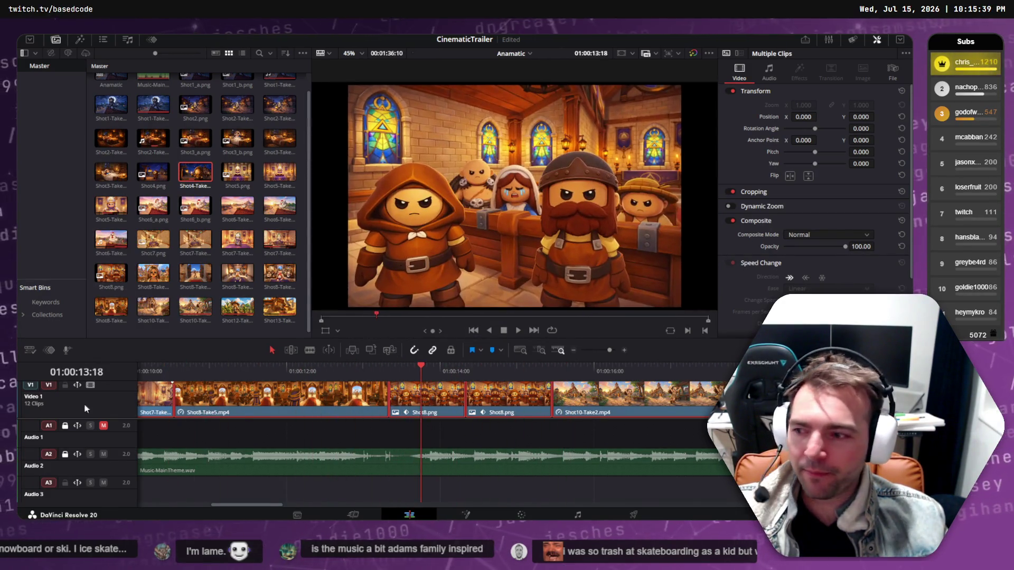
key("alt+Tab")
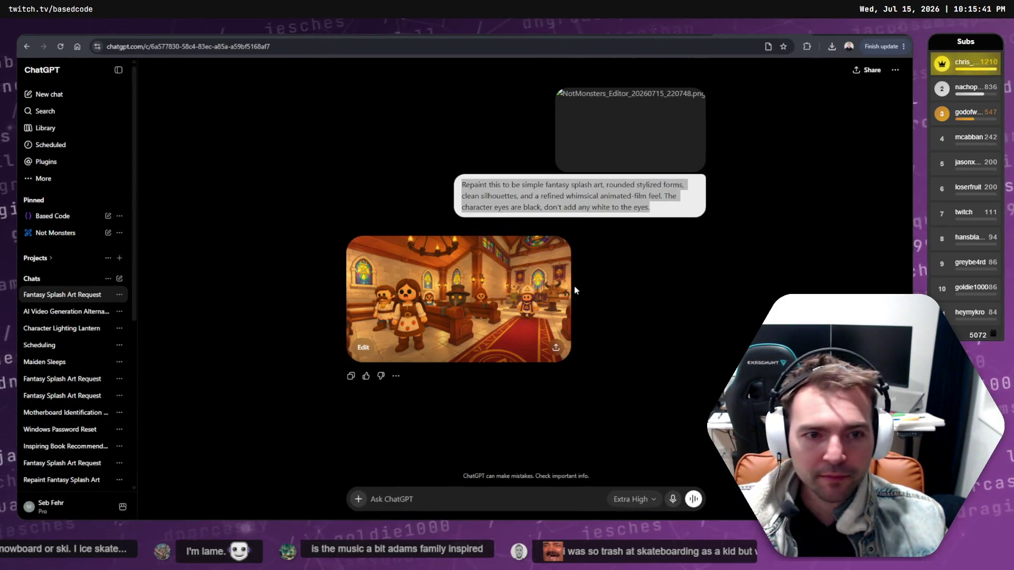
Copy the repainted chapel image from ChatGPT's full-size view to the clipboard and return to tldraw.
left_click(507, 361)
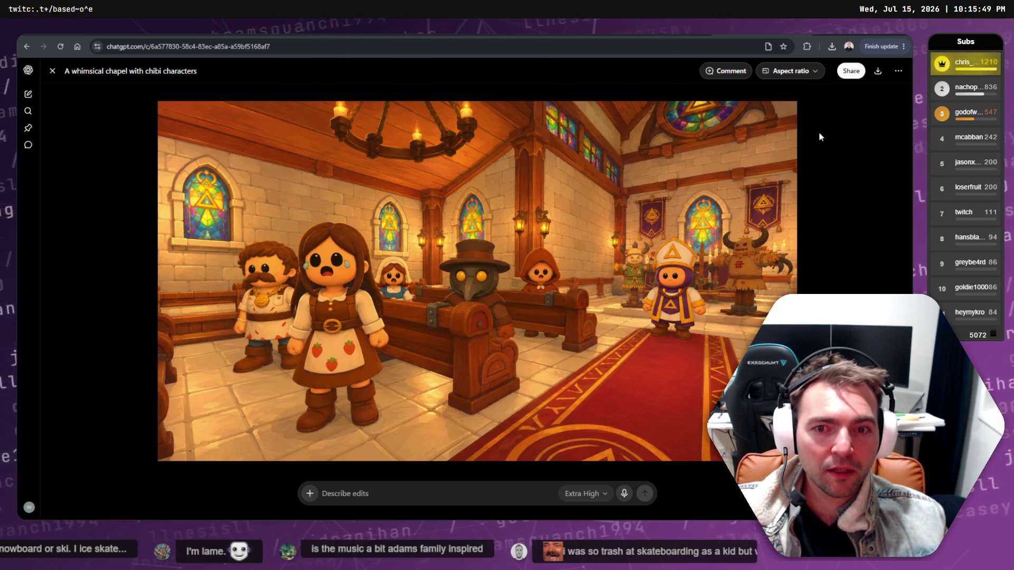
key("Escape")
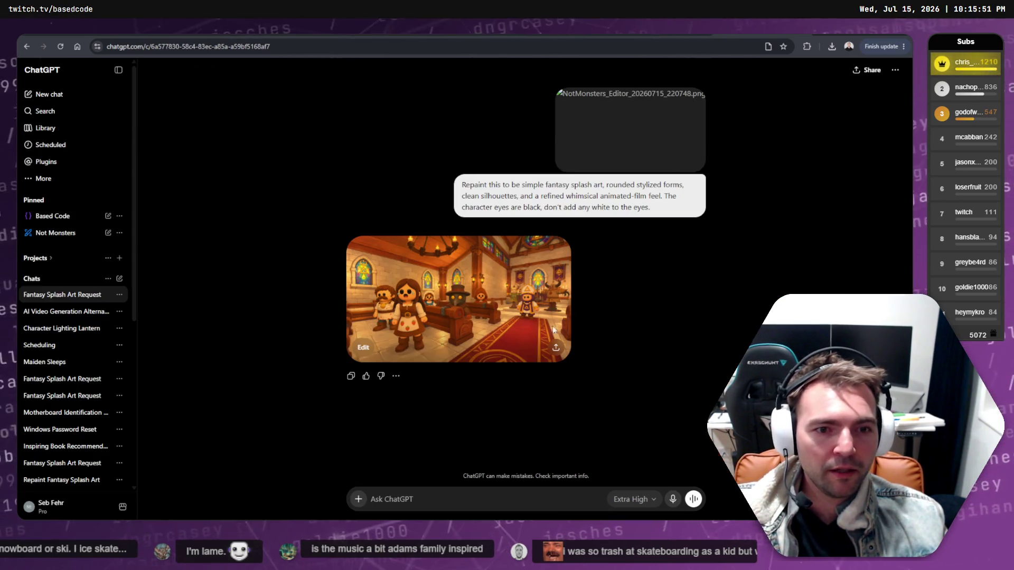
left_click(555, 296)
right_click(614, 309)
left_click(648, 353)
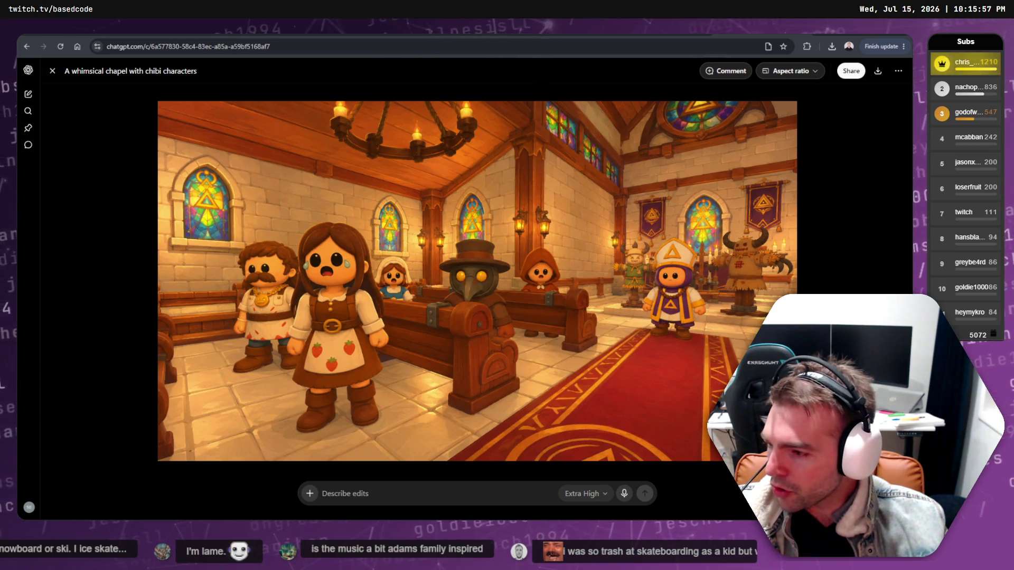
key("alt+Tab")
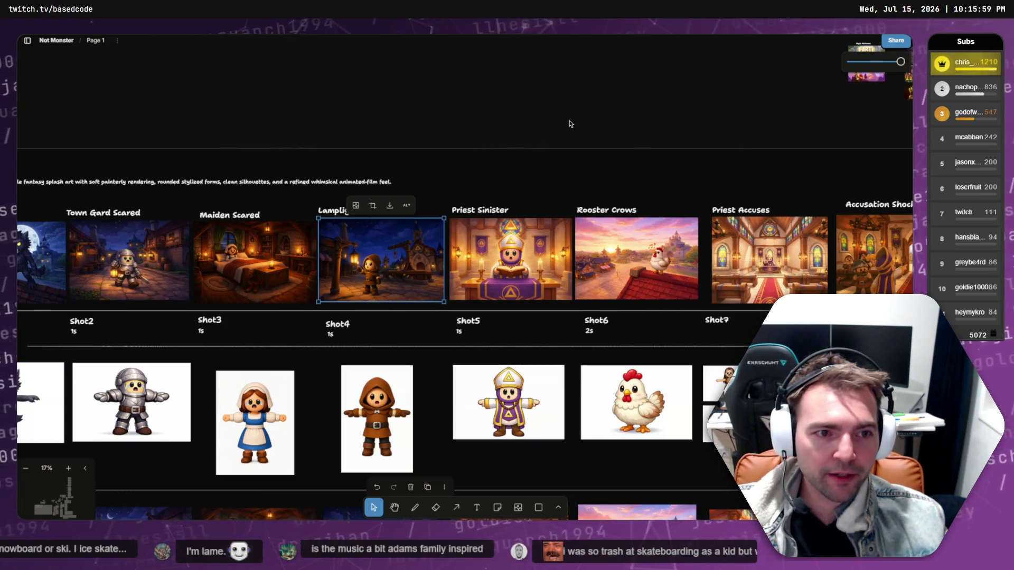
Paste the chapel image onto the storyboard over the Shot9 frame and enlarge it to the slot.
left_click(570, 123)
scroll(369, 211, "right", 10)
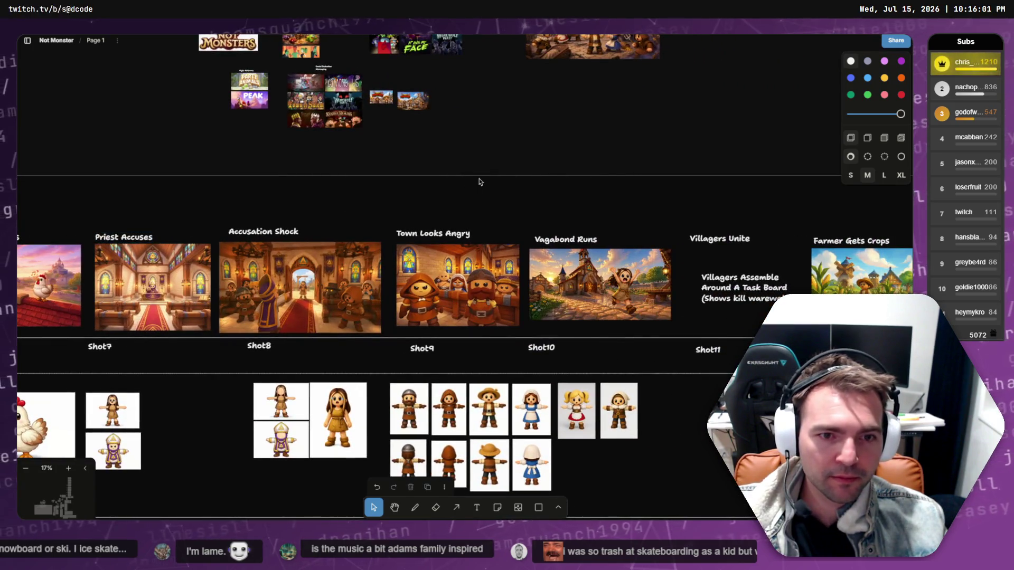
key("ctrl+v")
mouse_move(464, 280)
left_mouse_down()
mouse_move(429, 239)
mouse_move(444, 298)
mouse_move(436, 282)
left_mouse_up()
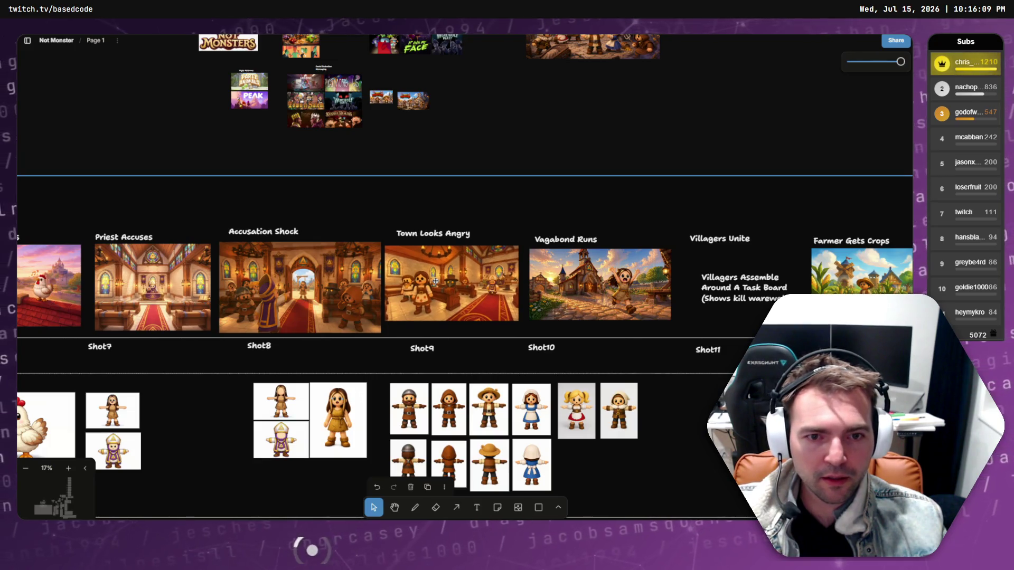
left_click_drag(518, 320, 522, 323)
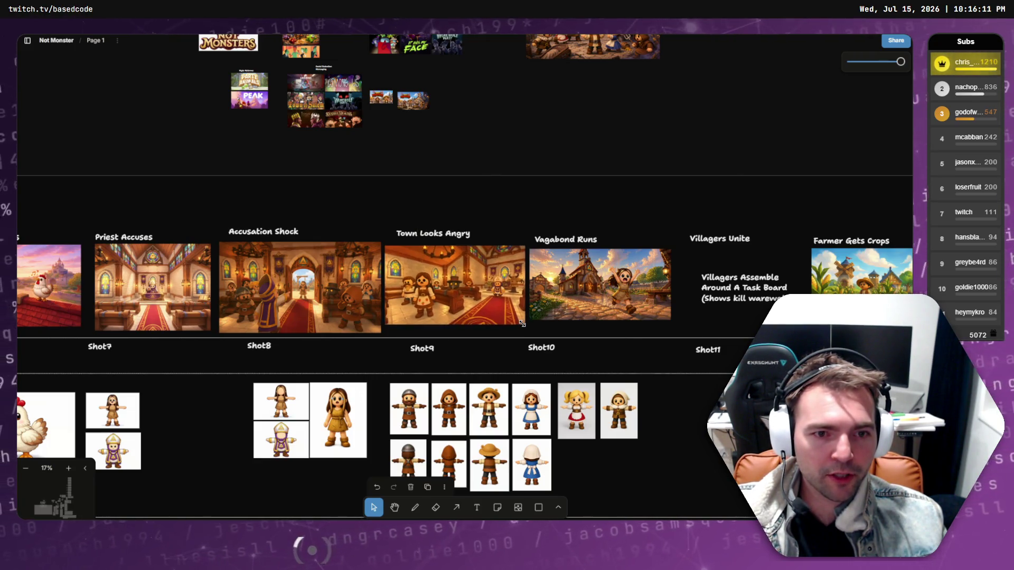
Enlarge the Town Looks Angry image further and shift Vagabond Runs right to make room.
left_click(502, 300)
key("shift+2")
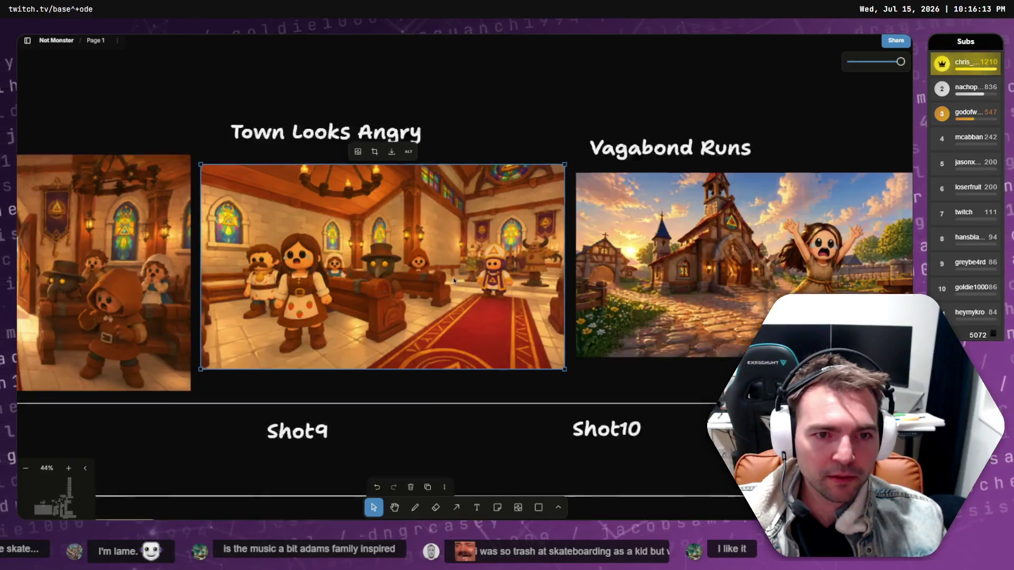
scroll(452, 273, "down", 5)
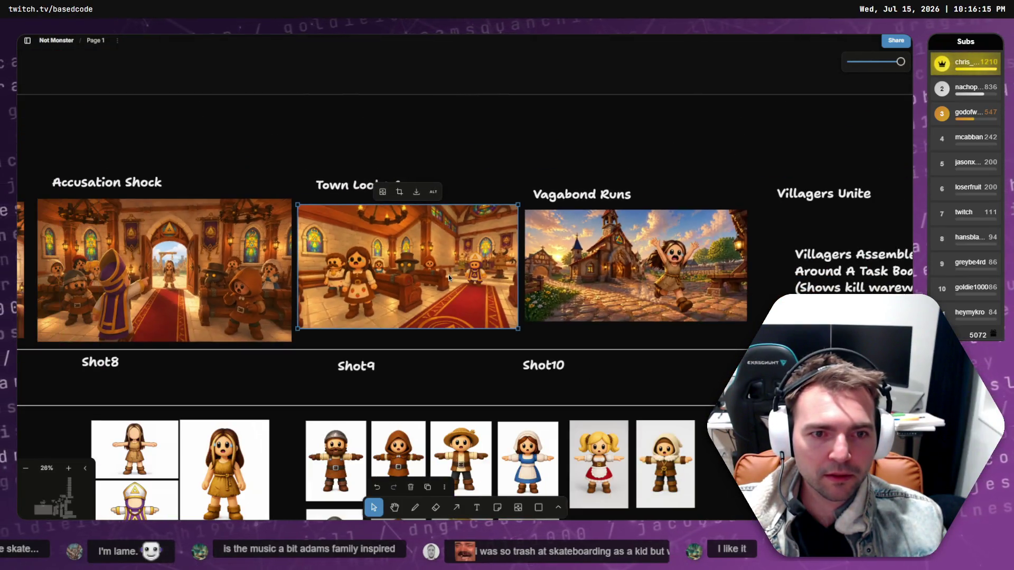
left_click_drag(519, 328, 523, 338)
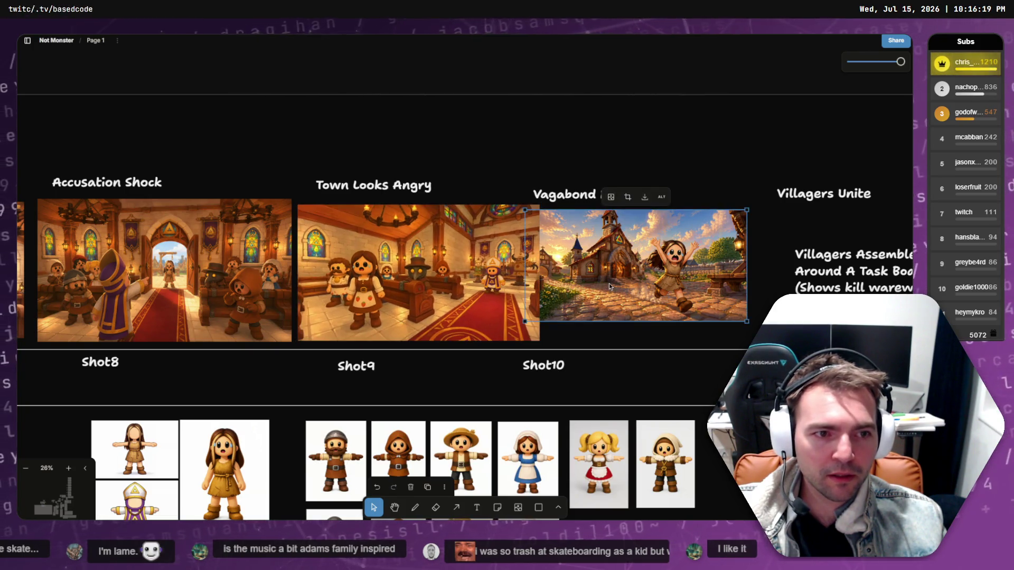
mouse_move(609, 283)
left_mouse_down()
mouse_move(633, 292)
mouse_move(629, 277)
left_mouse_up()
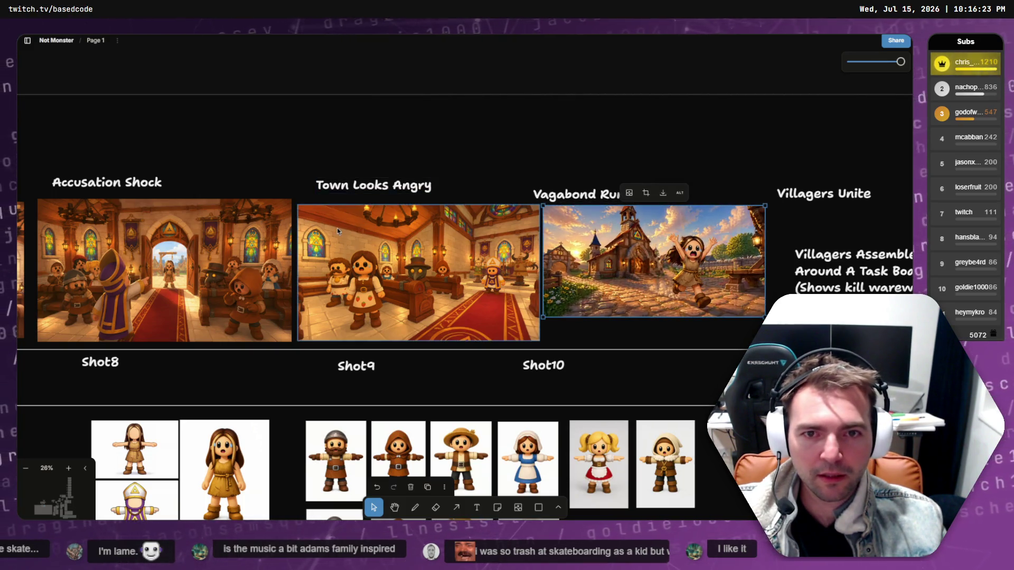
left_click(389, 270)
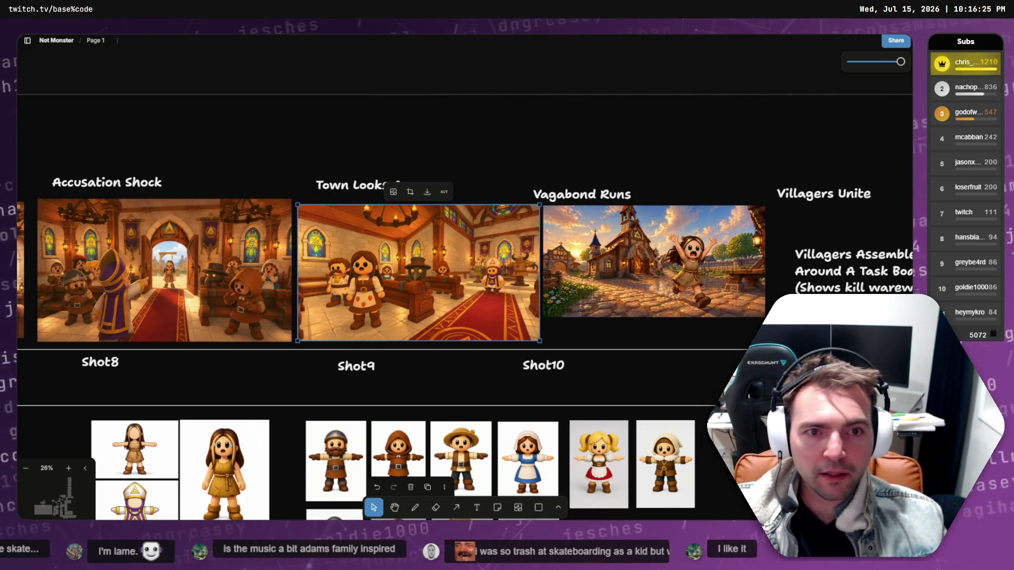
key("alt+Tab")
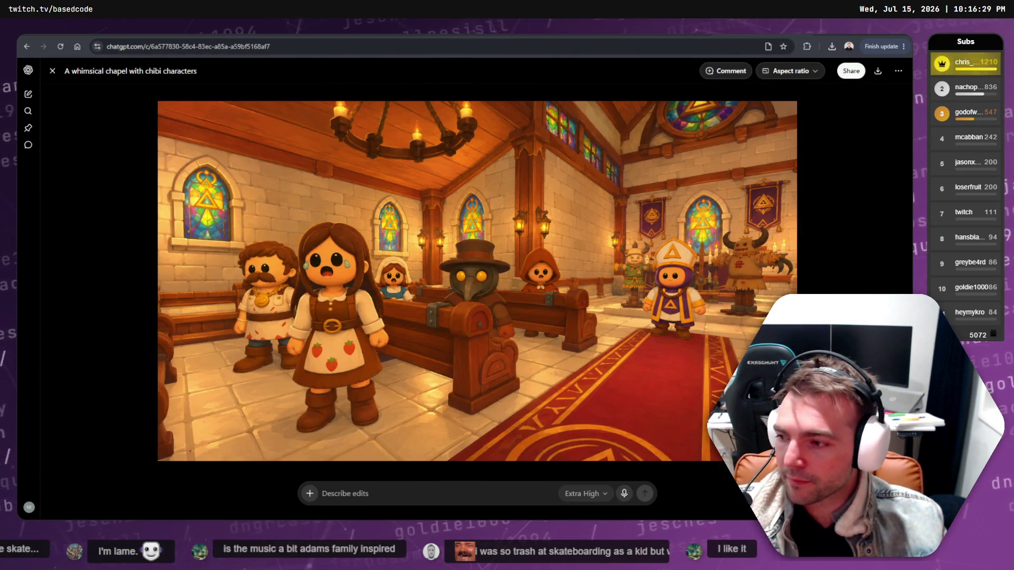
Select the Town Looks Angry title in tldraw, then open Runway's Recent Sessions list.
key("alt+Tab")
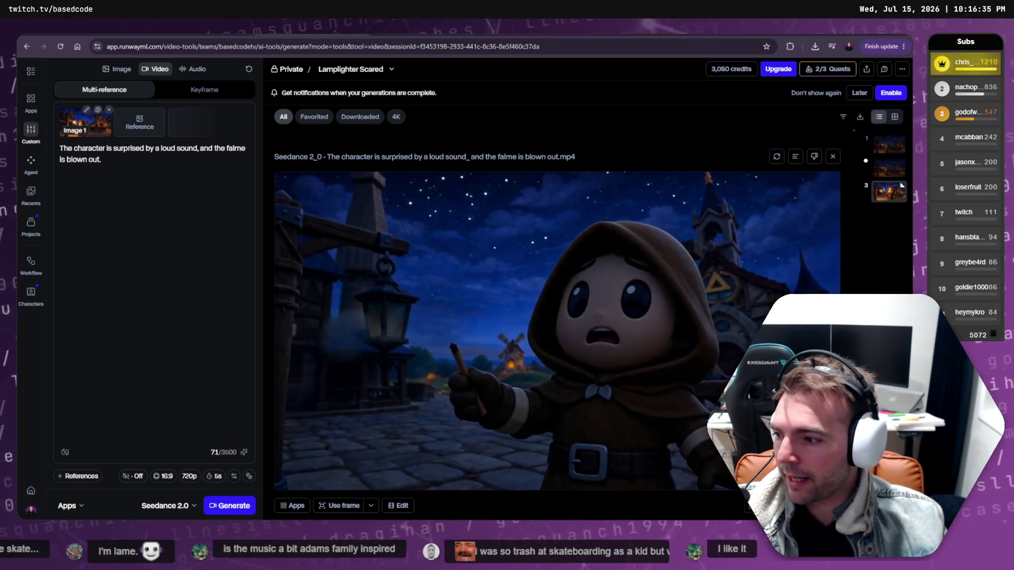
key("alt+Tab")
left_click(343, 187)
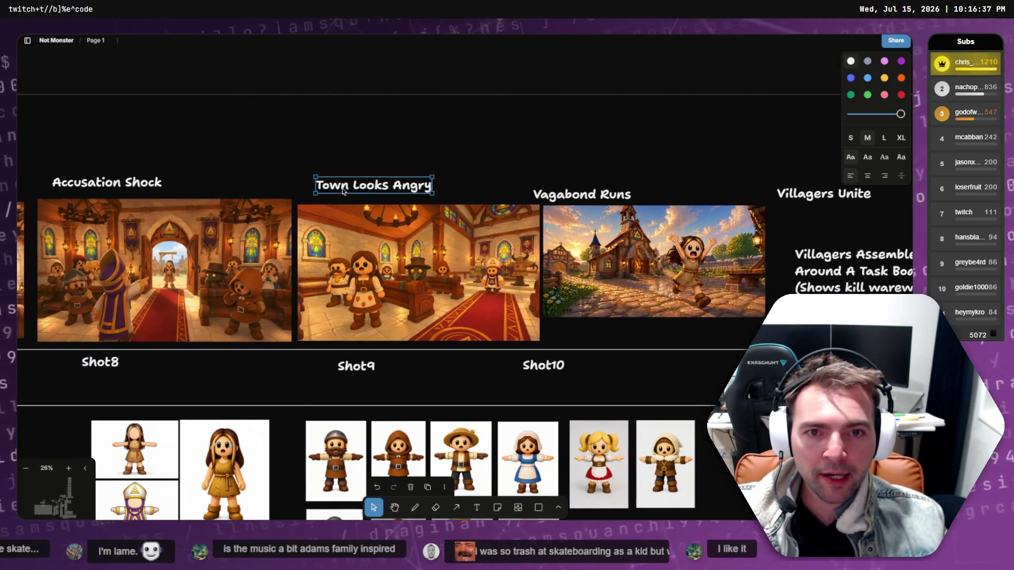
left_click(342, 187)
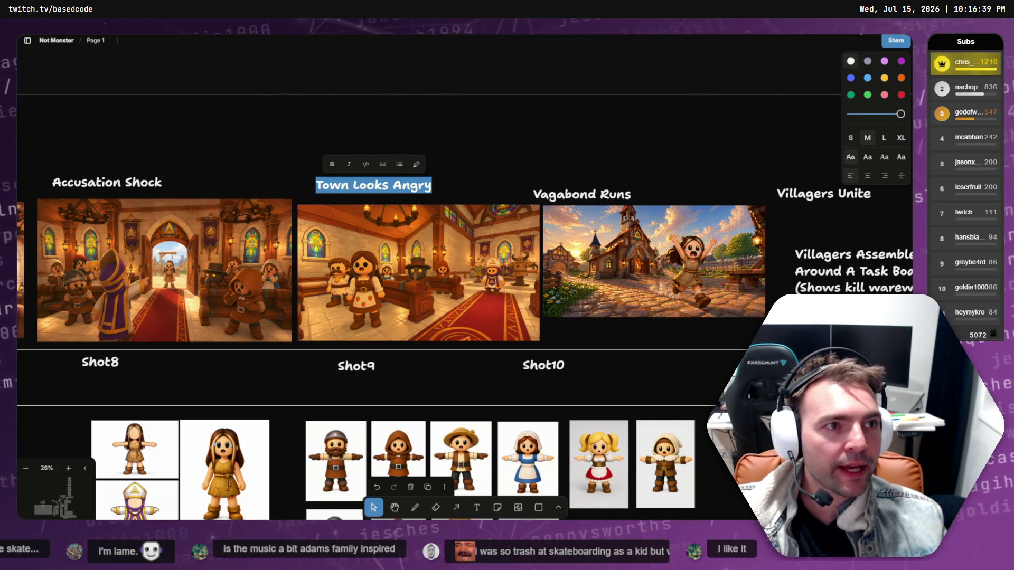
key("alt+Tab")
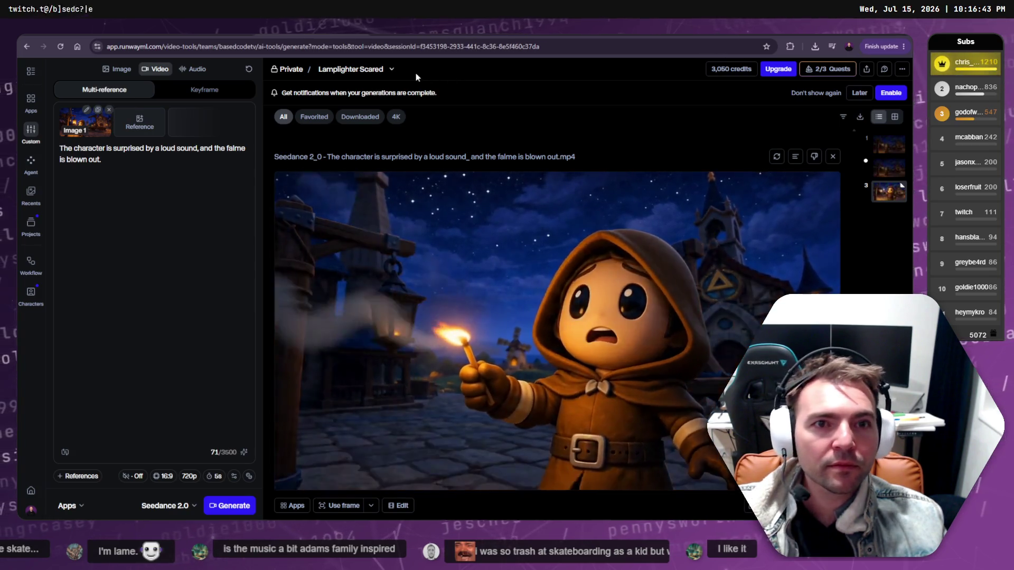
left_click(391, 69)
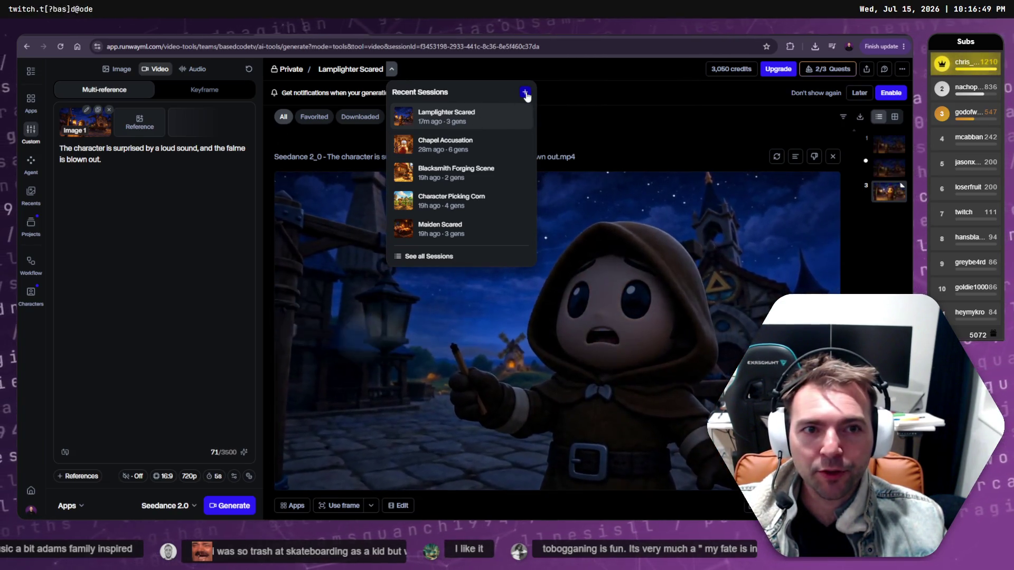
Start a new Runway session, remove the old reference image, and open the asset picker.
left_click(526, 94)
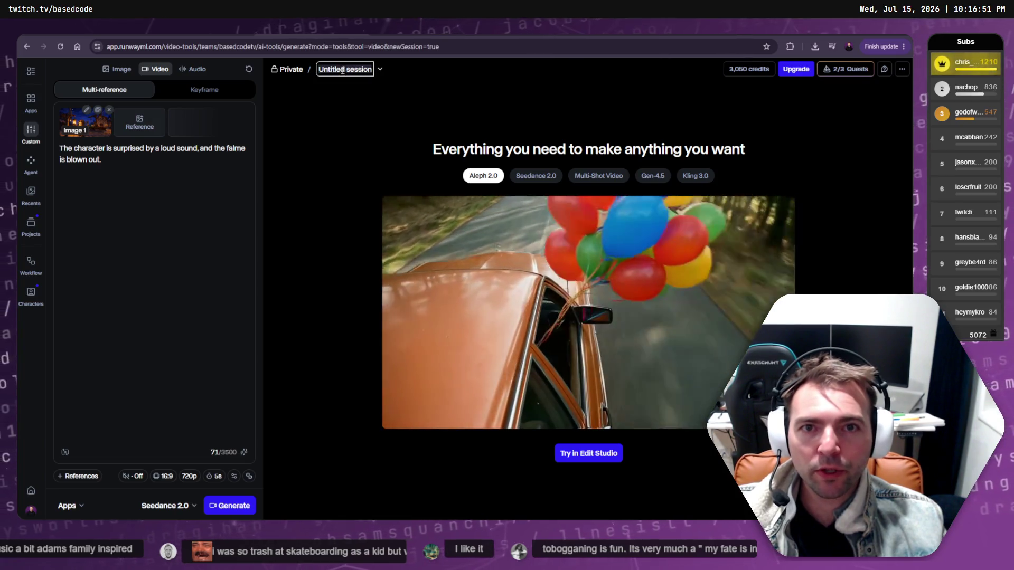
left_click(109, 110)
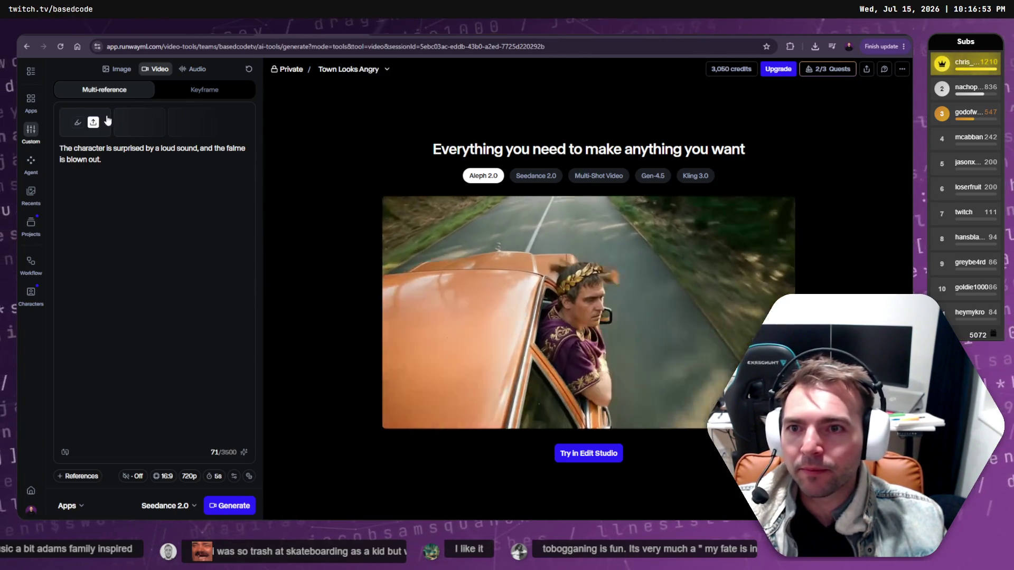
left_click(105, 126)
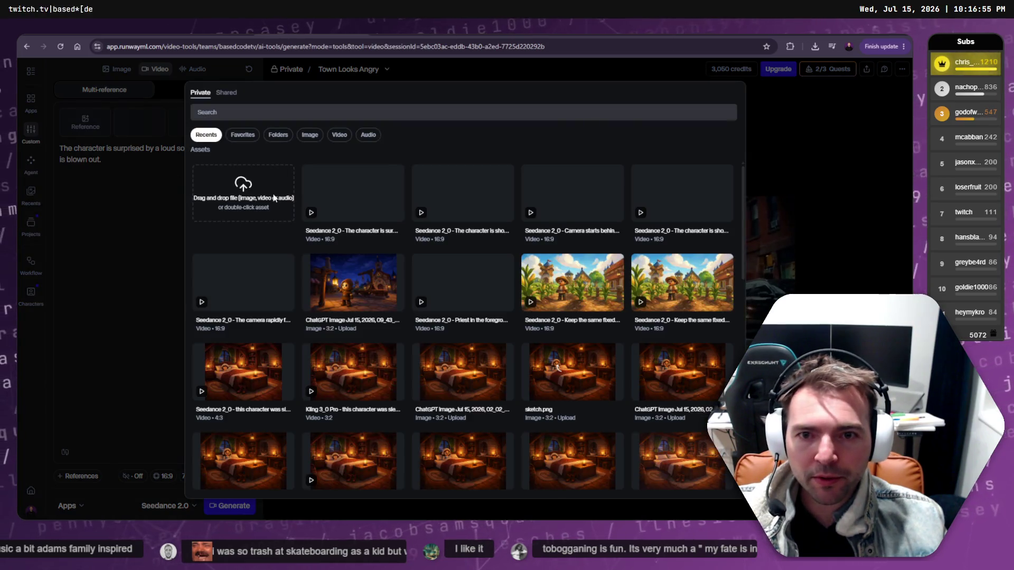
left_click(285, 208)
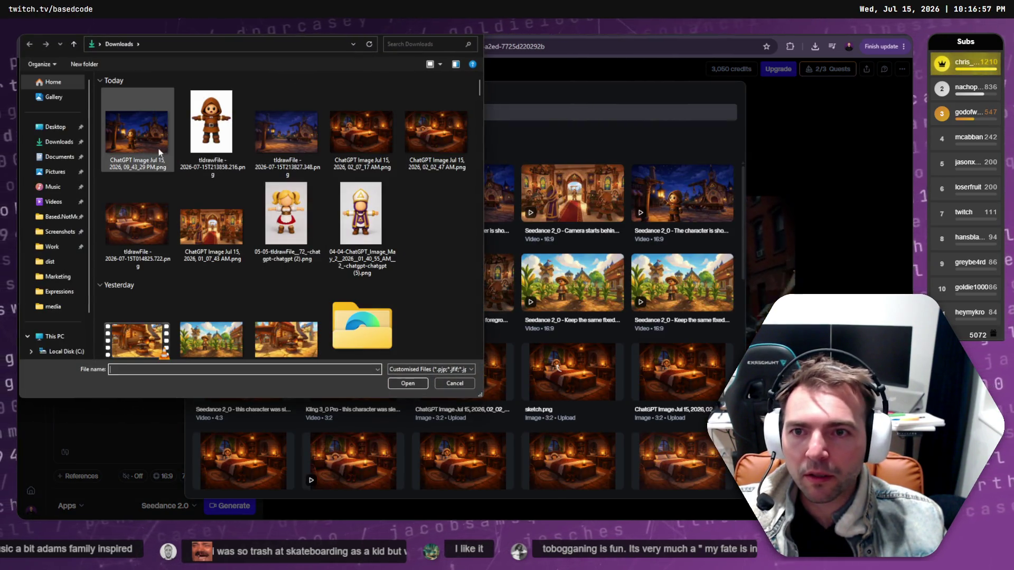
left_click(454, 383)
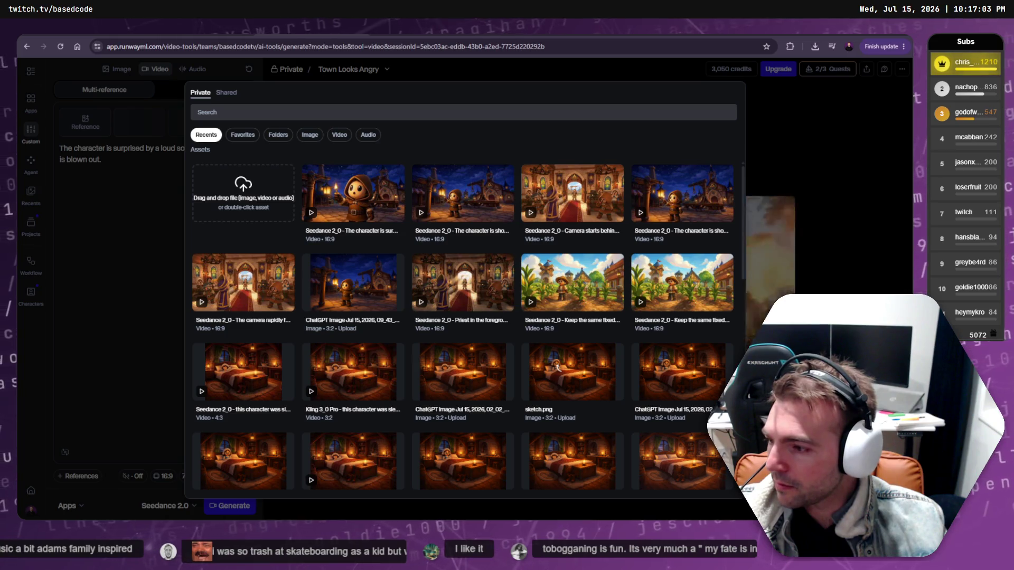
Download the chapel image from ChatGPT and upload it into Runway as the Image 1 reference.
key("ctrl+Tab")
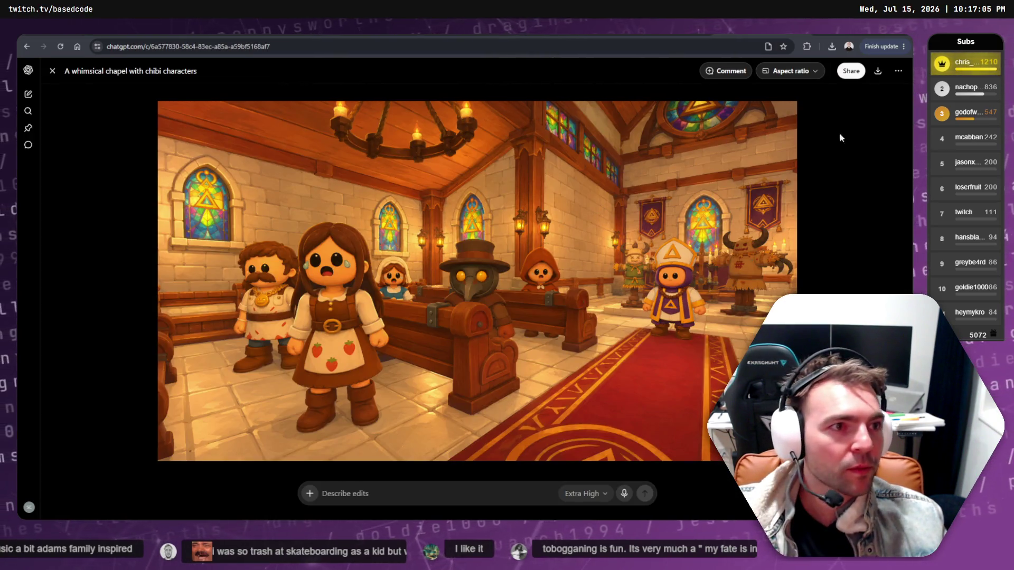
left_click(877, 77)
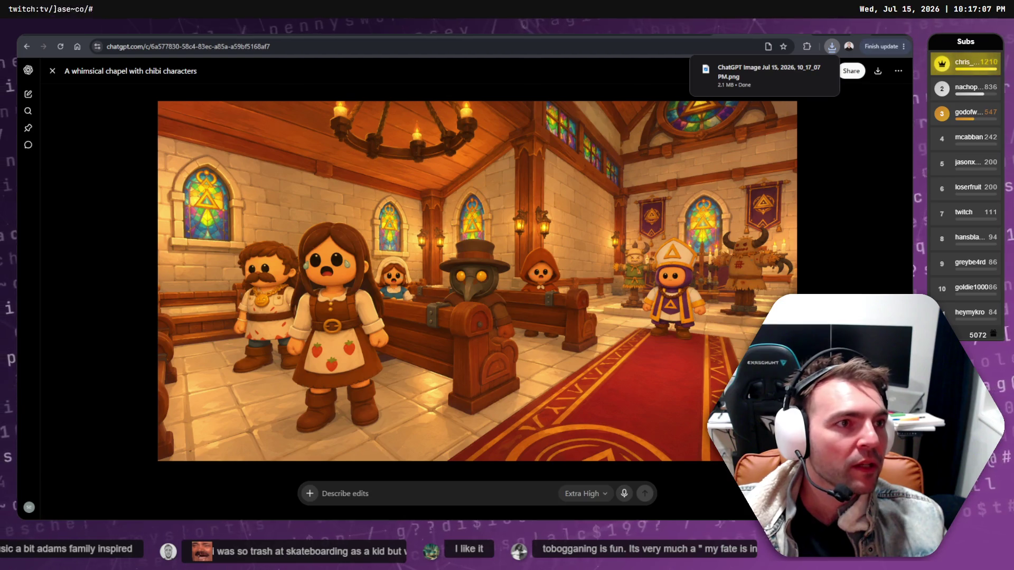
key("ctrl+Tab")
left_click_drag(333, 231, 243, 196)
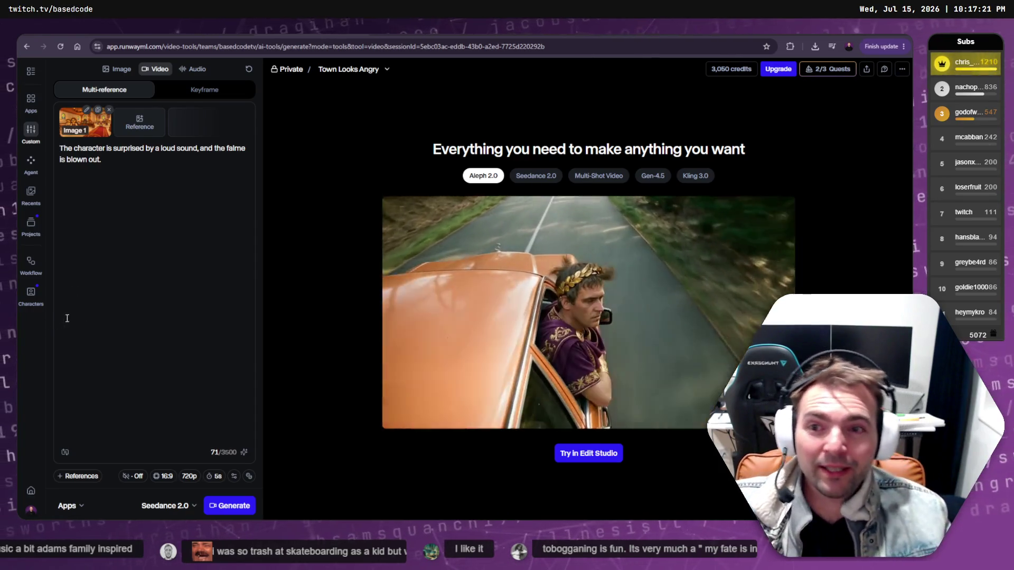
Replace the video prompt with 'Shock turns to anger in the expressions of the villagers.'.
key("ctrl+a")
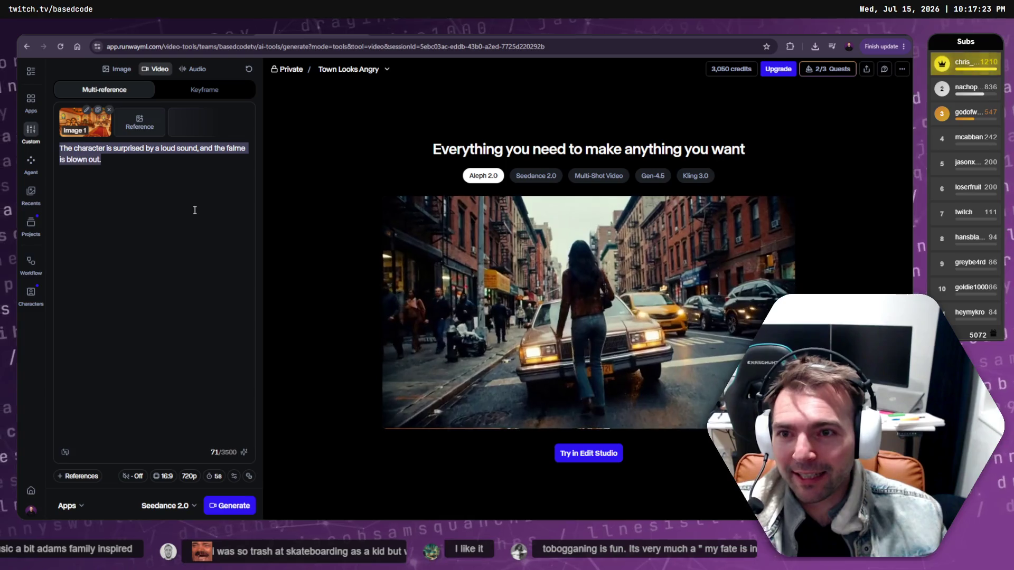
key("BackSpace")
type("Shi")
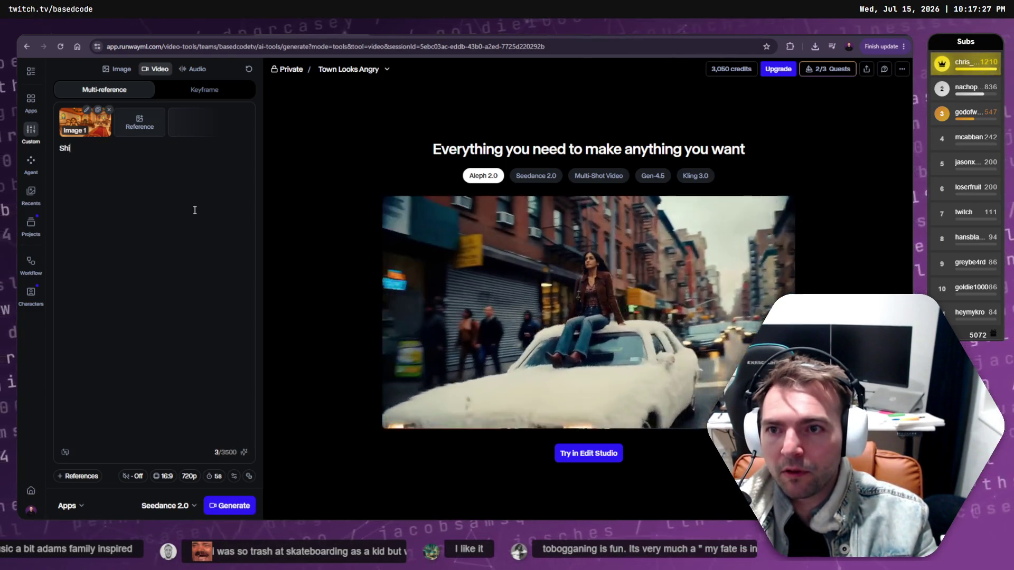
key("BackSpace")
key("BackSpace")
key("BackSpace")
type("Hi")
key("ctrl+a")
key("BackSpace")
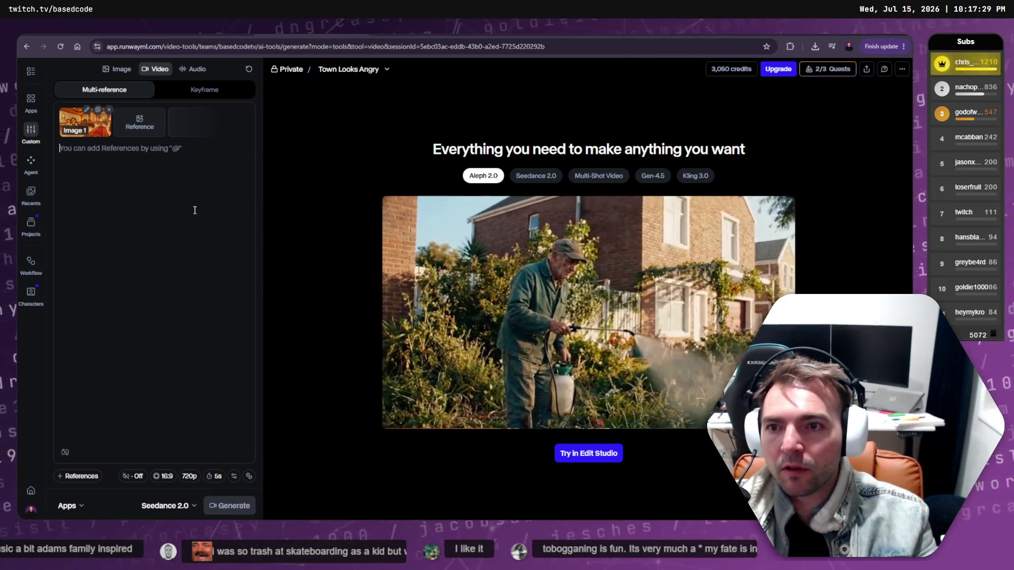
type("Shock turns to surprise.")
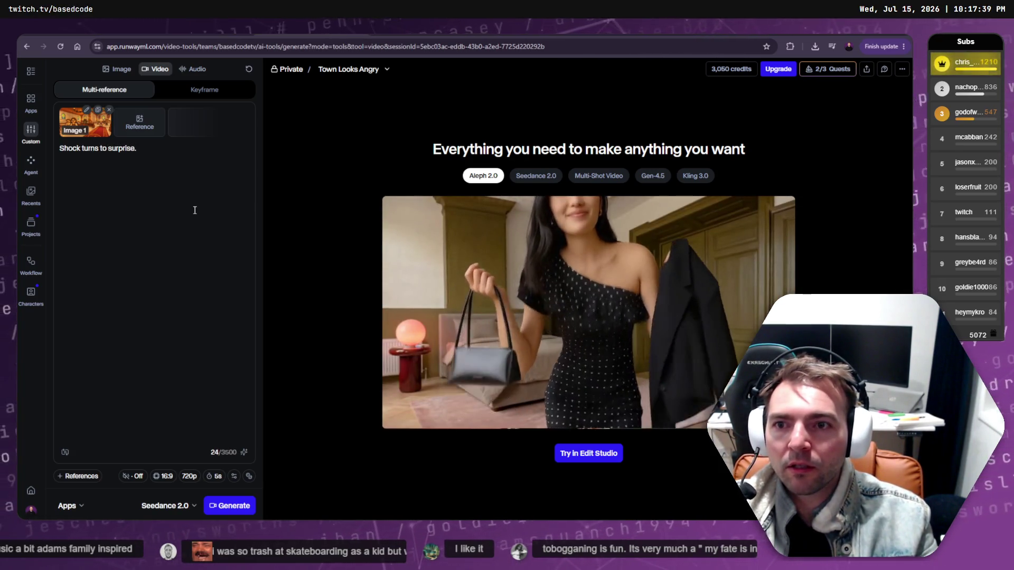
type("ger in")
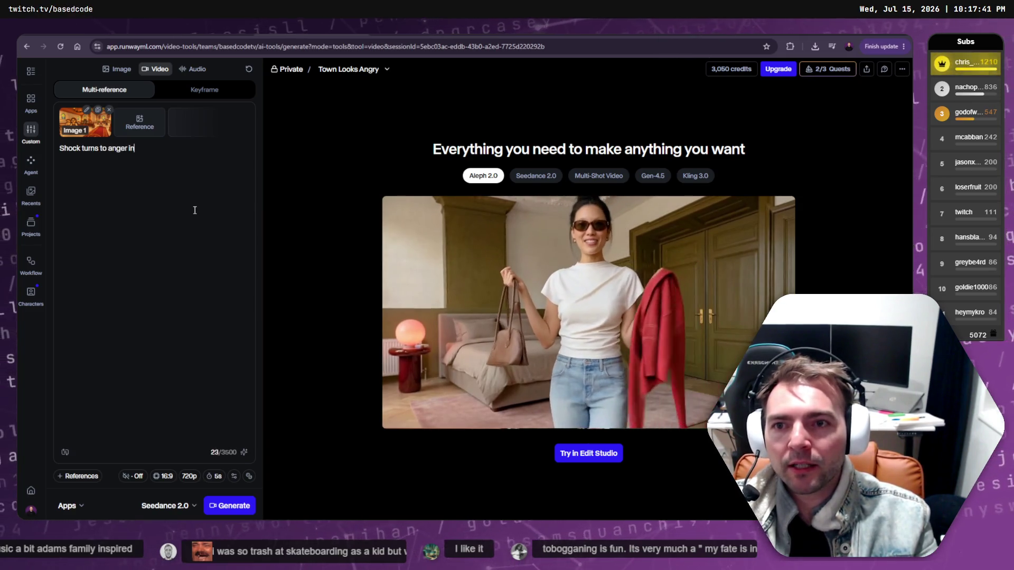
type(" thein the ex")
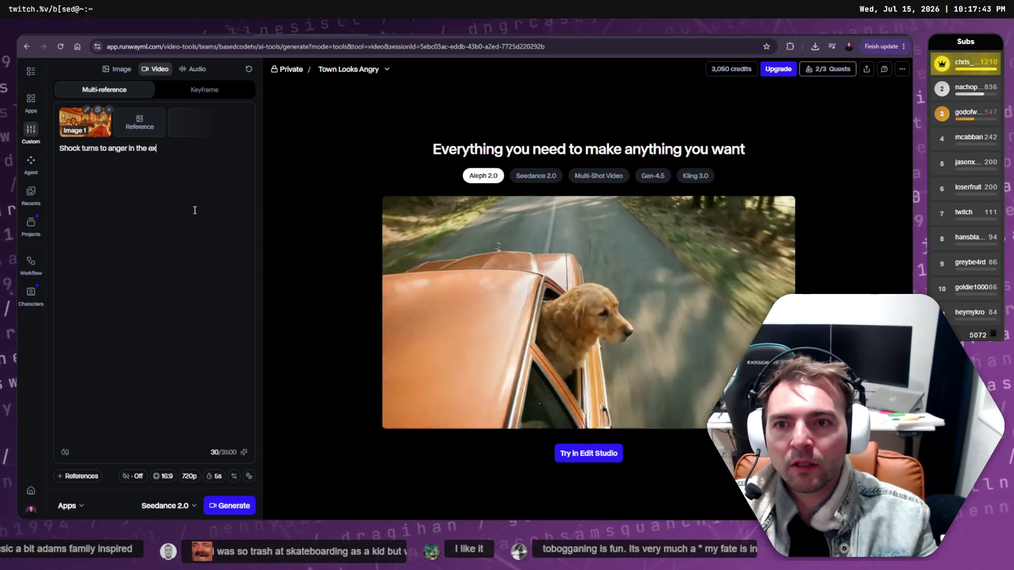
type("pressions of the villagers.")
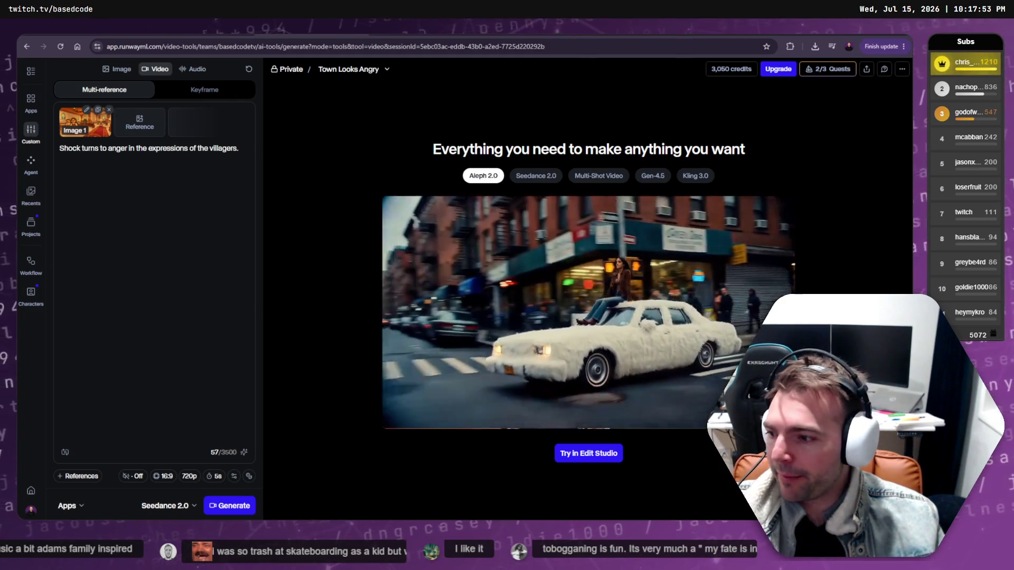
key("alt+Tab")
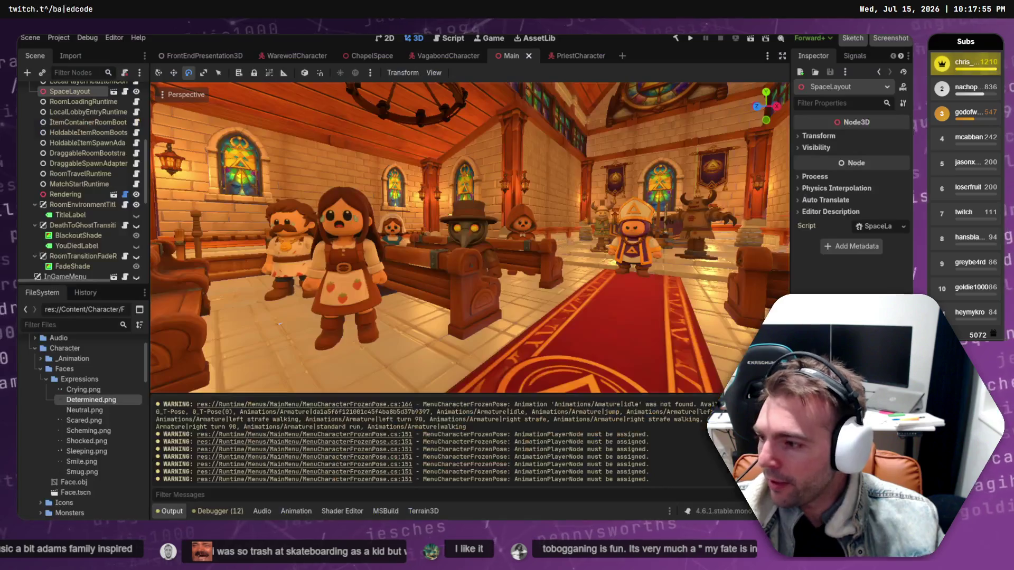
Rotate FrozenCharacter7, the shepherd behind the pew, around toward the camera.
mouse_move(480, 268)
left_mouse_down()
mouse_move(631, 262)
mouse_move(444, 263)
left_mouse_up()
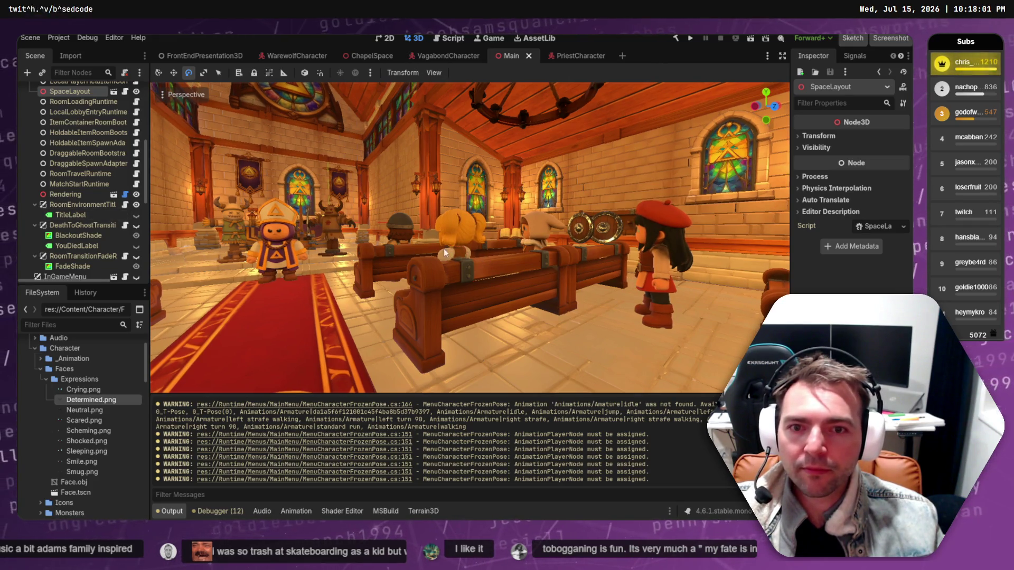
left_click(398, 238)
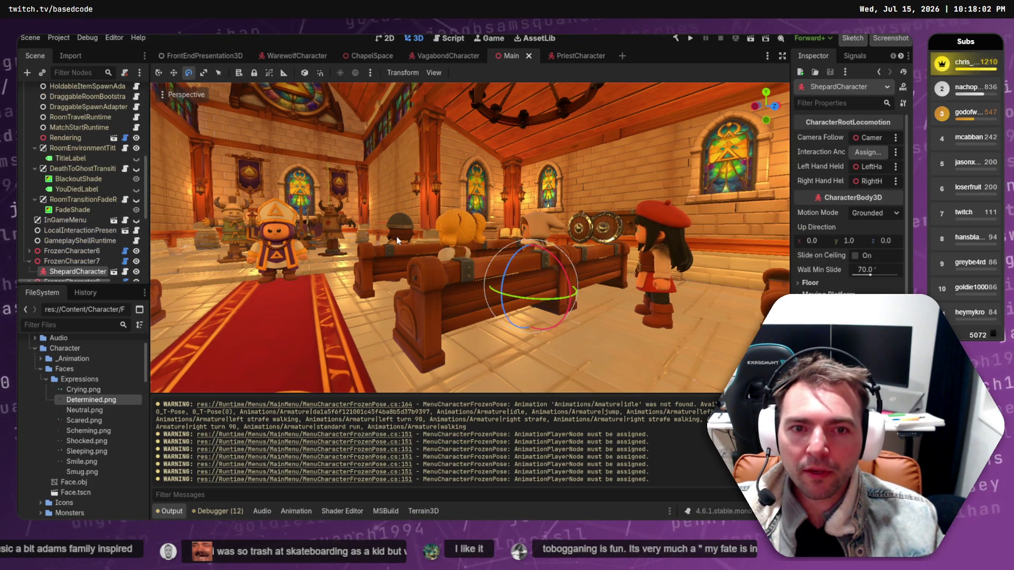
left_click(60, 261)
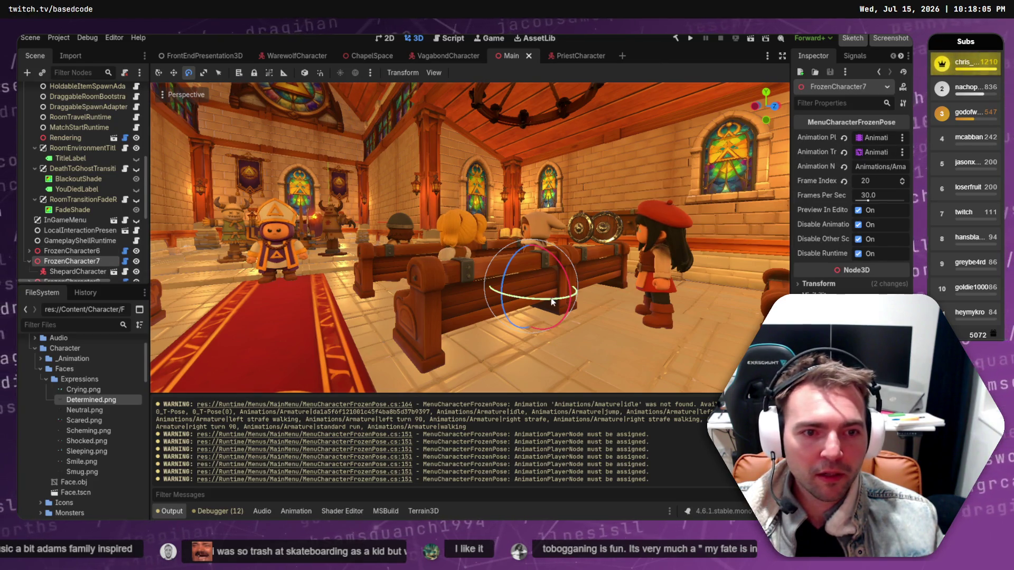
mouse_move(552, 301)
left_mouse_down()
mouse_move(773, 257)
mouse_move(790, 230)
mouse_move(605, 276)
left_mouse_up()
mouse_move(537, 299)
left_mouse_down()
mouse_move(608, 298)
mouse_move(496, 287)
mouse_move(566, 296)
mouse_move(540, 335)
mouse_move(552, 337)
left_mouse_up()
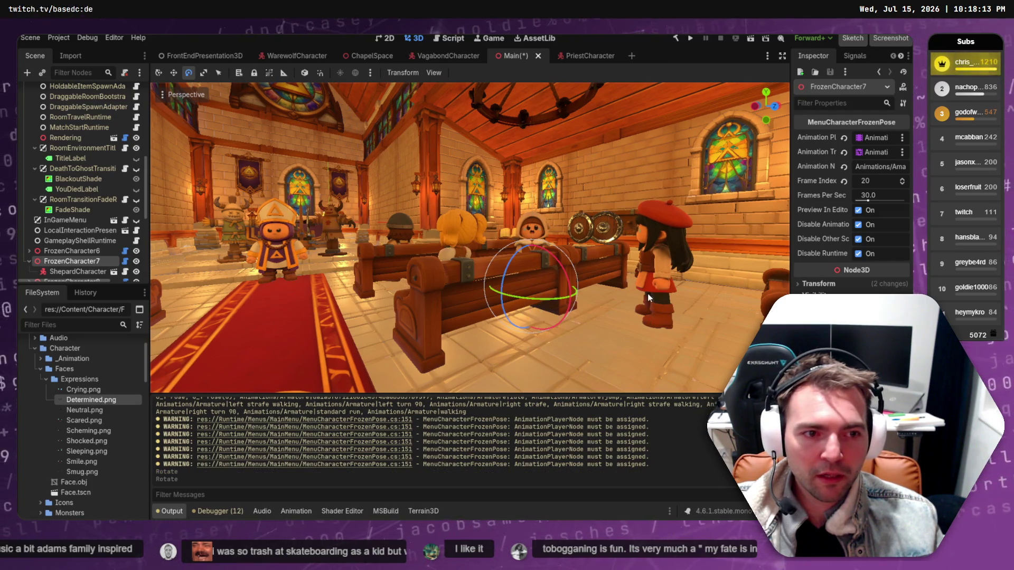
Select FrozenCharacter11 and then FrozenCharacter6, trying a rotation of the blacksmith and undoing it.
left_click(597, 299)
left_click(63, 261)
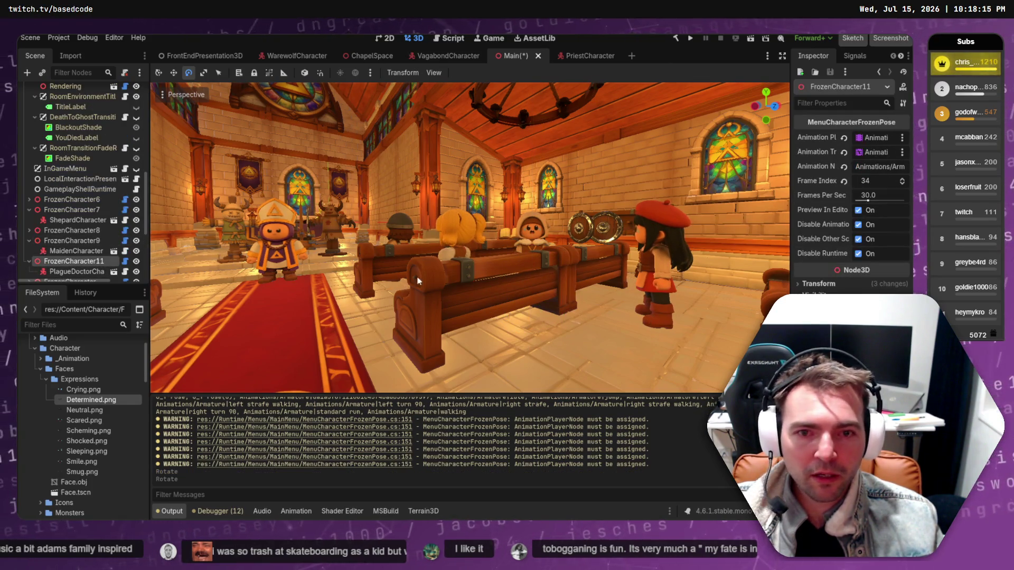
scroll(138, 238, "down", 5)
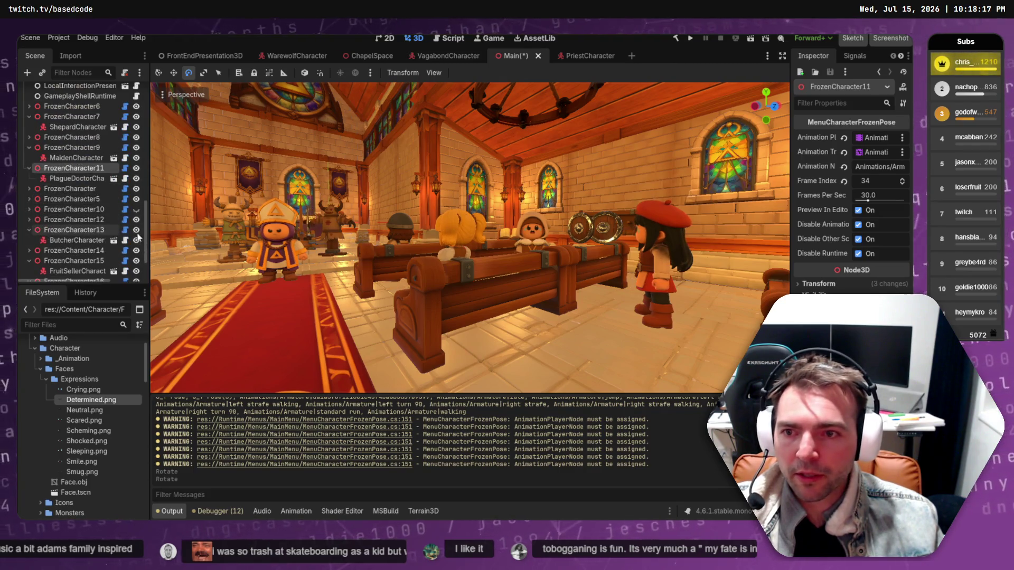
left_click(395, 236)
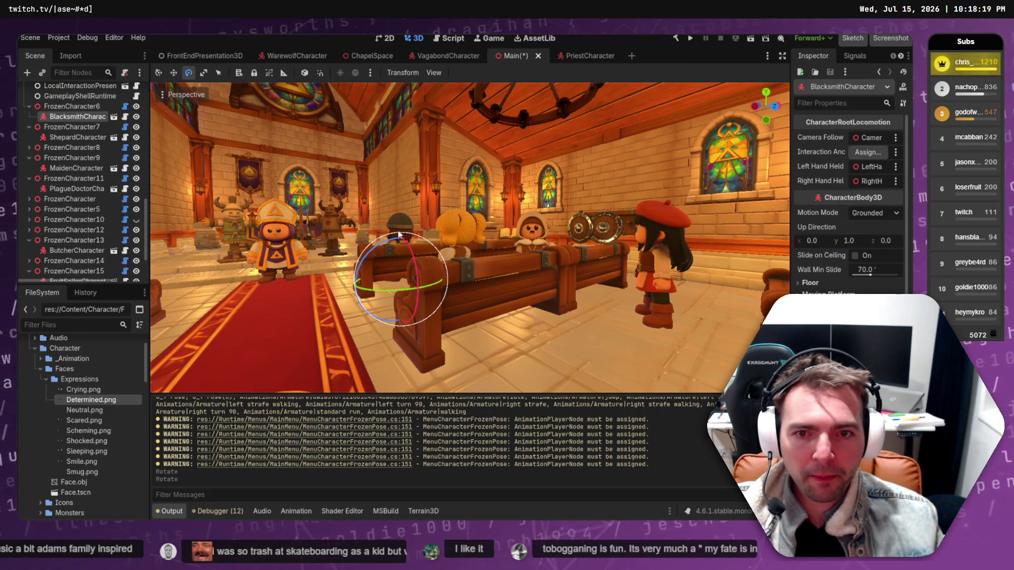
left_click(97, 107)
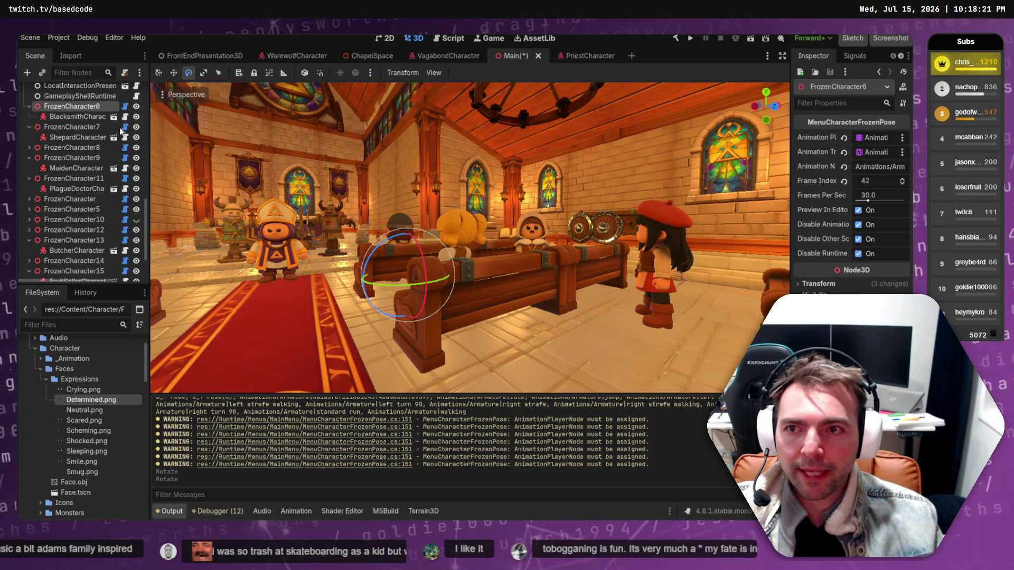
left_click_drag(394, 290, 484, 281)
key("ctrl+z")
Try adjusting FrozenCharacter6's position and moving it along the pew, undoing each attempt, then reselect the blacksmith.
left_click(821, 283)
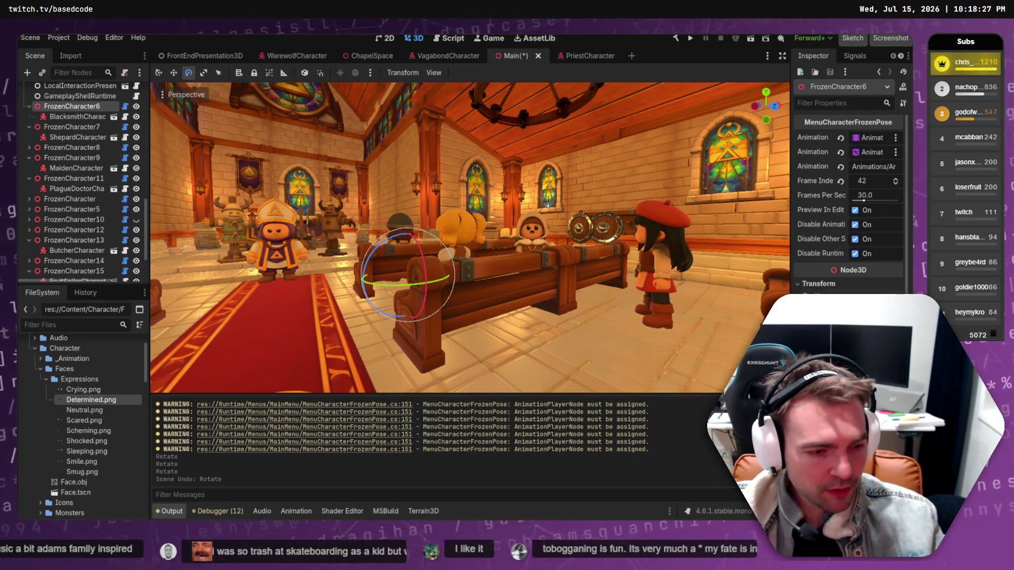
left_click(840, 299)
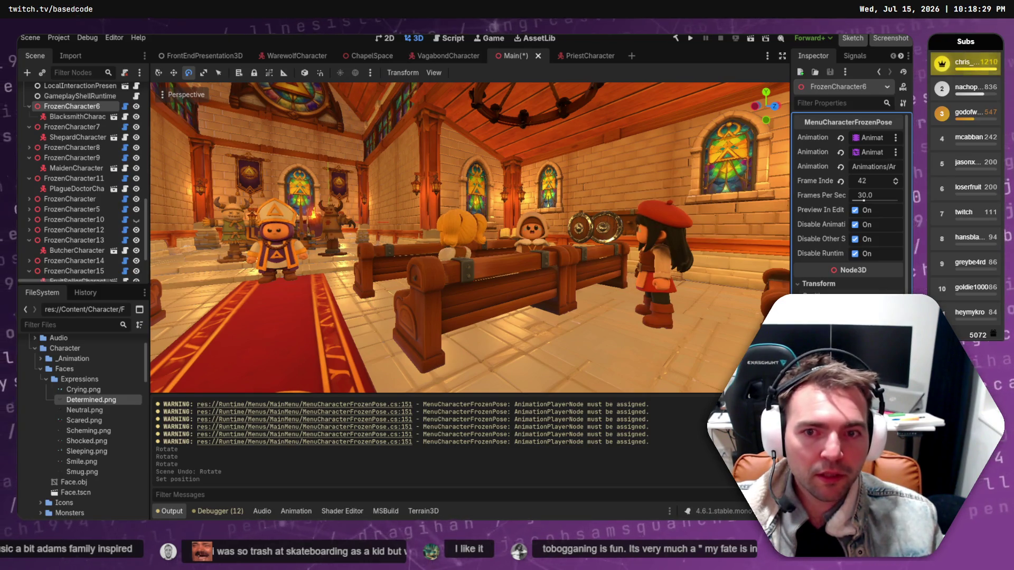
left_click(841, 299)
key("ctrl+z")
key("ctrl+z")
key("ctrl+z")
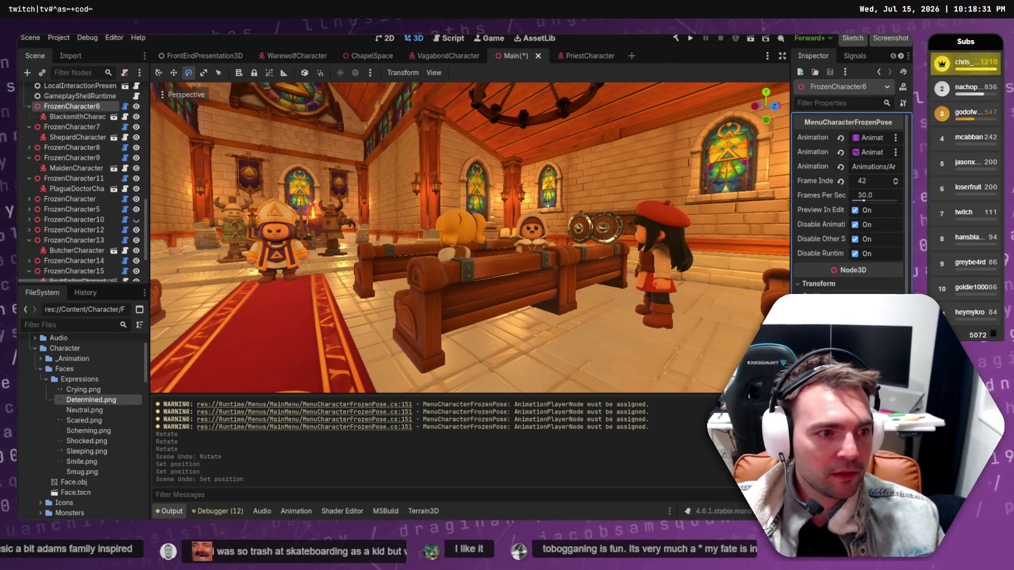
key("w")
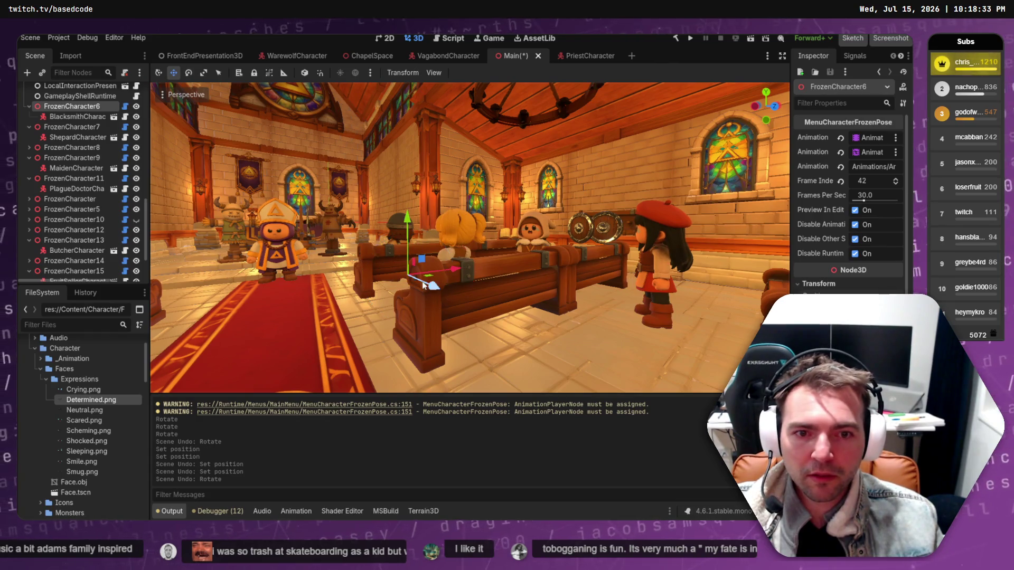
mouse_move(455, 272)
left_mouse_down()
mouse_move(428, 275)
mouse_move(500, 265)
mouse_move(607, 201)
mouse_move(539, 107)
mouse_move(515, 135)
left_mouse_up()
key("ctrl+z")
key("e")
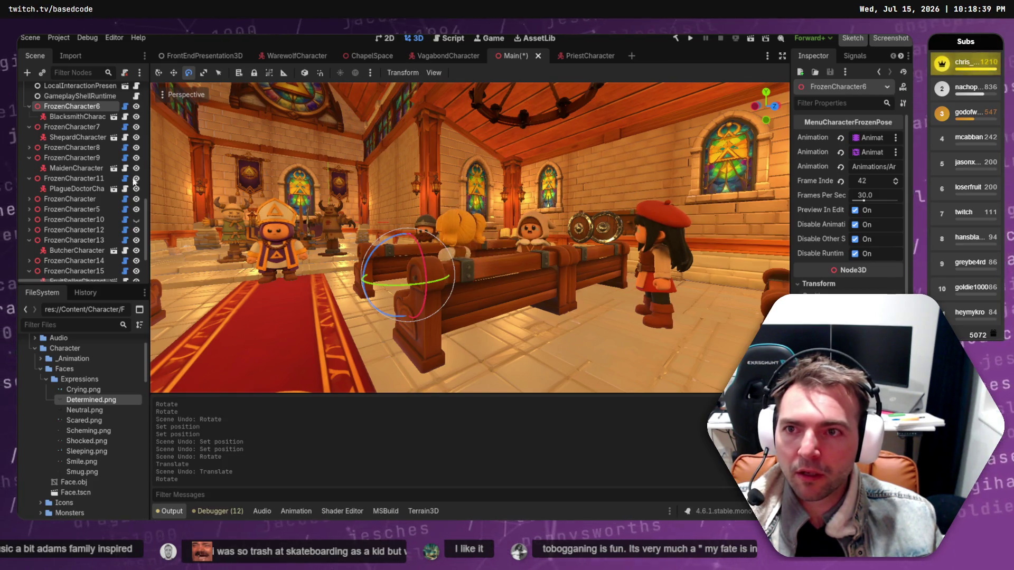
key("ctrl+z")
left_click(95, 116)
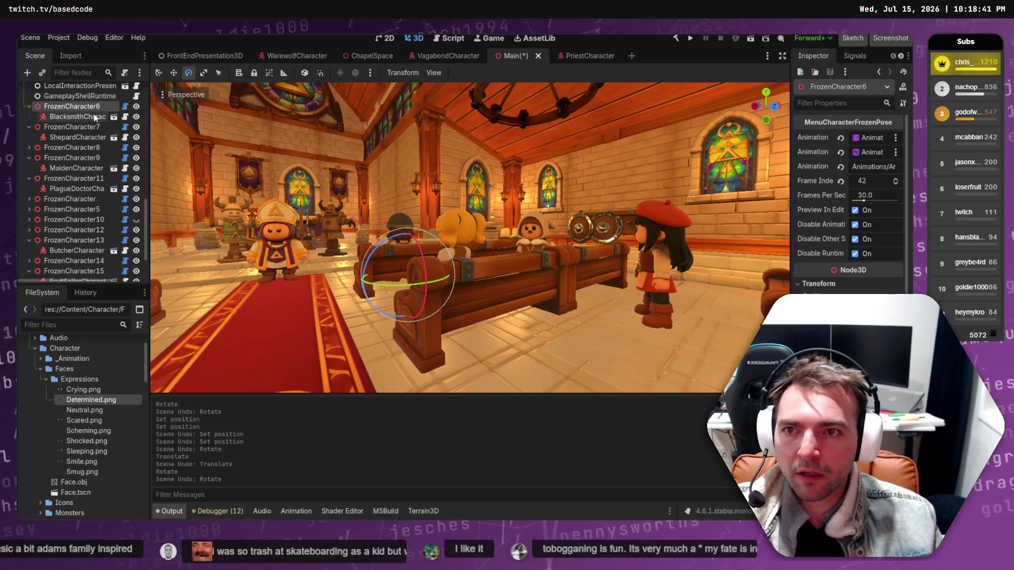
Rotate the helmeted blacksmith in the chapel to face the camera.
left_click_drag(393, 294, 442, 295)
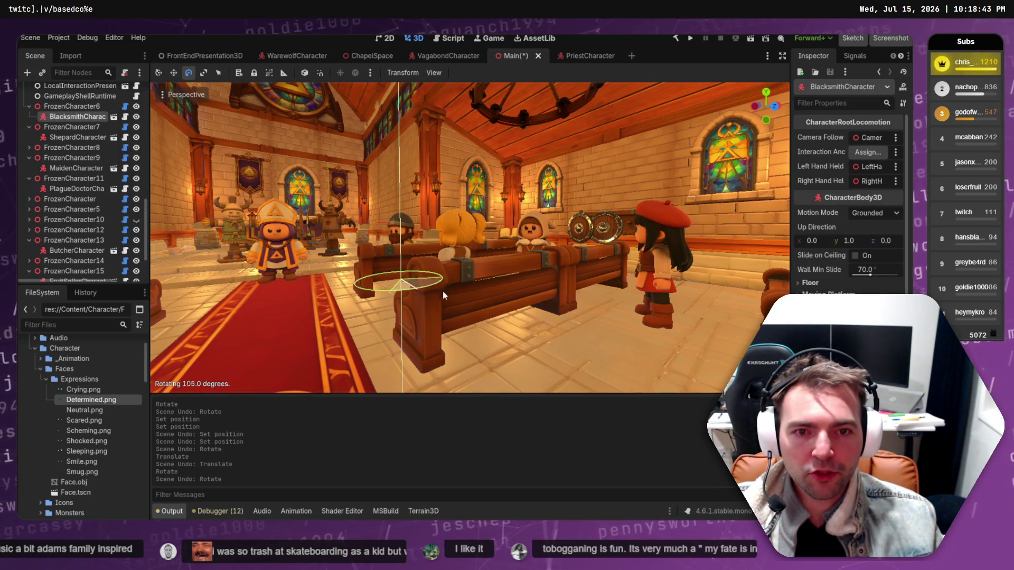
mouse_move(638, 267)
left_mouse_down()
mouse_move(772, 287)
mouse_move(647, 163)
mouse_move(658, 275)
left_mouse_up()
left_click(658, 274)
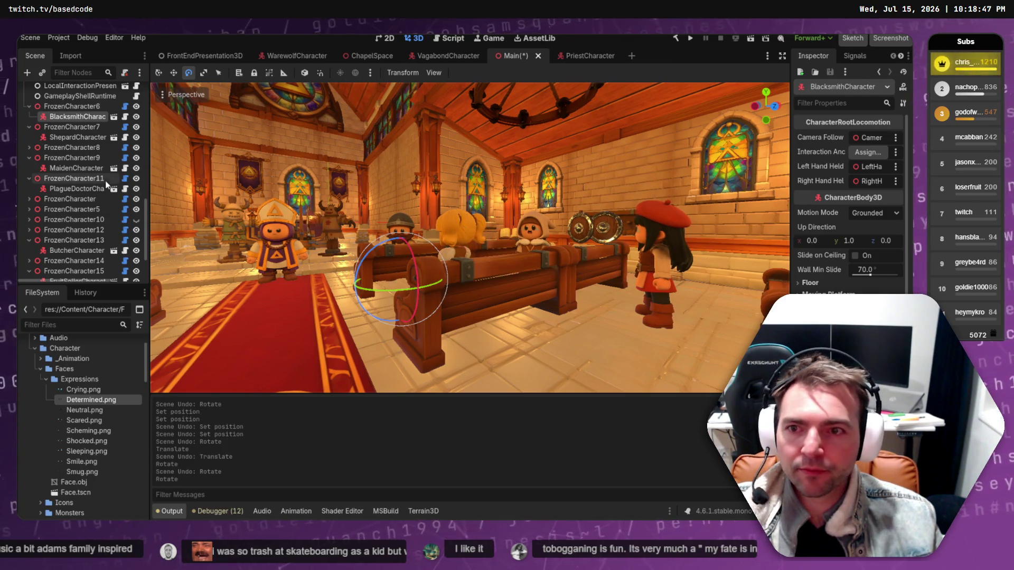
Turn the blonde barkeeper toward the camera, undoing a rotation of the wrong node.
left_click(458, 242)
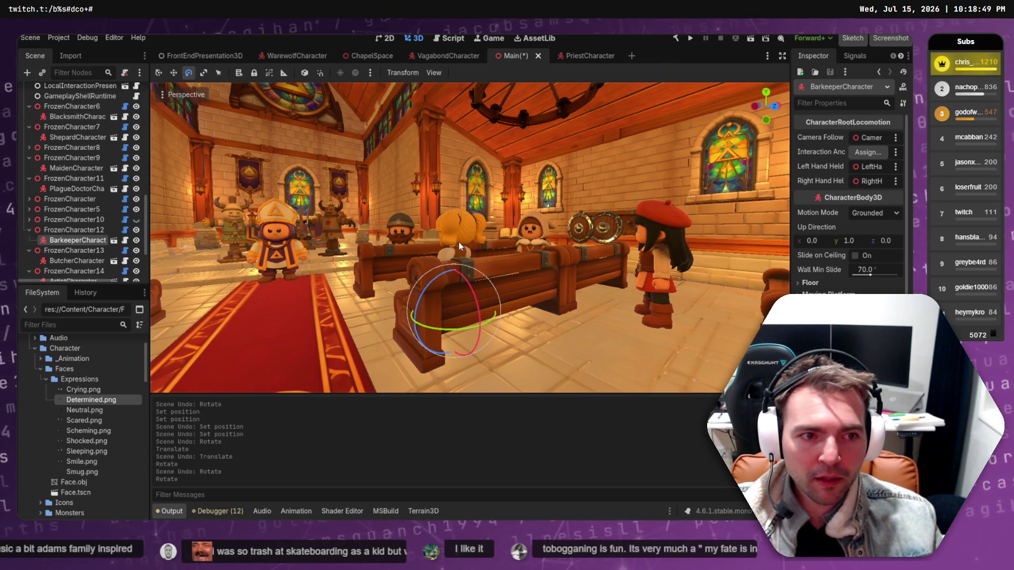
left_click(74, 230)
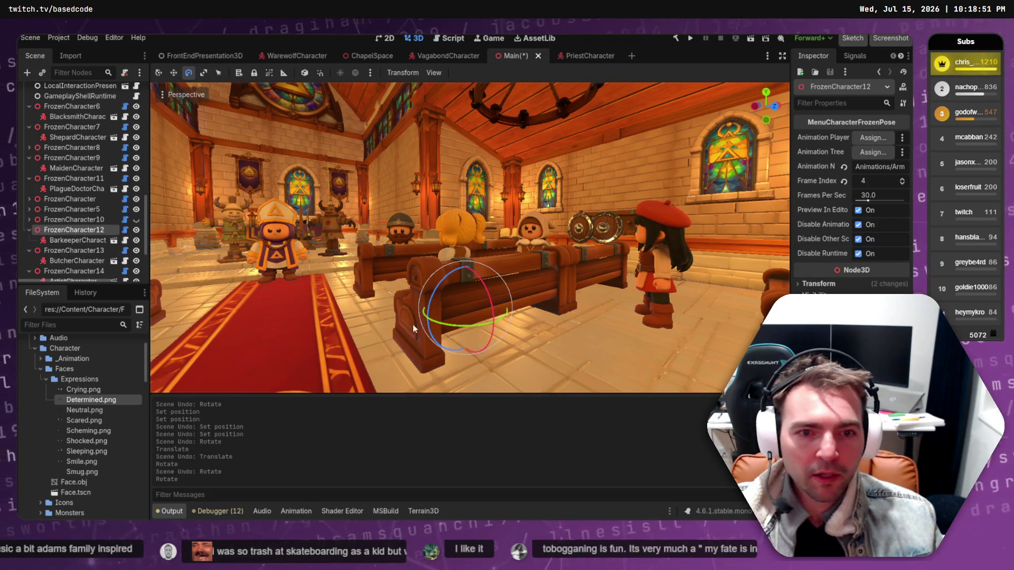
left_click_drag(423, 320, 592, 325)
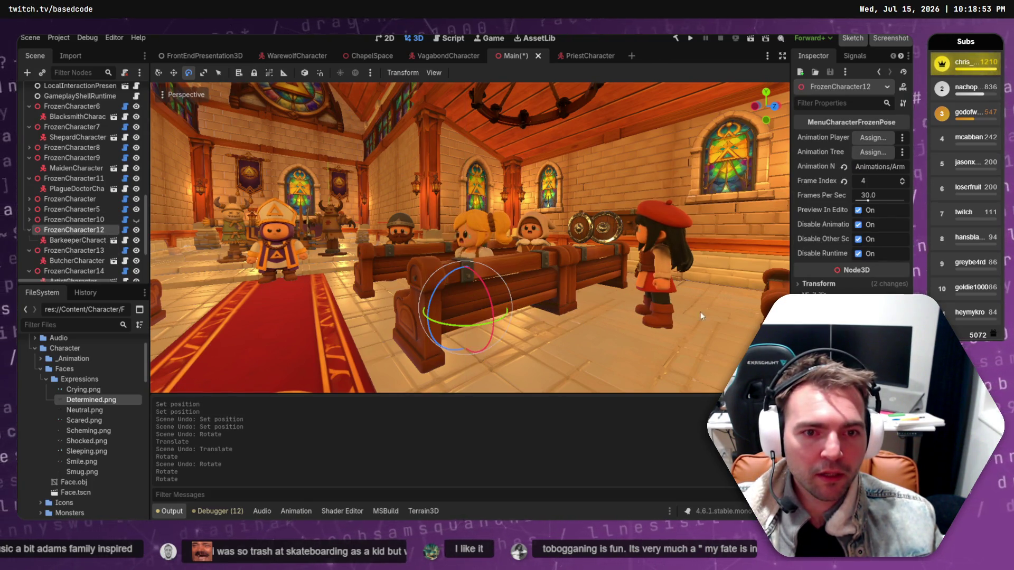
key("ctrl+z")
left_click(78, 240)
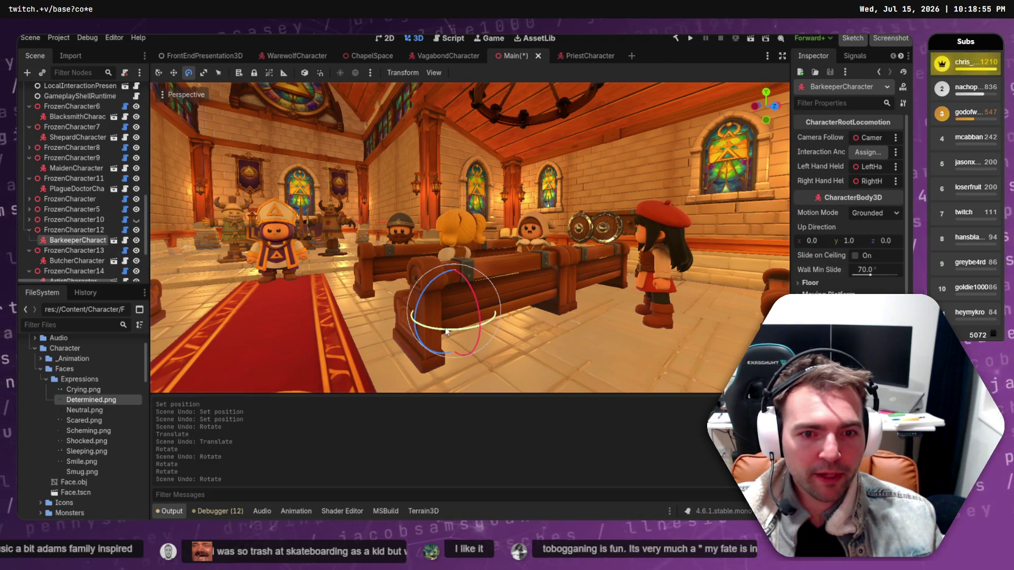
mouse_move(495, 315)
left_mouse_down()
mouse_move(633, 319)
mouse_move(637, 275)
mouse_move(597, 248)
mouse_move(616, 288)
mouse_move(672, 305)
left_mouse_up()
Rotate the red-beret artist to face the camera.
left_click(669, 305)
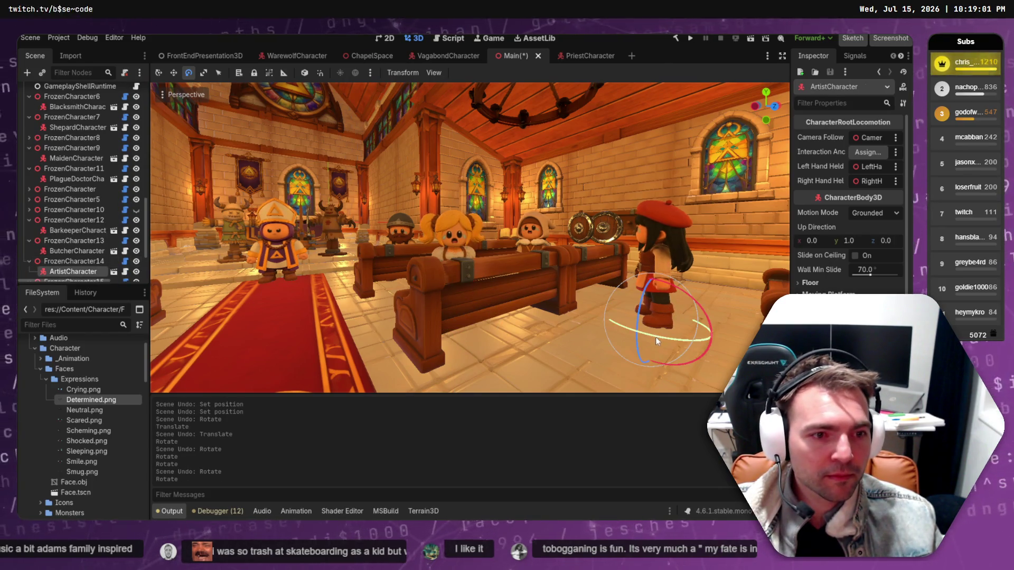
left_click_drag(655, 337, 679, 323)
left_click_drag(761, 324, 721, 313)
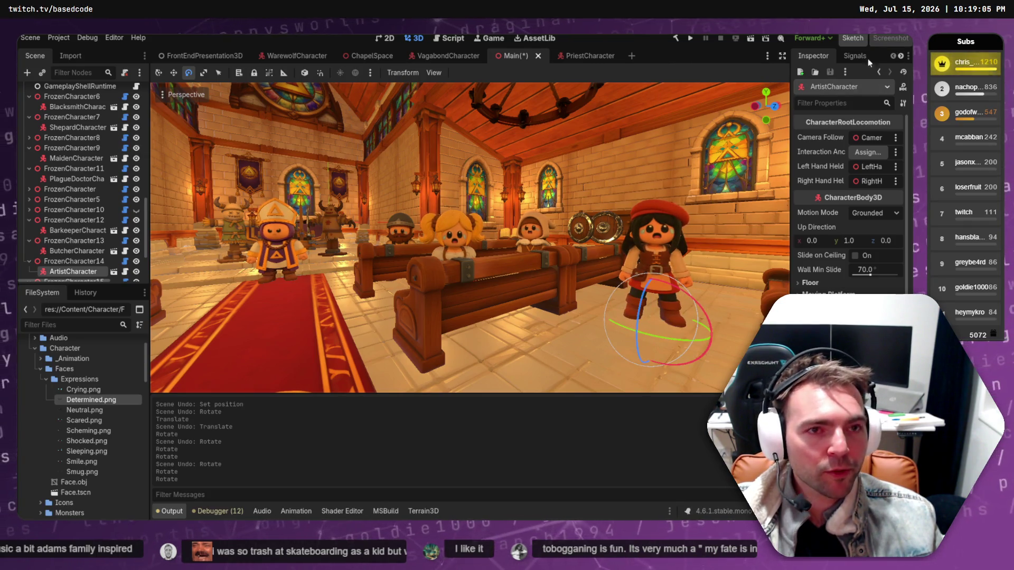
key("alt+Tab")
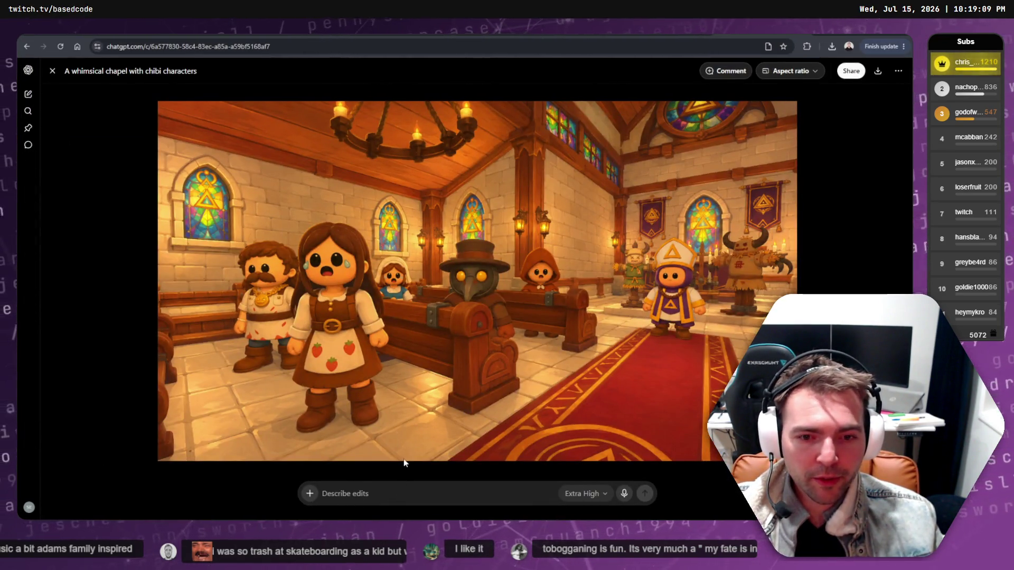
Attach NotMonsters_Editor_20260715_221907.png from the Screenshots folder to a new ChatGPT message.
key("Escape")
left_click(359, 500)
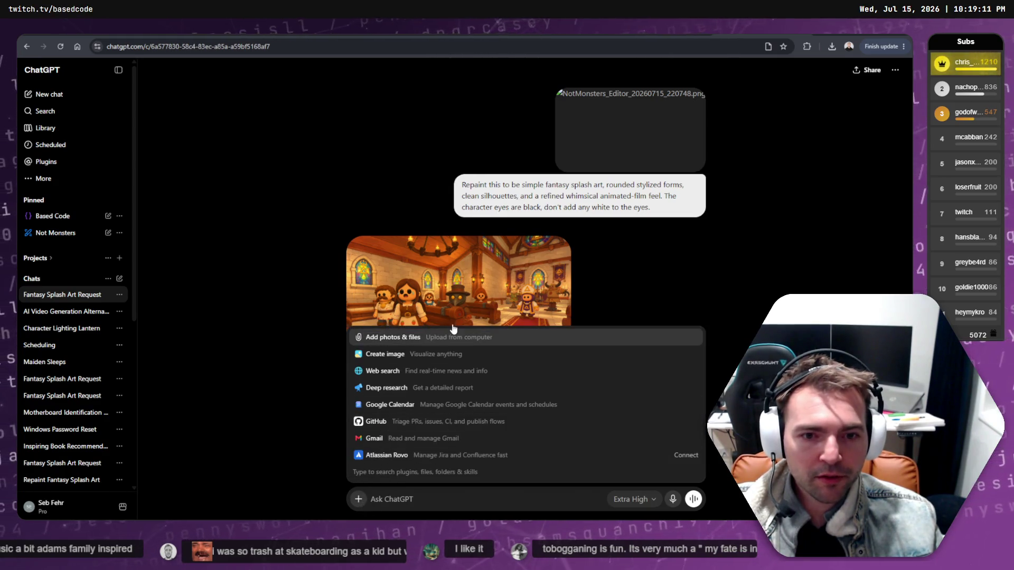
left_click(453, 335)
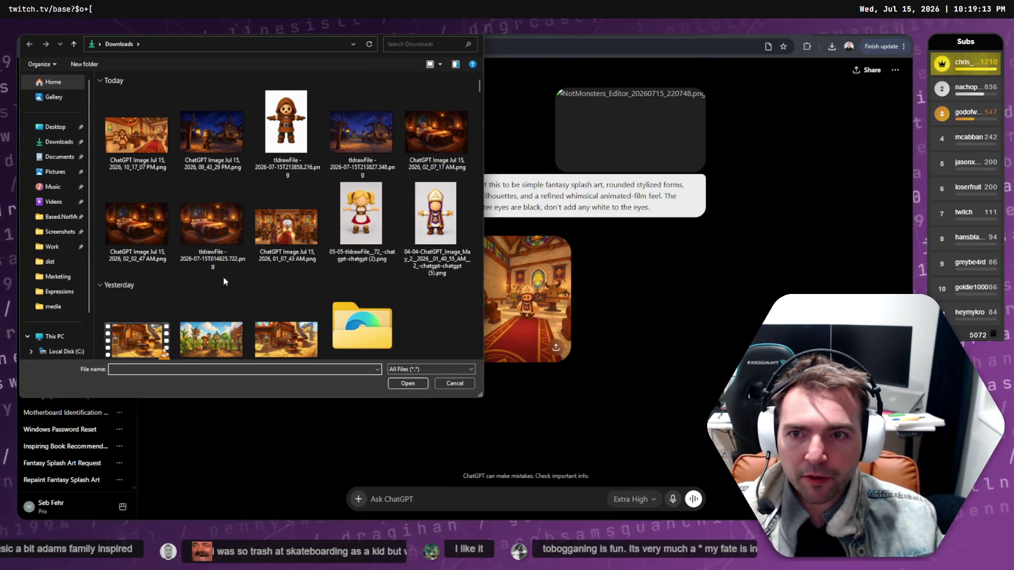
key("Escape")
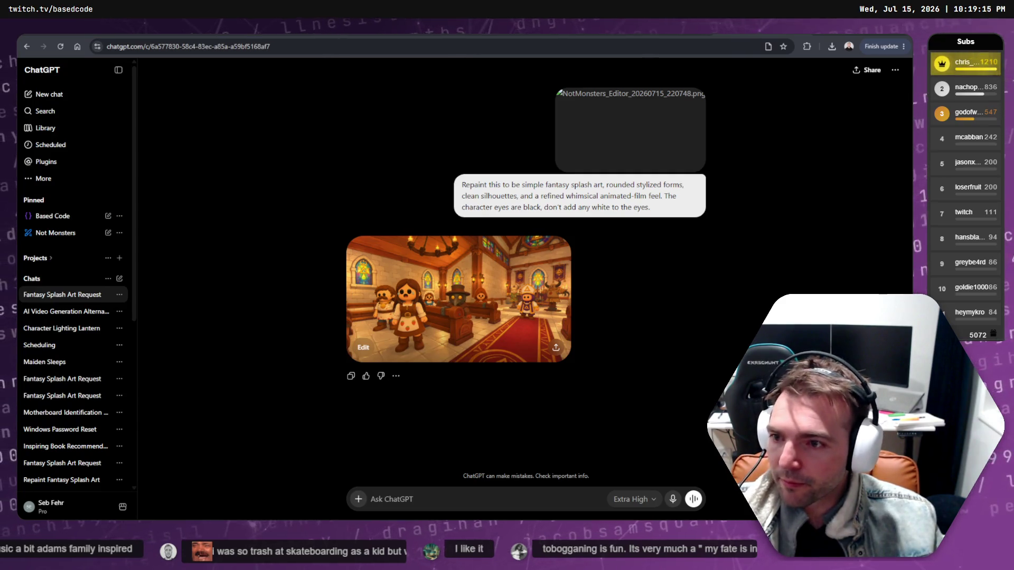
key("super+Down")
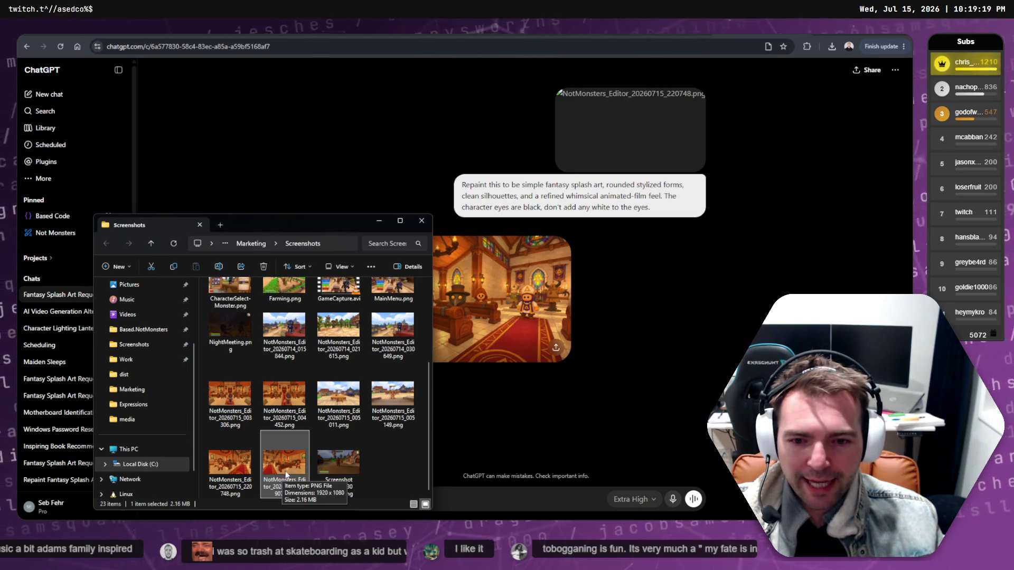
left_click(381, 440)
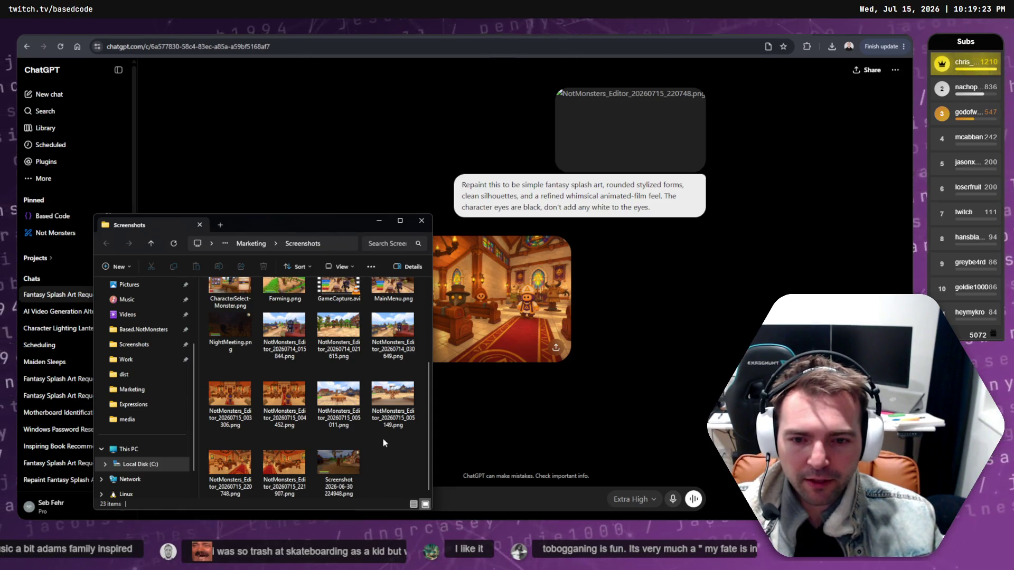
scroll(383, 437, "up", 3)
scroll(380, 450, "down", 5)
left_click(304, 489)
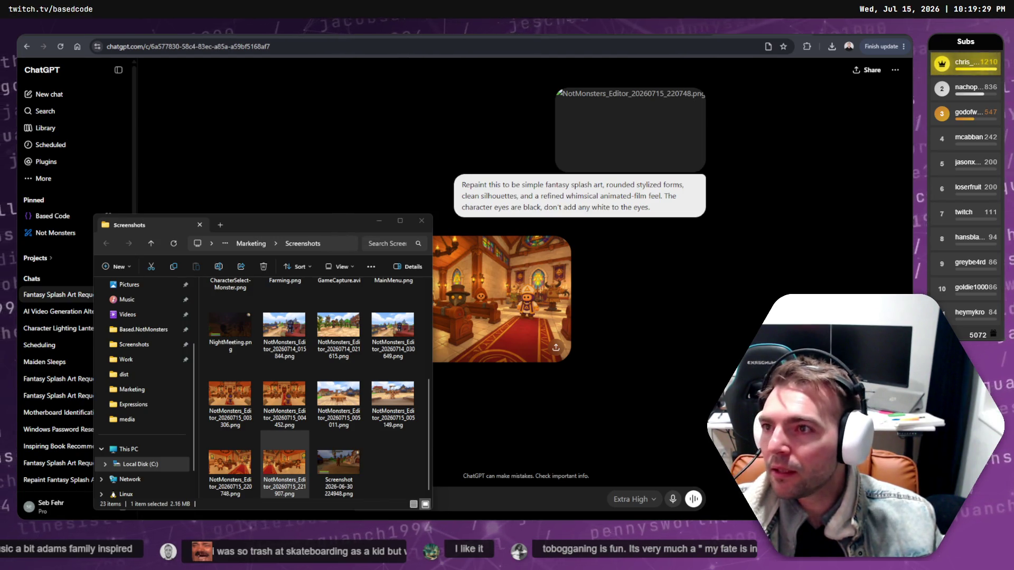
left_click_drag(284, 464, 529, 489)
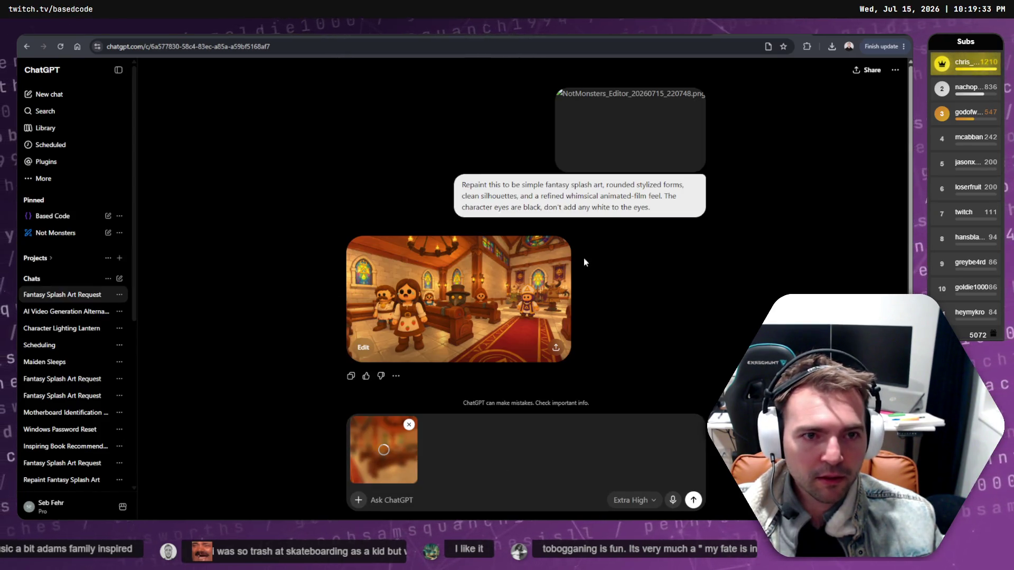
left_click_drag(658, 223, 460, 182)
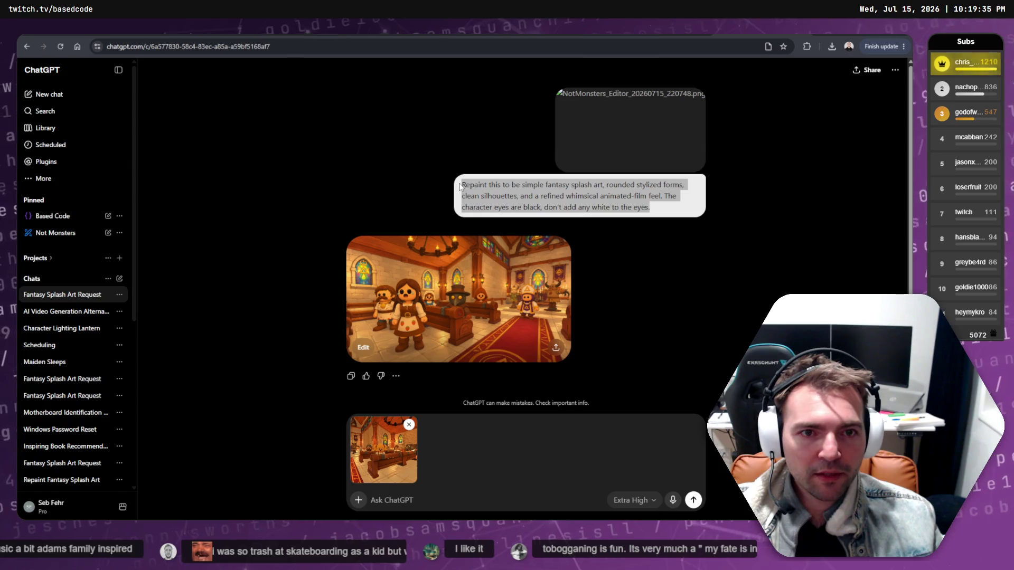
Send the screenshot with the copied repaint prompt, prefixed by "Same things as last image.".
key("ctrl+c")
key("ctrl+v")
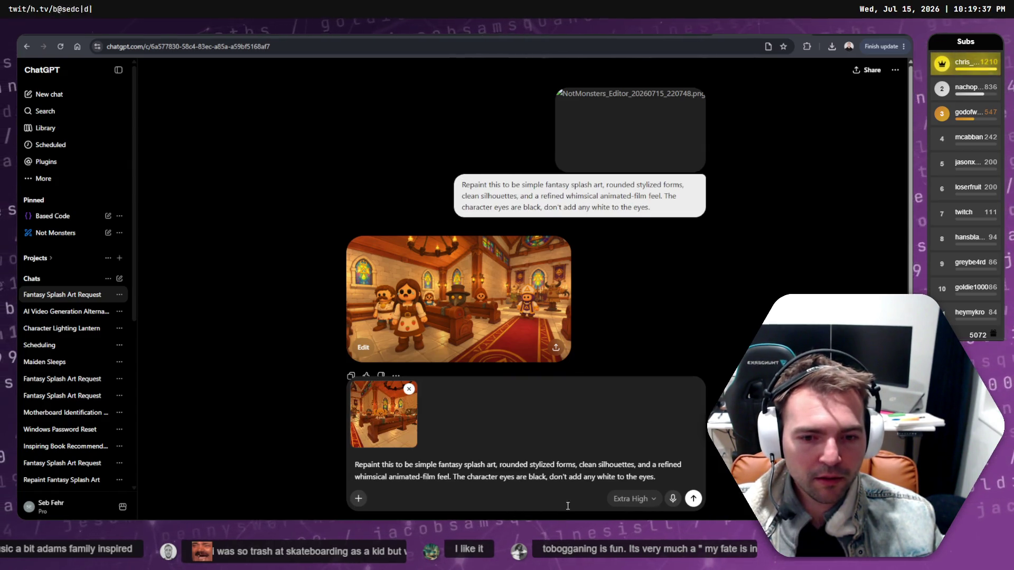
key("Home")
type("Same")
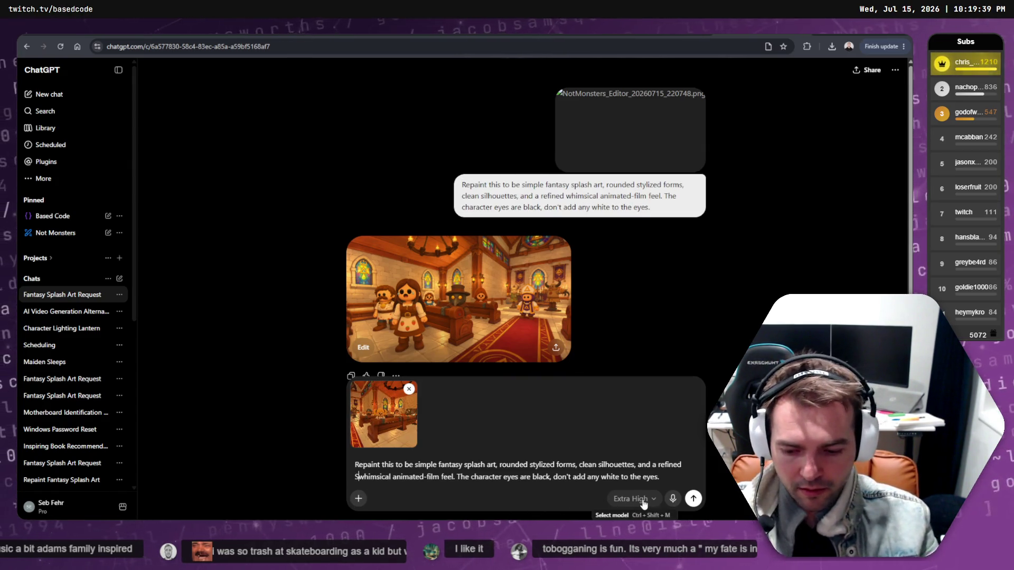
key("BackSpace")
key("BackSpace")
key("BackSpace")
key("ctrl+Home")
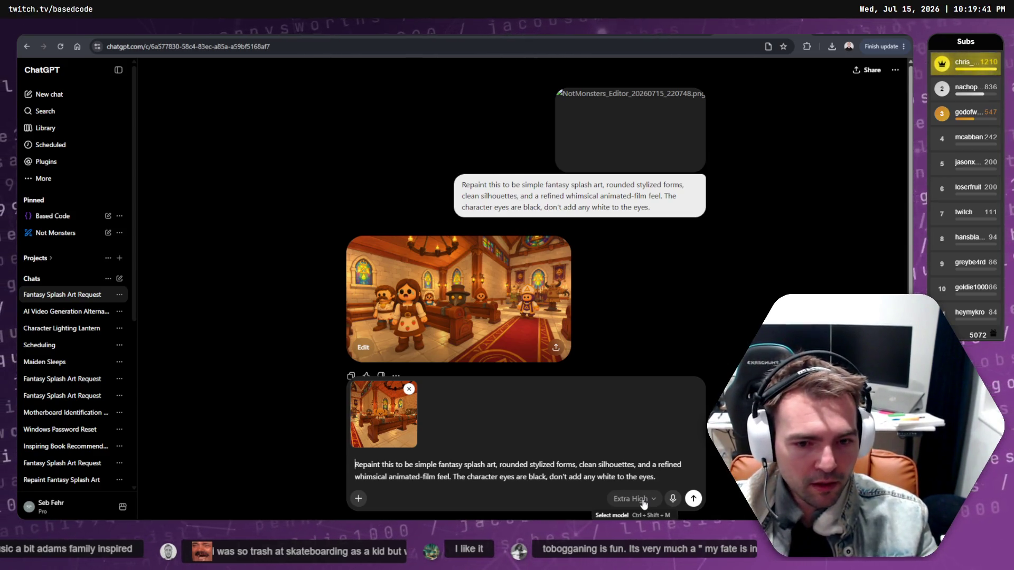
type("Same things as last ")
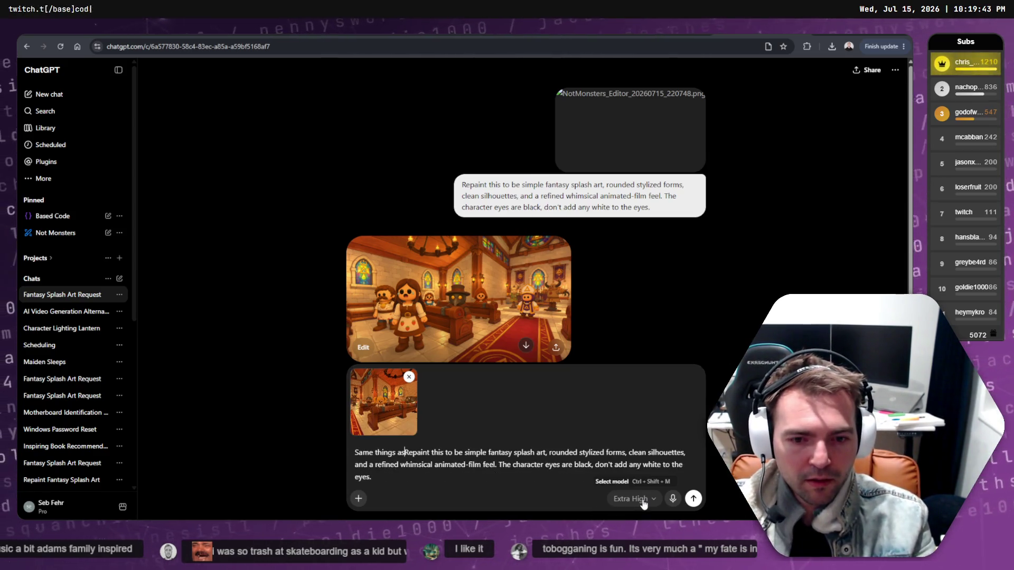
type("image.")
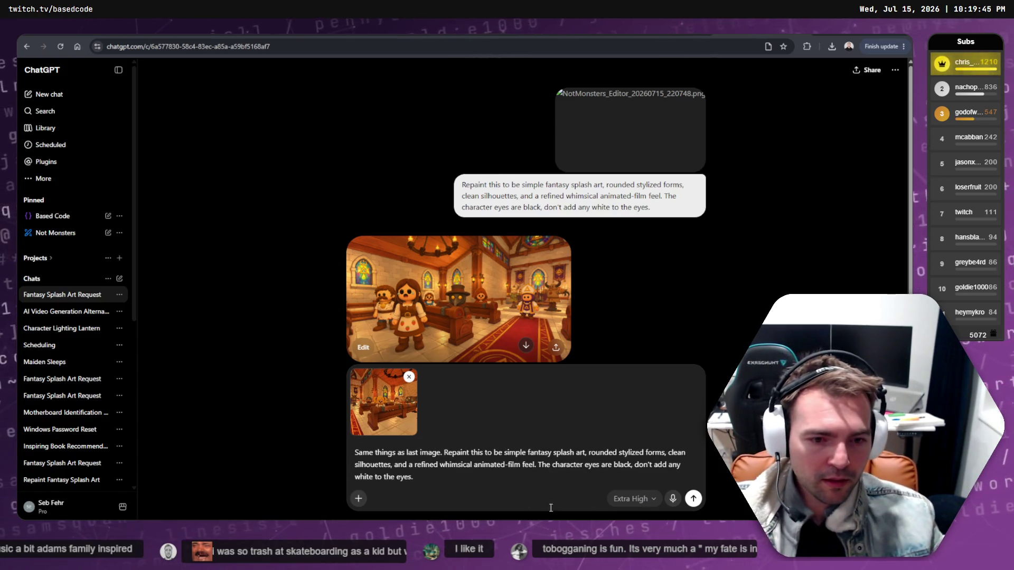
key("Return")
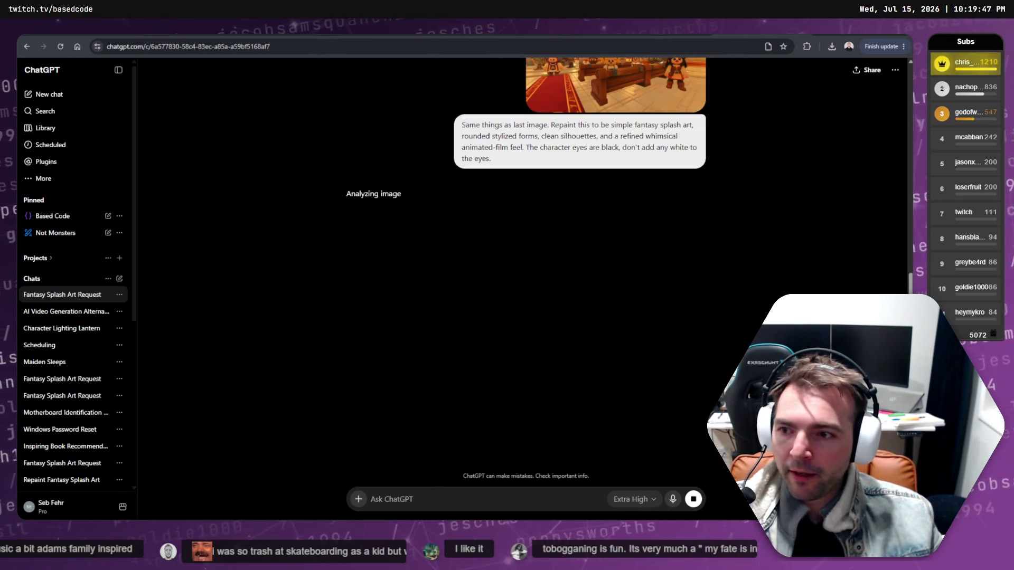
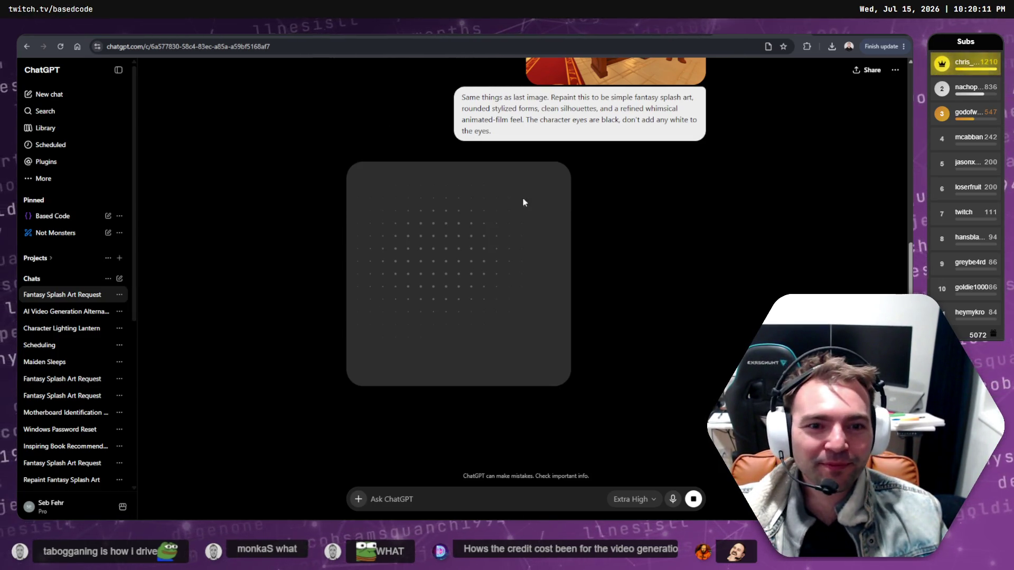
Inspect the finished lantern-lighting image, return to the chapel repaint chat, then switch to DaVinci Resolve.
left_click(61, 328)
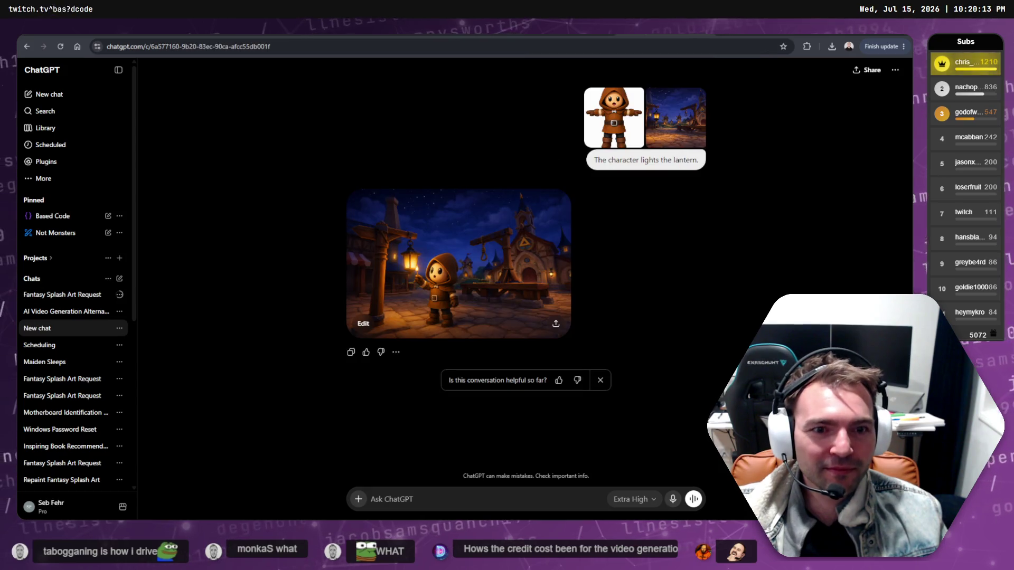
left_click(457, 255)
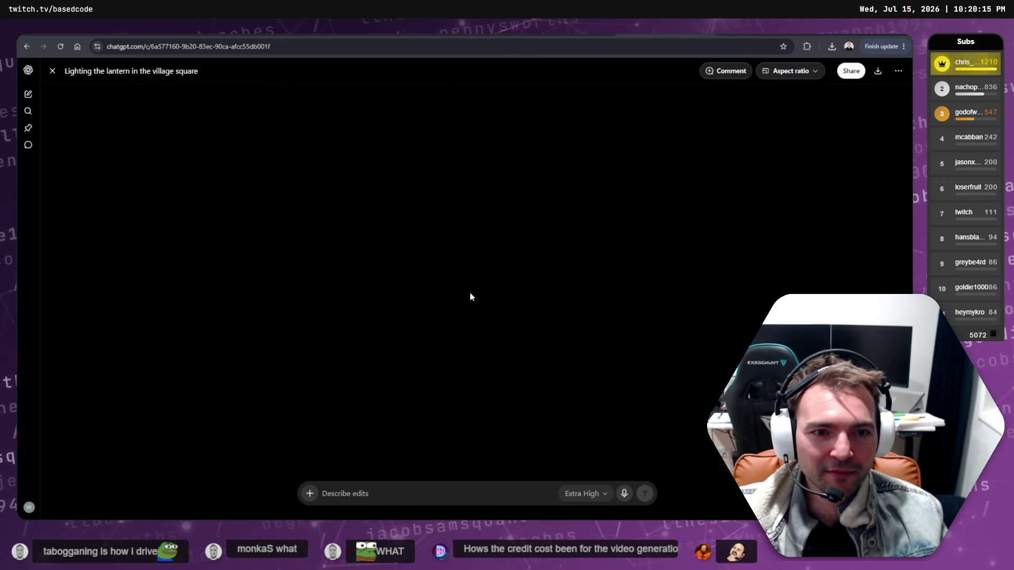
key("Escape")
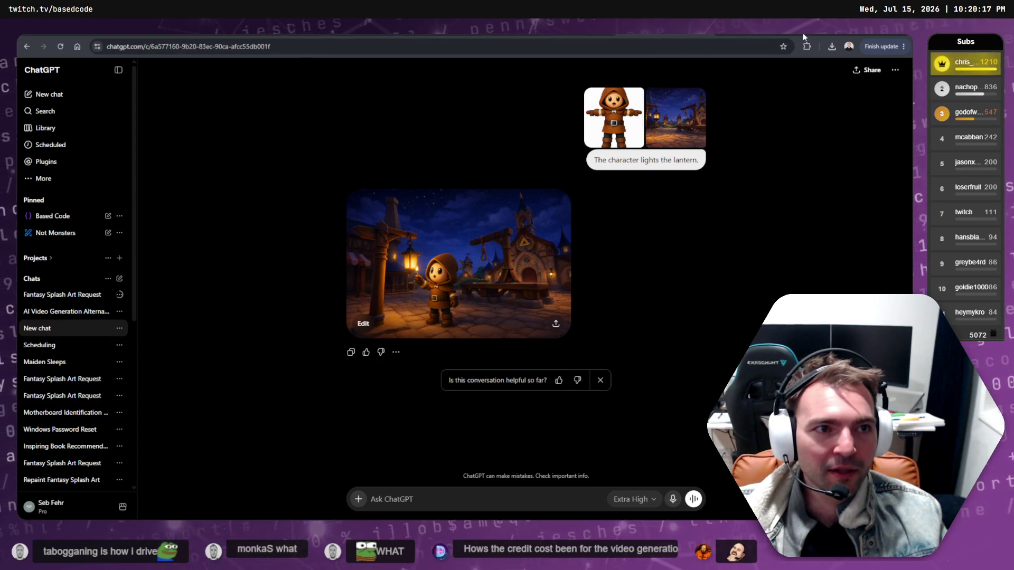
key("alt+Left")
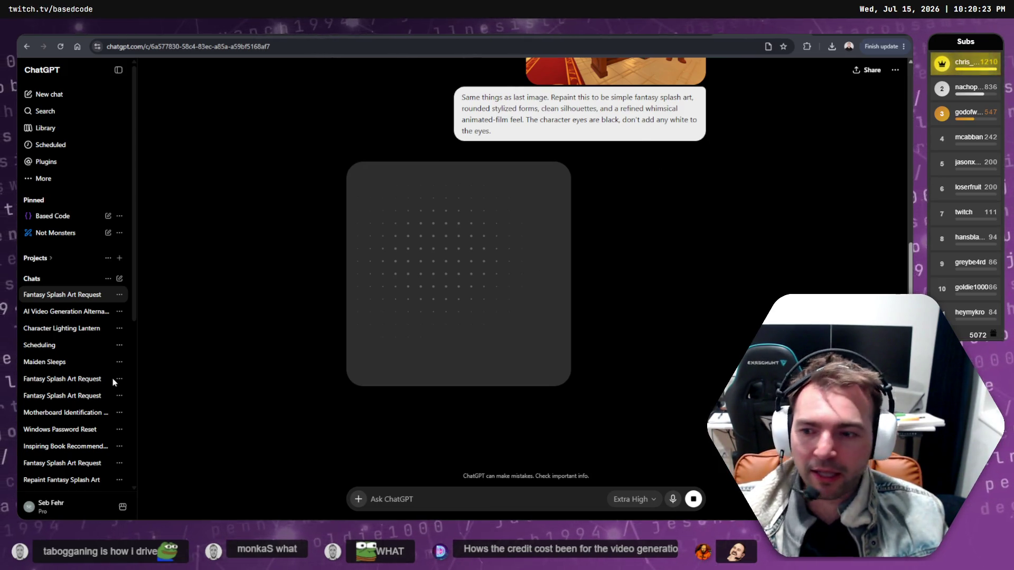
key("alt+Tab")
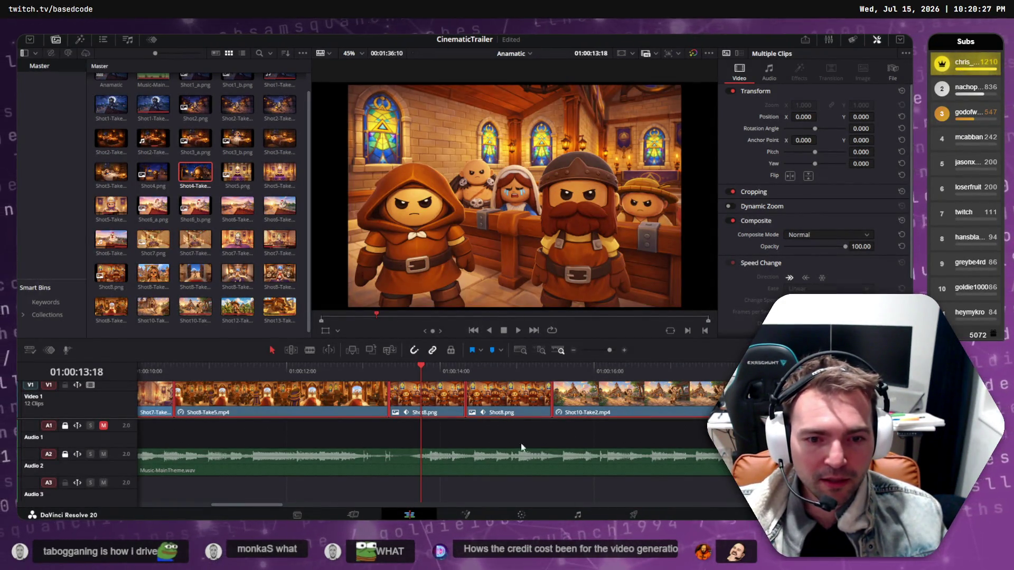
Scrub the trailer timeline through the chapel shots, then go back to ChatGPT.
mouse_move(394, 368)
left_mouse_down()
mouse_move(571, 369)
mouse_move(417, 369)
mouse_move(536, 370)
mouse_move(516, 369)
left_mouse_up()
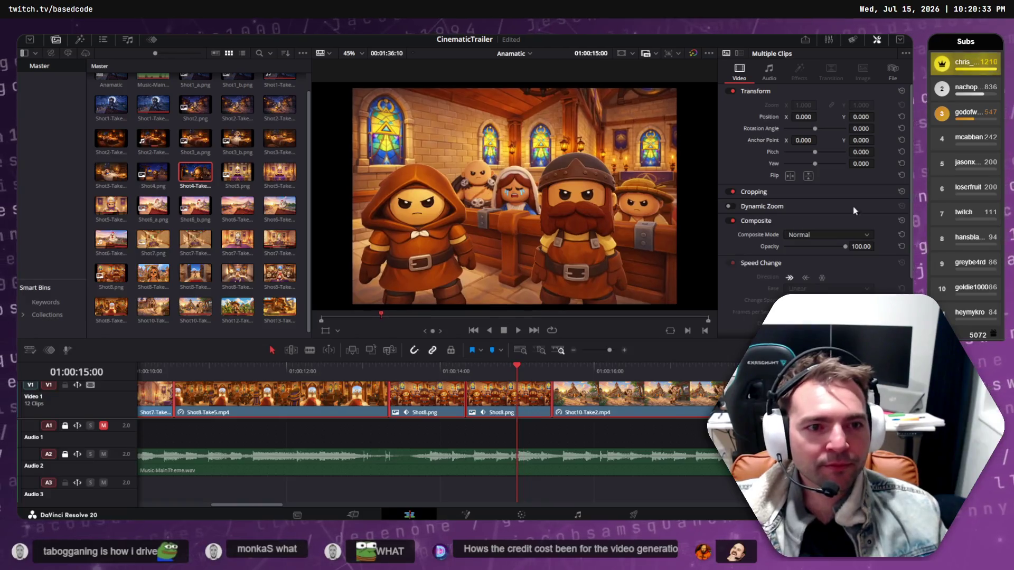
key("alt+Tab")
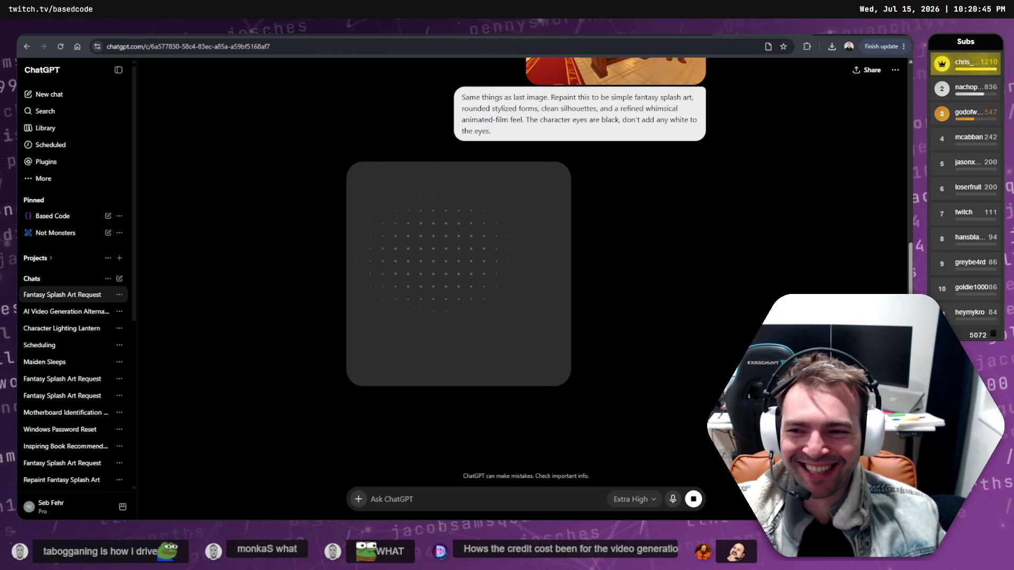
Check the finished lantern-lighting and maiden-in-bed chats.
left_click(676, 36)
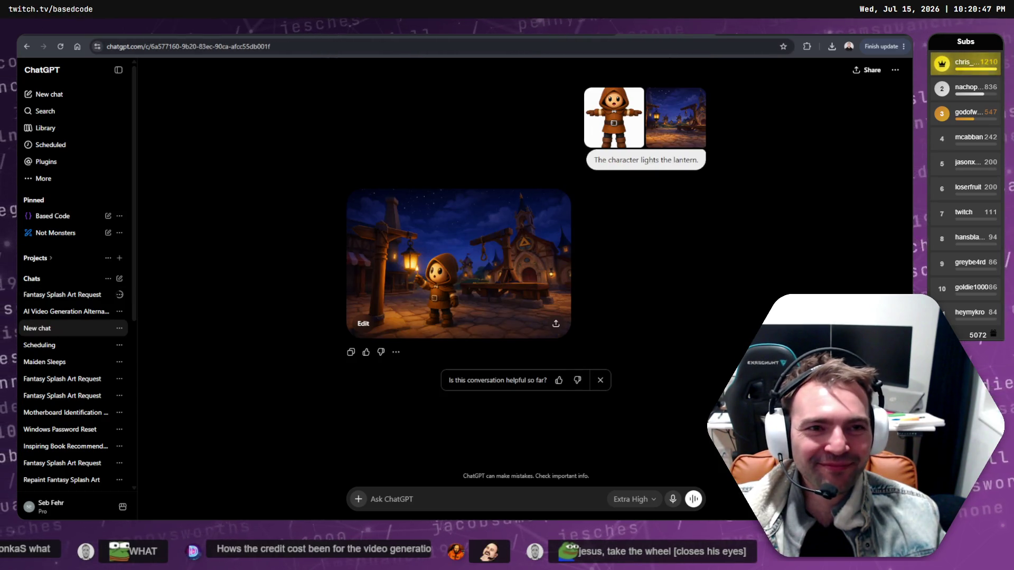
key("ctrl+Tab")
scroll(664, 315, "down", 5)
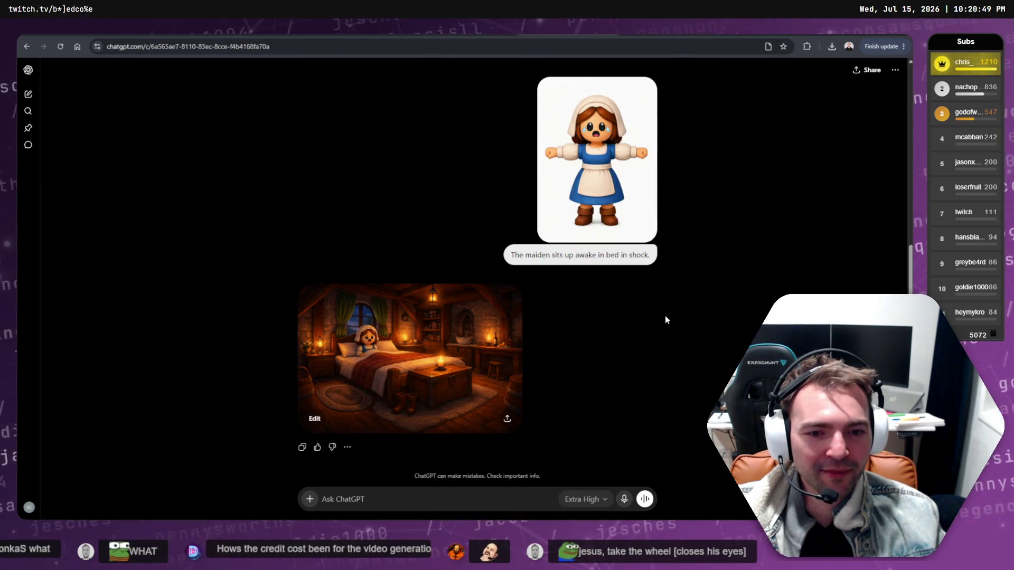
Return to the chapel repaint chat and scroll through its generation progress.
key("ctrl+Tab")
key("ctrl+Tab")
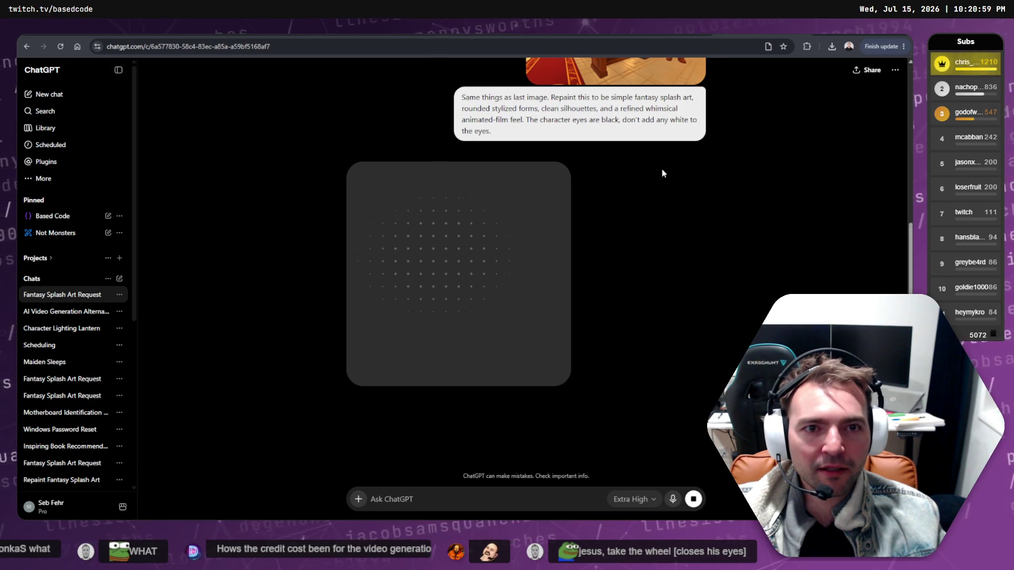
scroll(664, 173, "up", 4)
scroll(668, 188, "down", 8)
scroll(594, 225, "up", 3)
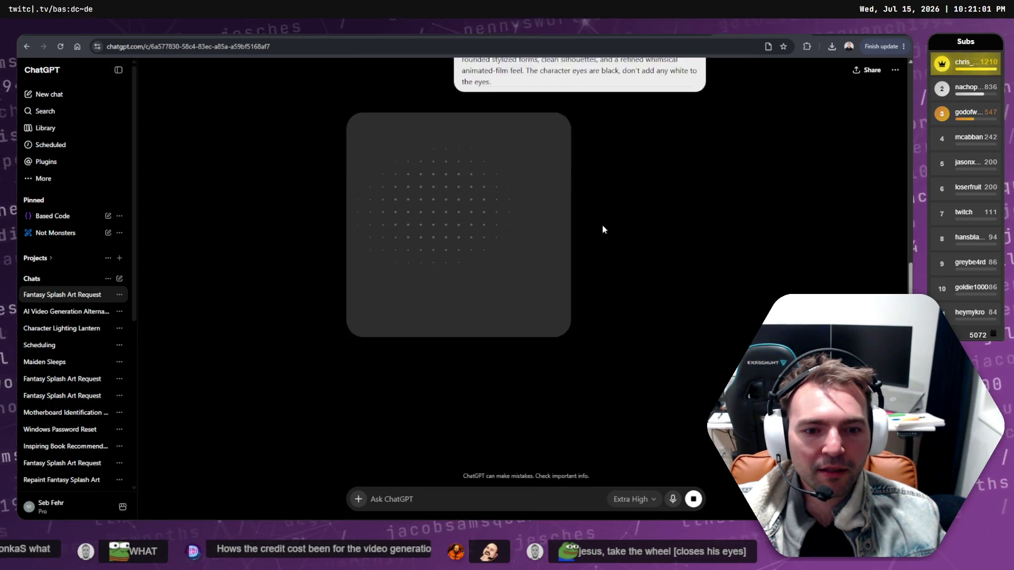
scroll(604, 229, "up", 3)
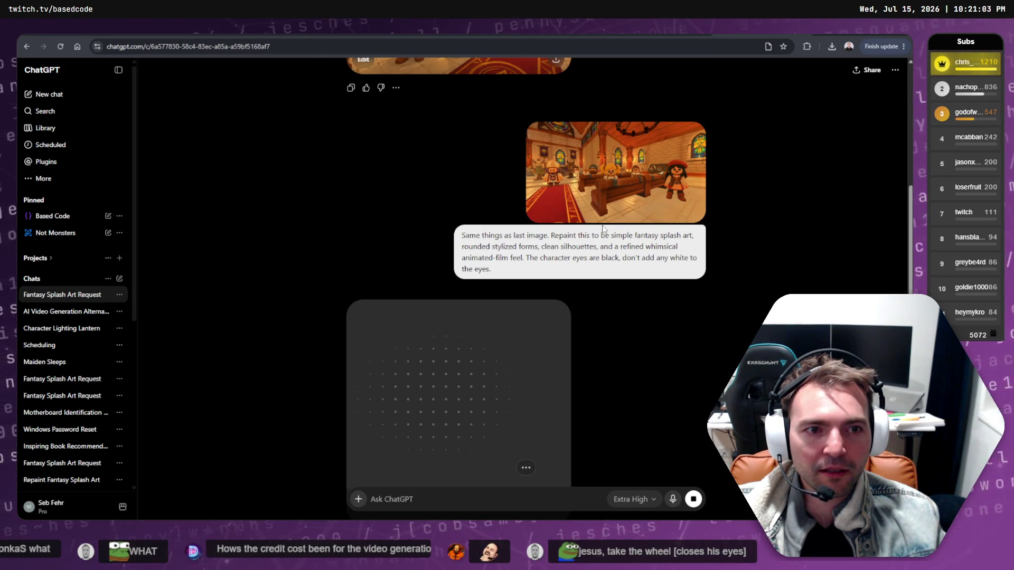
scroll(538, 272, "down", 4)
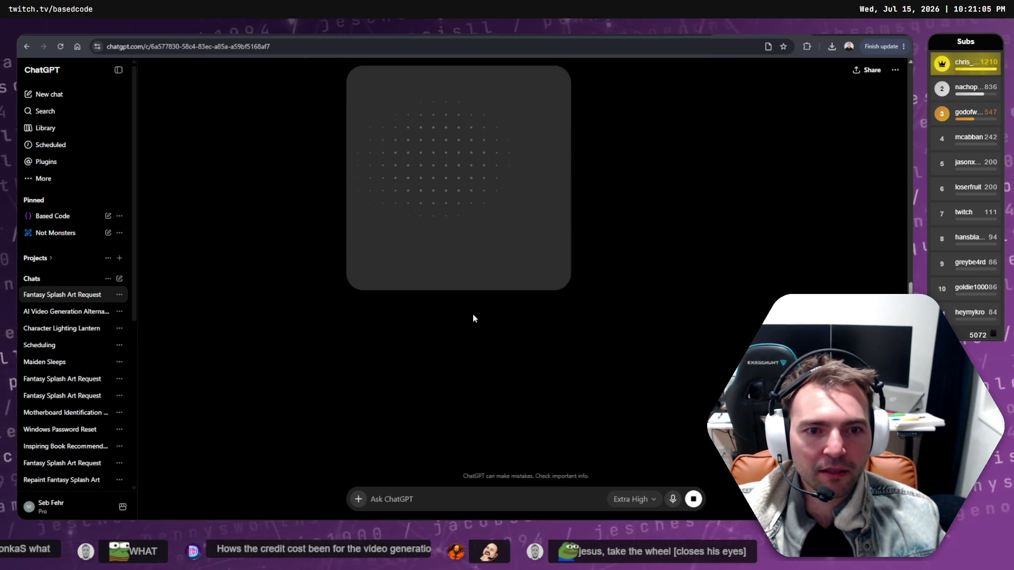
scroll(475, 243, "up", 2)
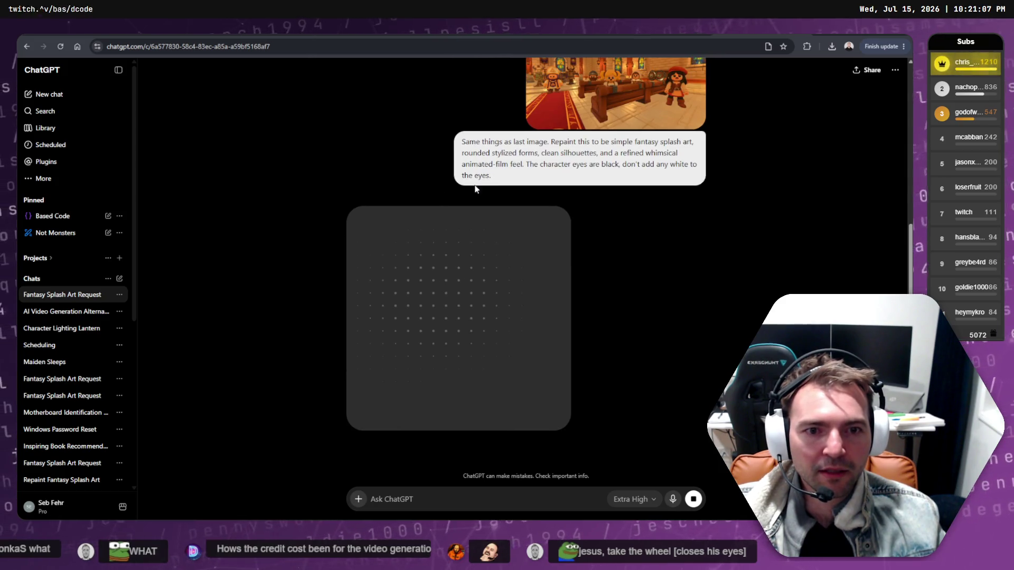
Glance at the lantern chat again, return to the repaint chat, and switch to Godot.
left_click(62, 328)
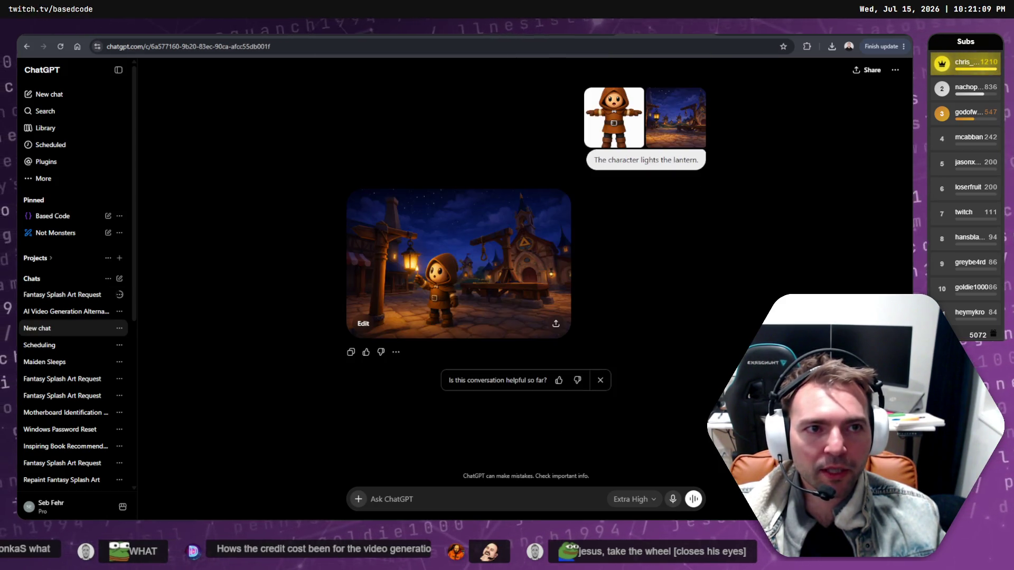
left_click(61, 294)
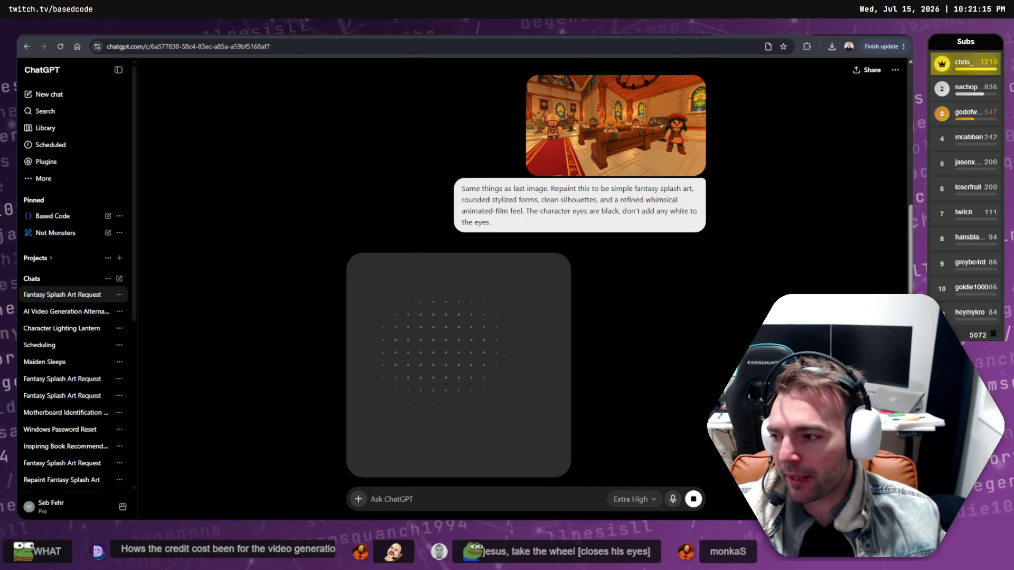
key("alt+Tab")
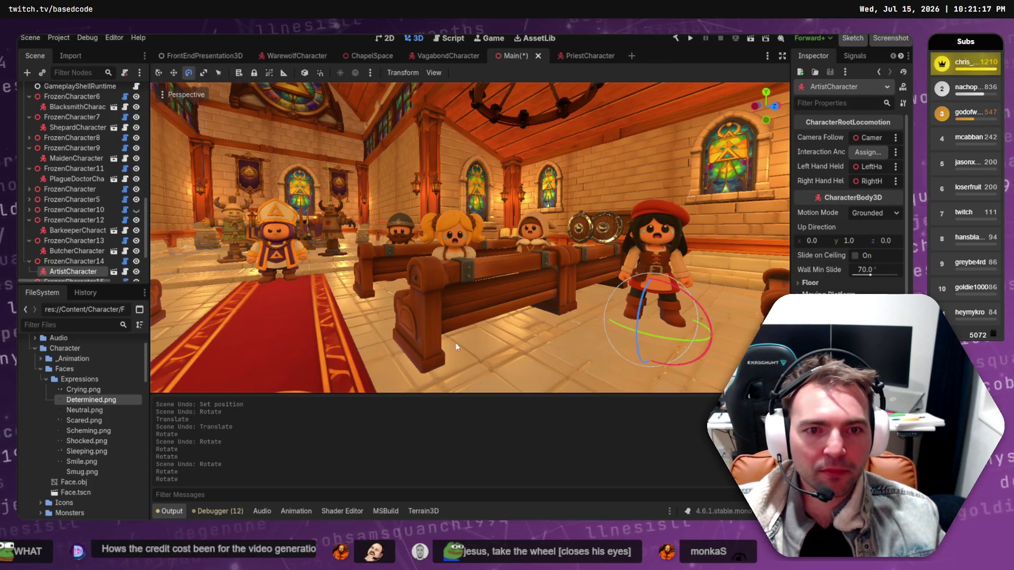
Zoom the Godot 3D viewport in toward the characters among the chapel pews.
scroll(457, 347, "up", 5)
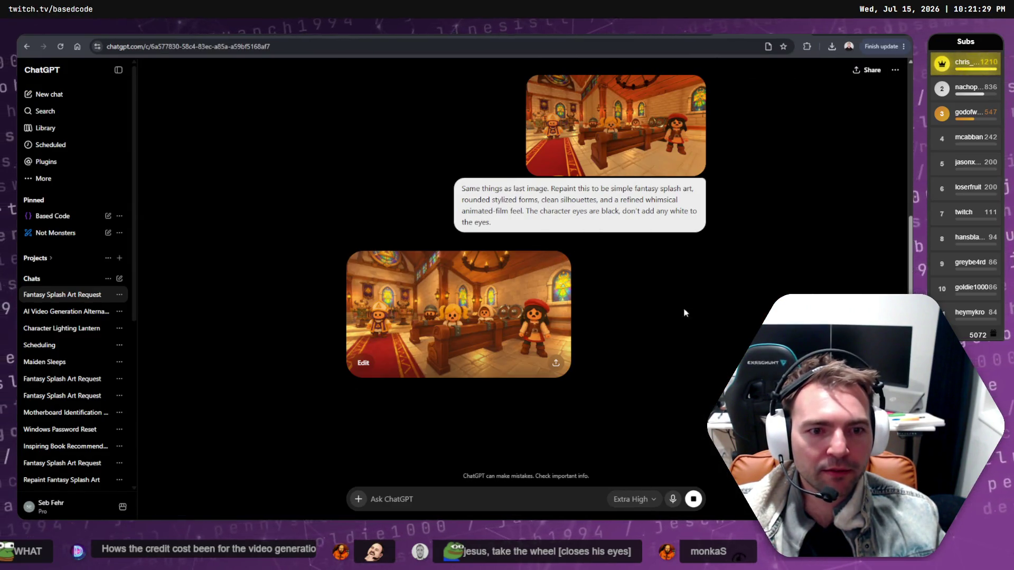
left_click(507, 313)
right_click(512, 309)
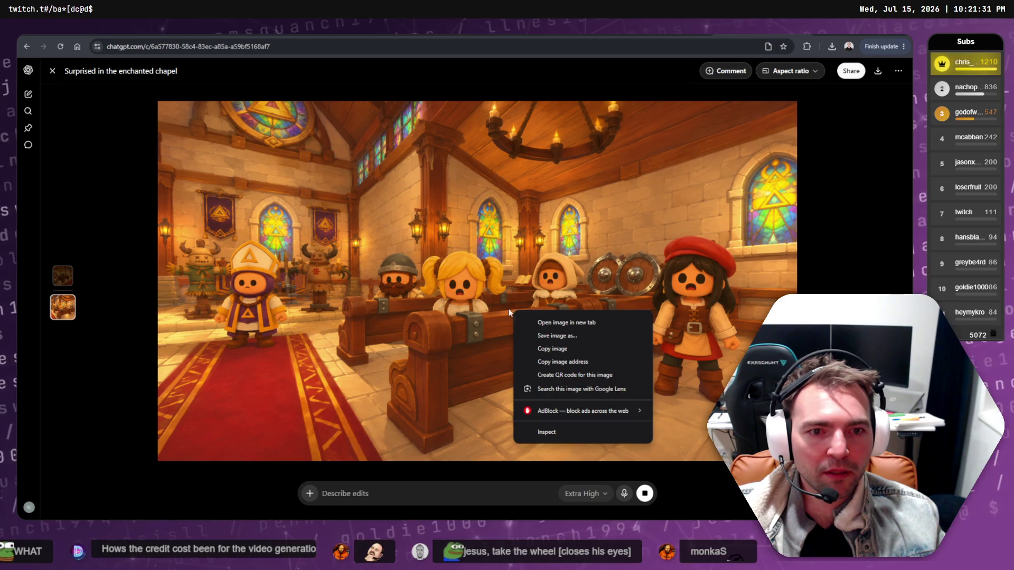
key("Escape")
key("Escape")
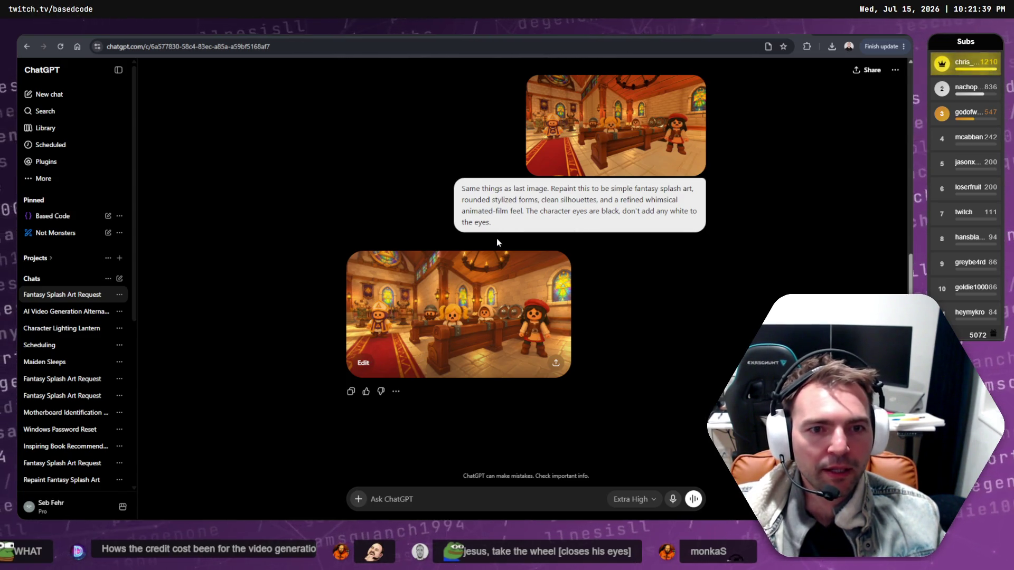
scroll(635, 214, "up", 2)
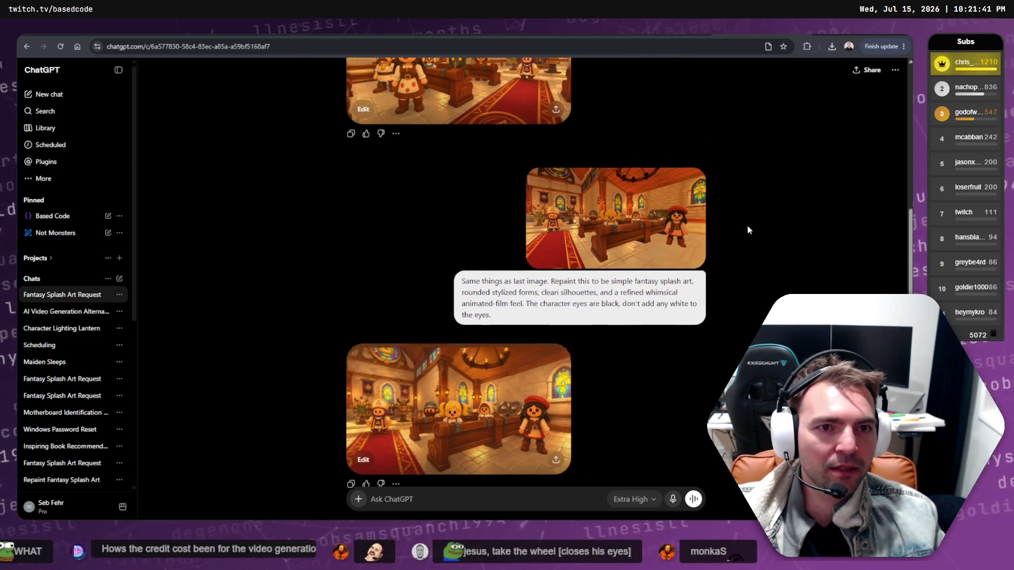
scroll(546, 335, "down", 1)
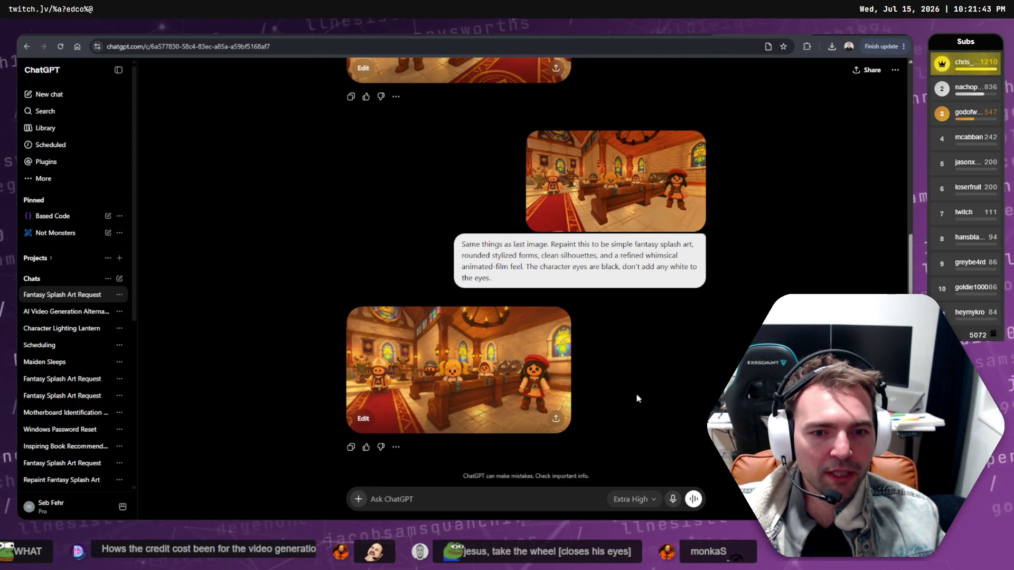
scroll(580, 328, "up", 2)
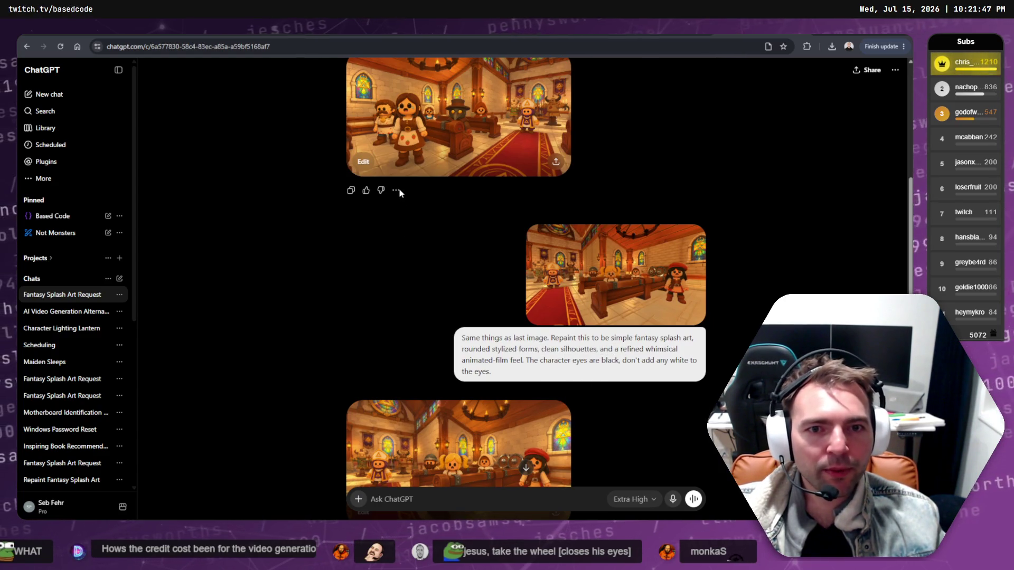
right_click(566, 285)
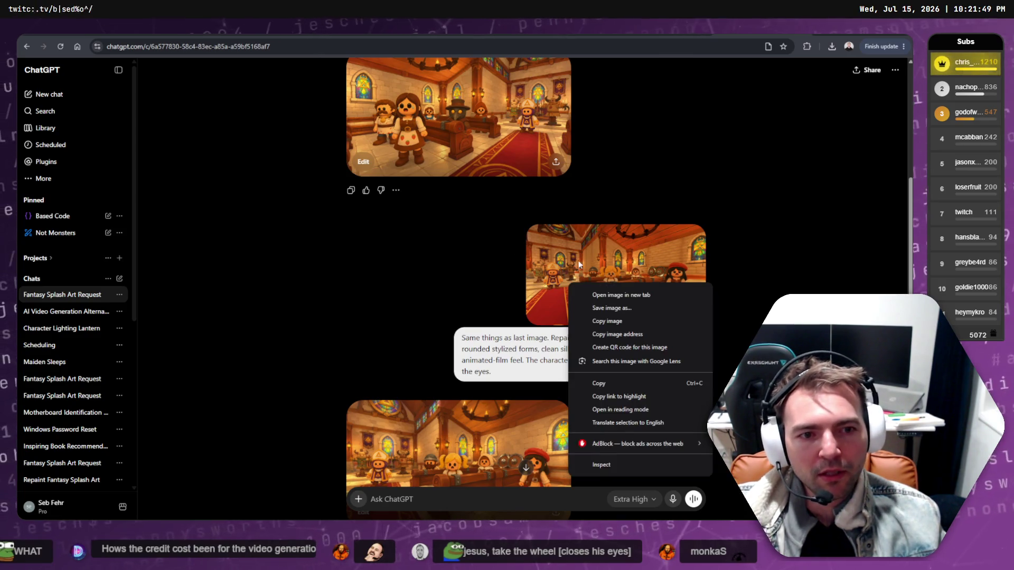
left_click(591, 320)
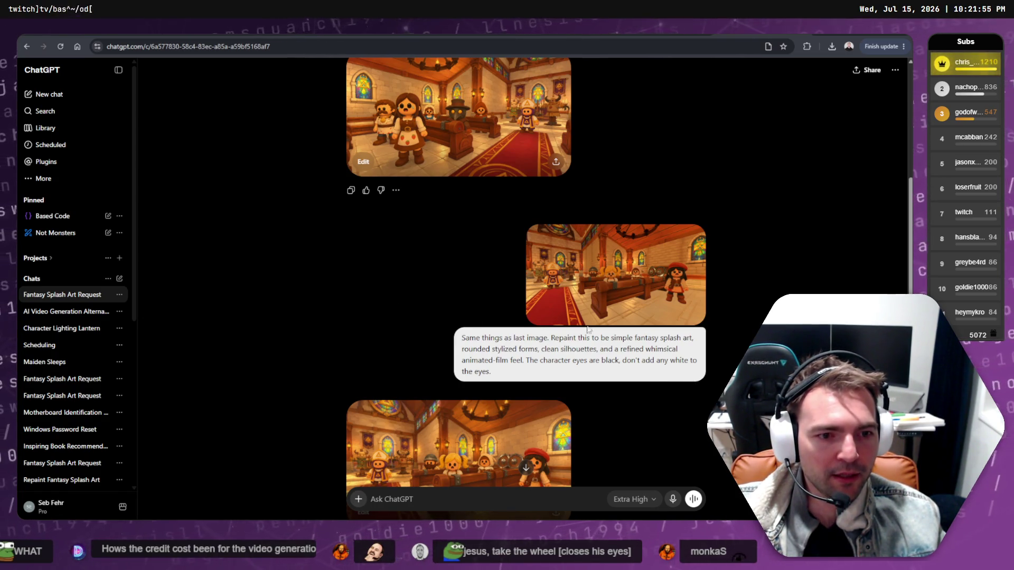
right_click(479, 228)
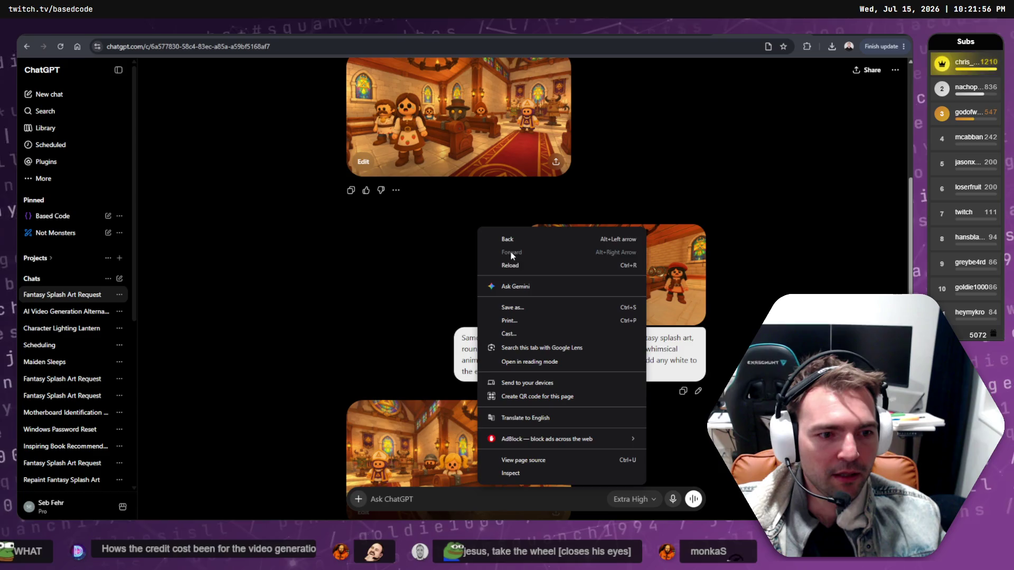
Start and cancel a prompt edit, then bring up and dismiss copy options on the chapel screenshot.
left_click(698, 391)
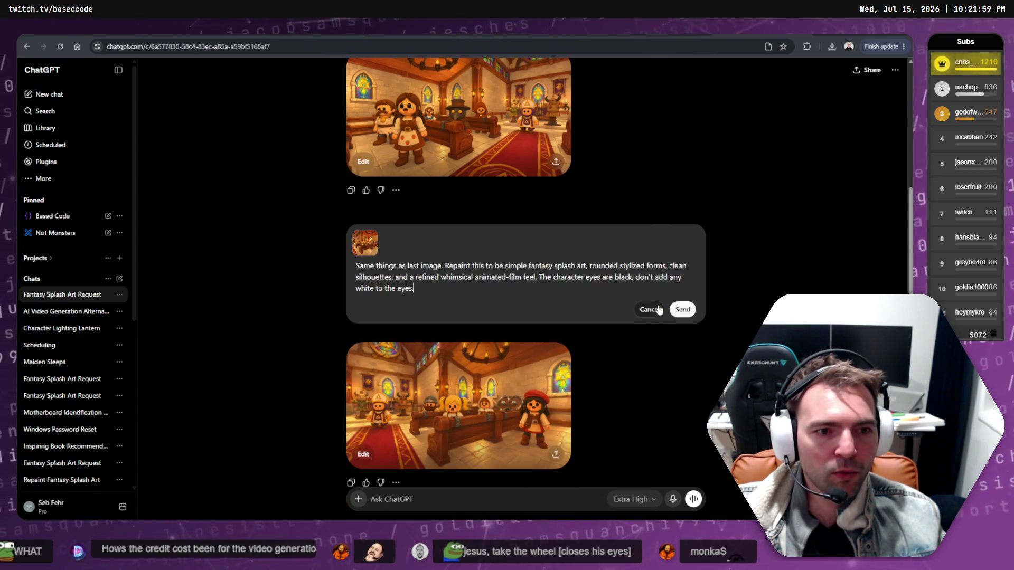
left_click(659, 310)
right_click(695, 383)
left_click(677, 351)
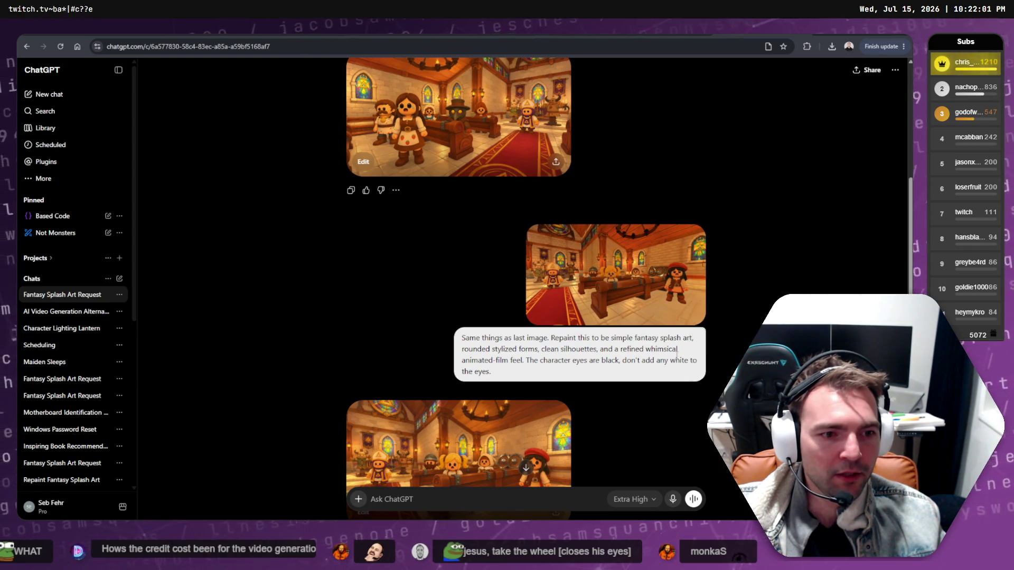
right_click(676, 353)
right_click(531, 269)
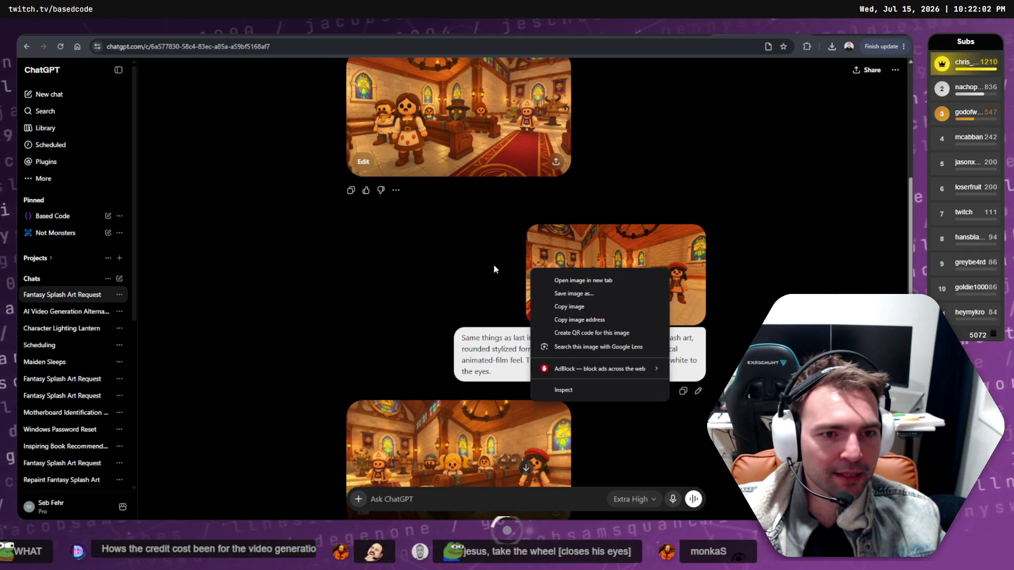
left_click(725, 375)
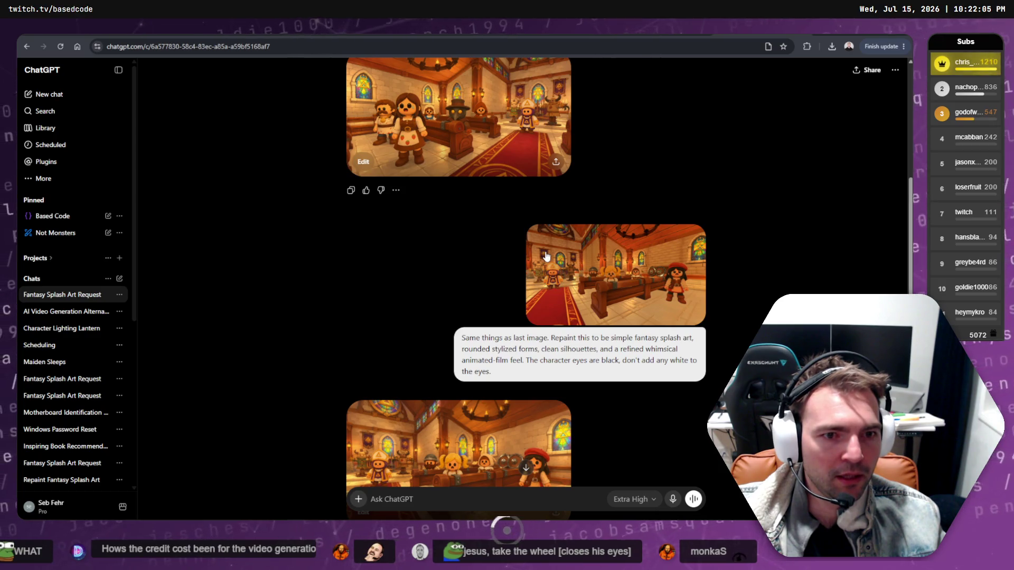
right_click(482, 243)
left_click(599, 201)
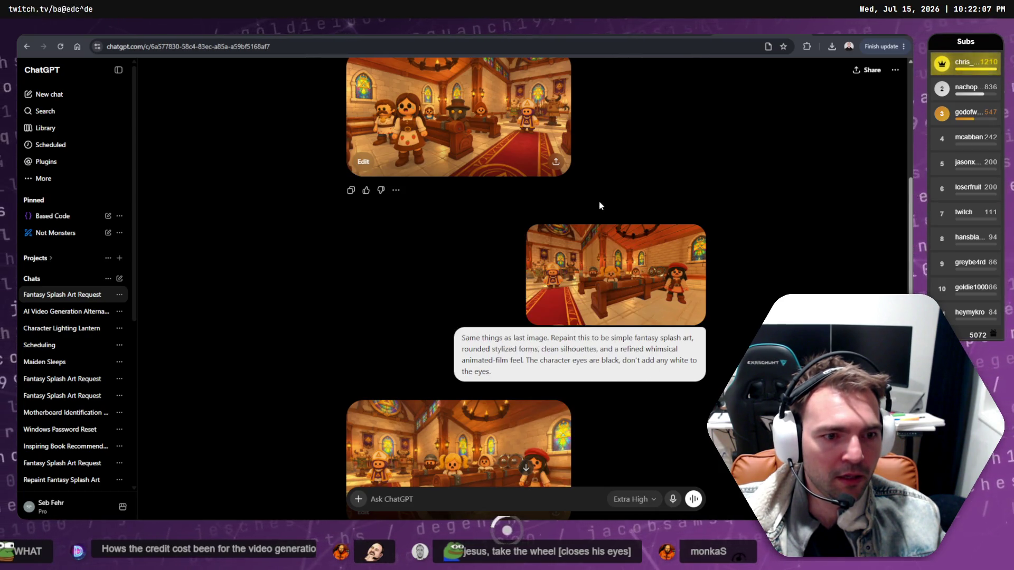
right_click(583, 240)
left_click(697, 392)
Delete the black-eyes sentence from the repaint prompt and resend it.
left_click(697, 390)
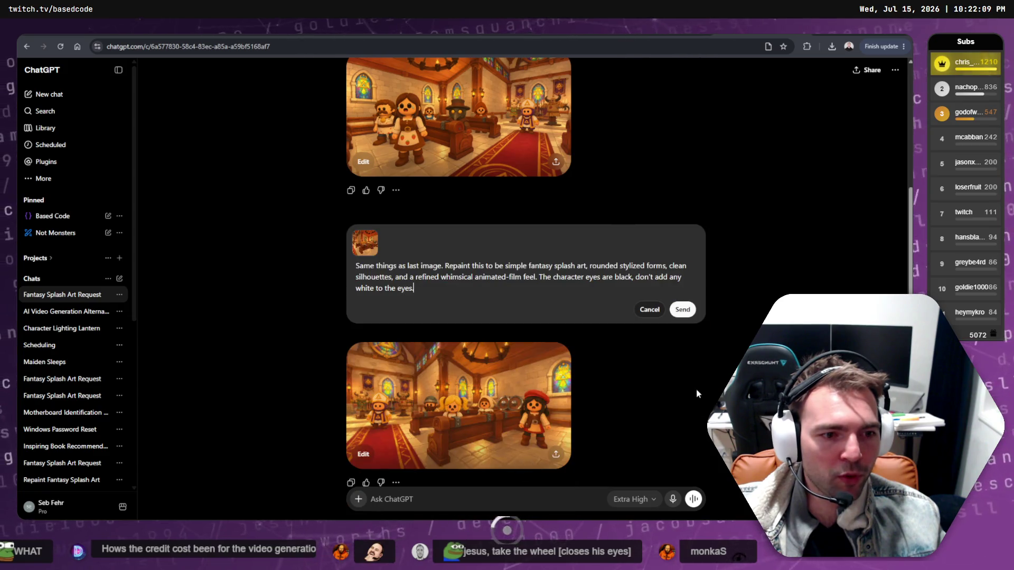
left_click(539, 277, "shift")
key("BackSpace")
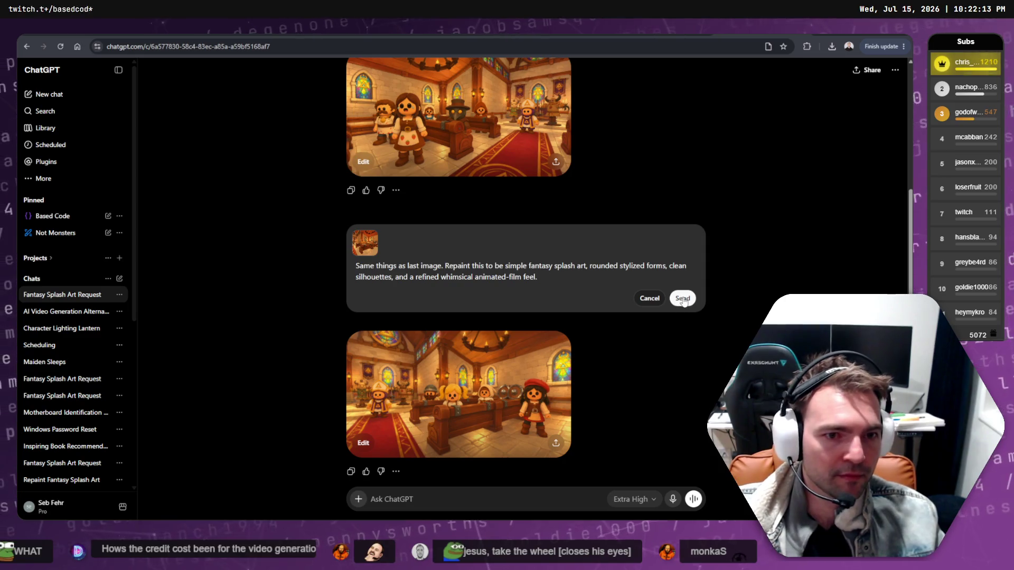
left_click(683, 299)
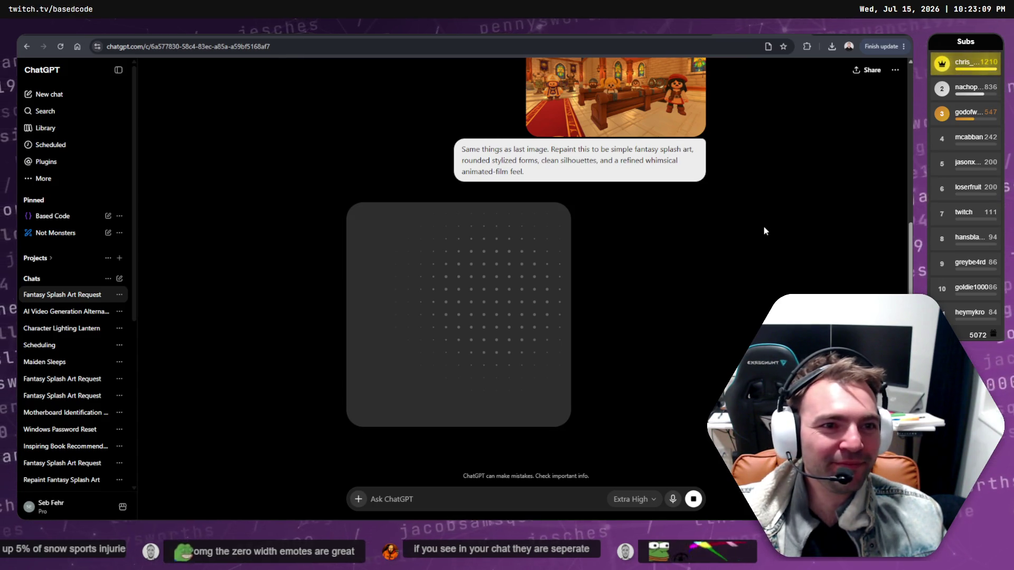
Check the lantern chat, return to the splash-art chat, and scroll to the new chapel image.
left_click(64, 328)
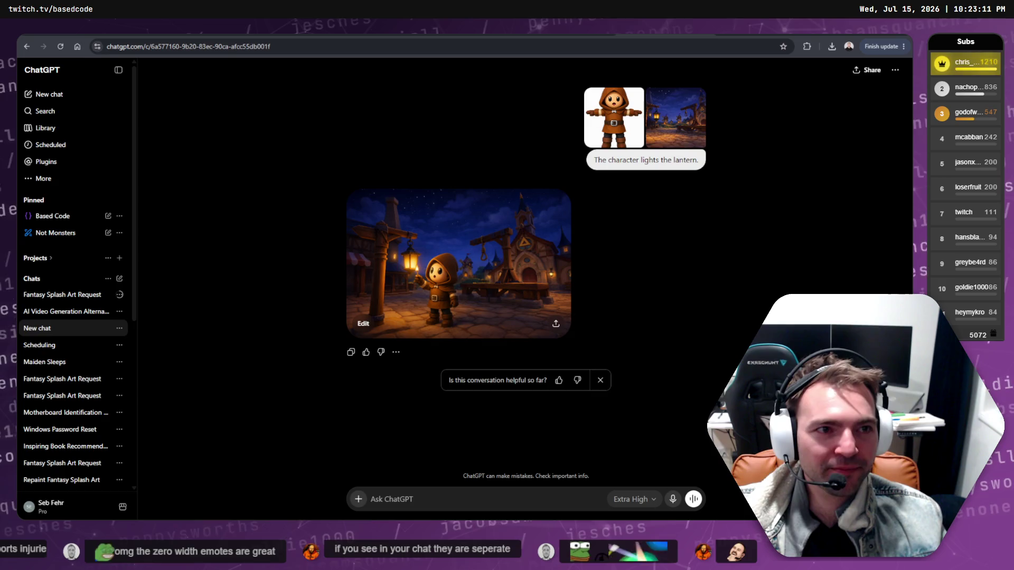
key("alt+Left")
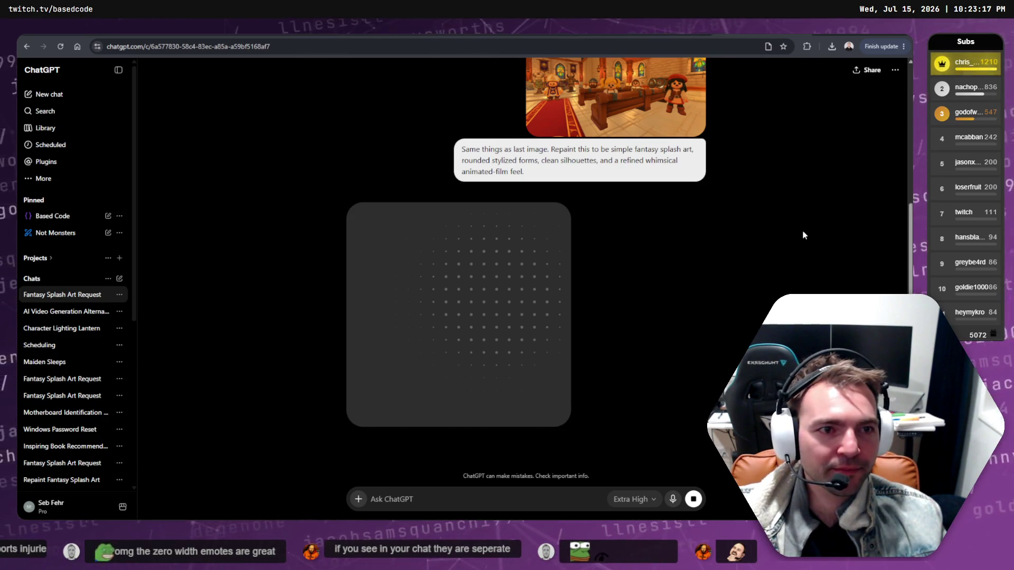
scroll(801, 232, "up", 3)
scroll(800, 263, "up", 3)
scroll(804, 266, "down", 10)
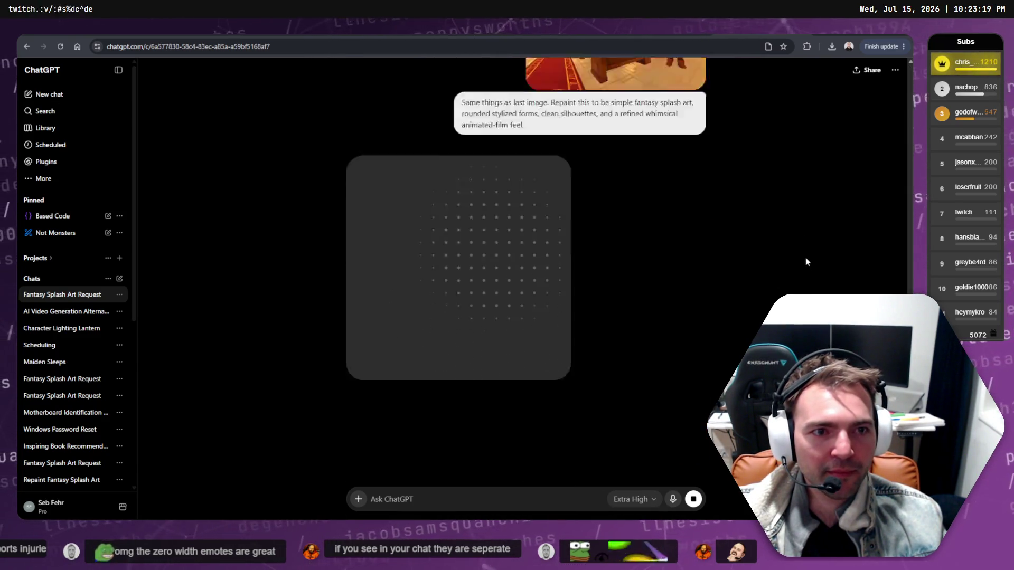
scroll(781, 263, "up", 3)
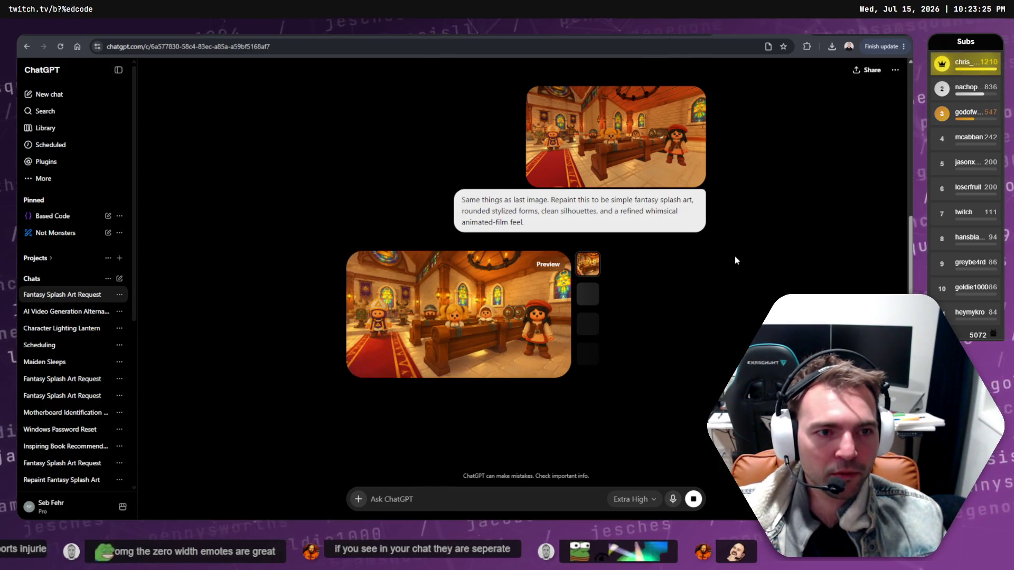
View the new stylized chapel image full size several times.
left_click(492, 327)
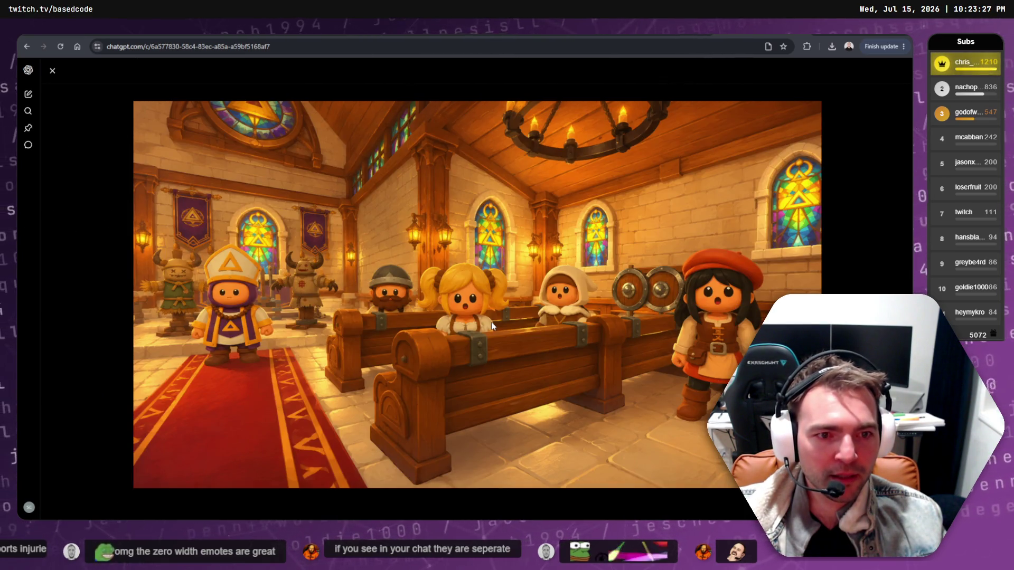
key("Escape")
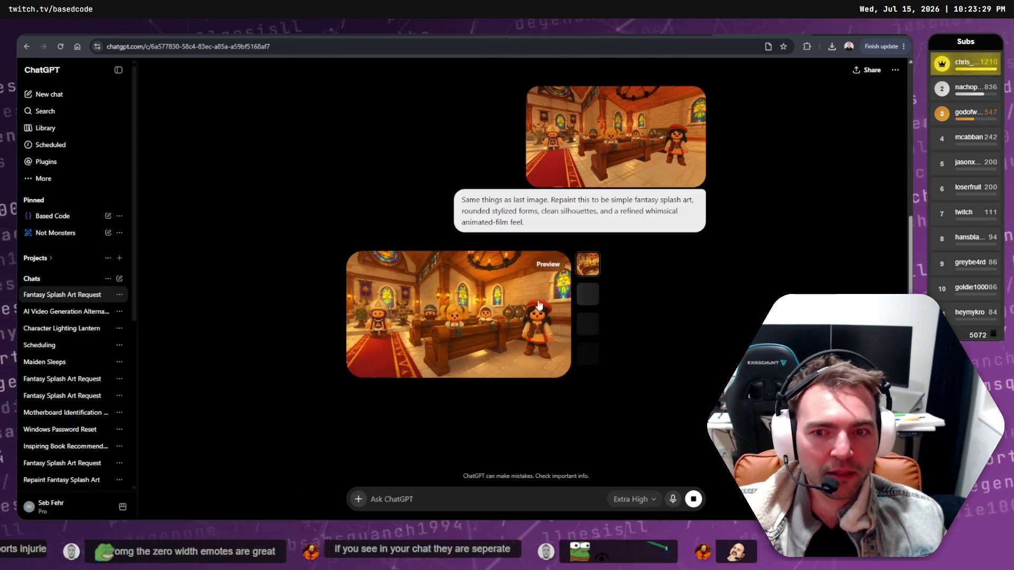
left_click(647, 143)
key("Escape")
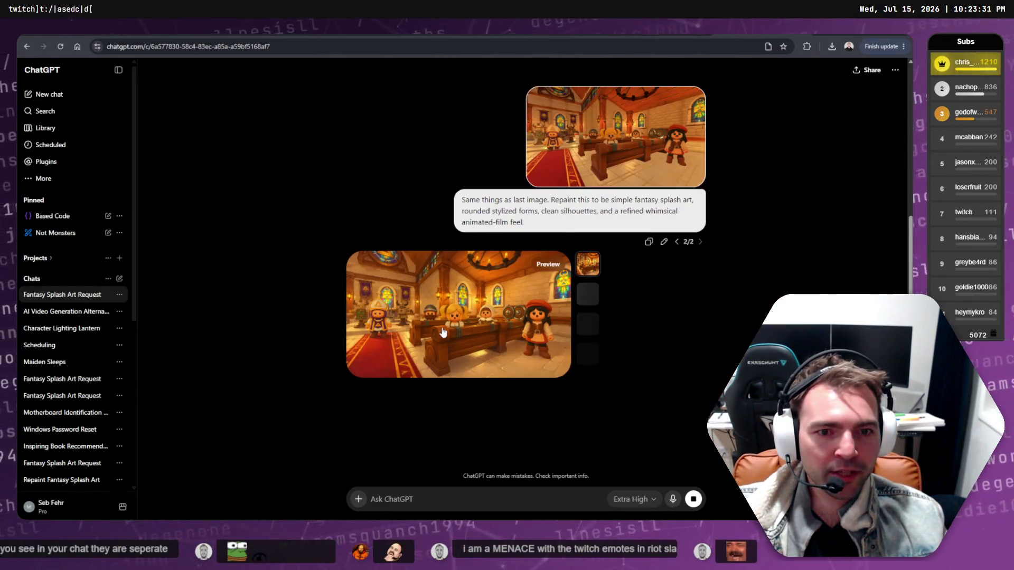
left_click(446, 340)
key("Escape")
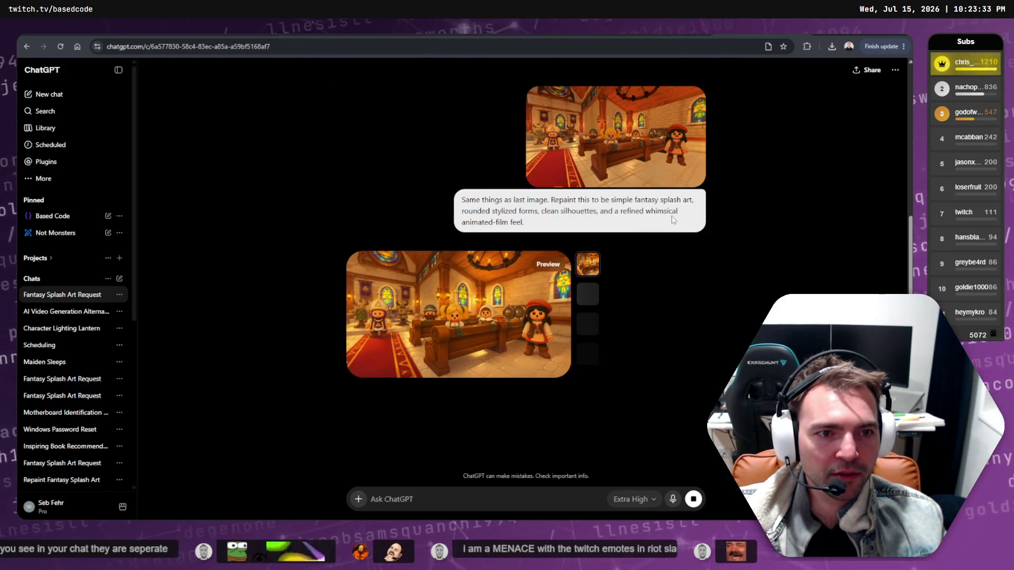
Bring up and dismiss options on the source chapel image, then open the splash-art prompt for editing.
right_click(458, 152)
key("Escape")
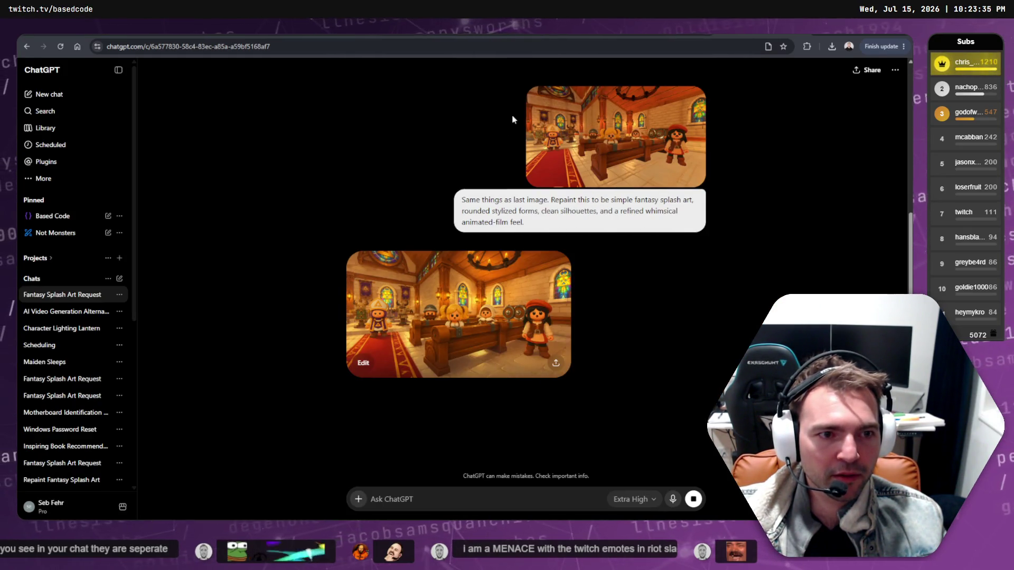
right_click(600, 133)
key("Escape")
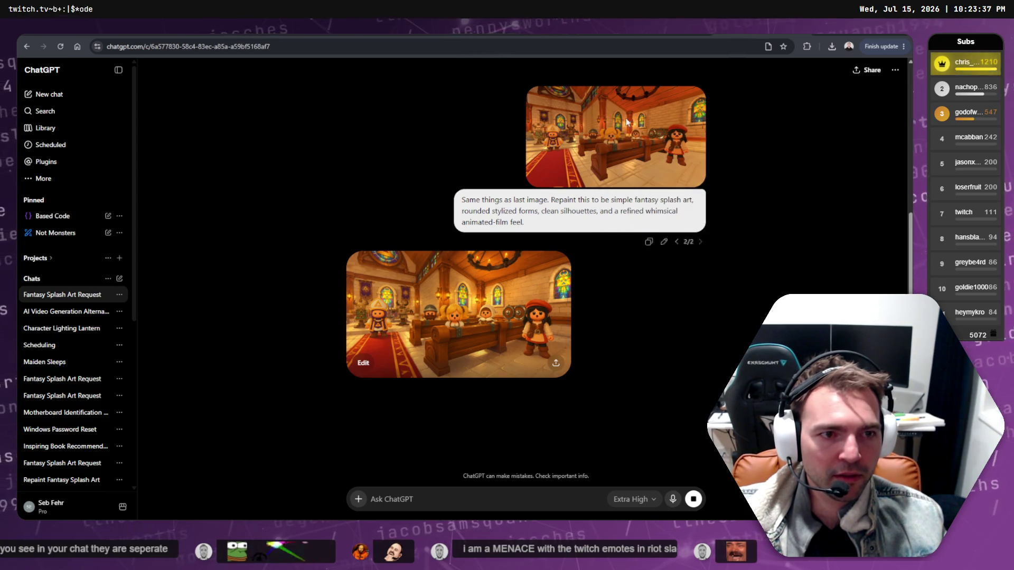
right_click(628, 122)
key("Escape")
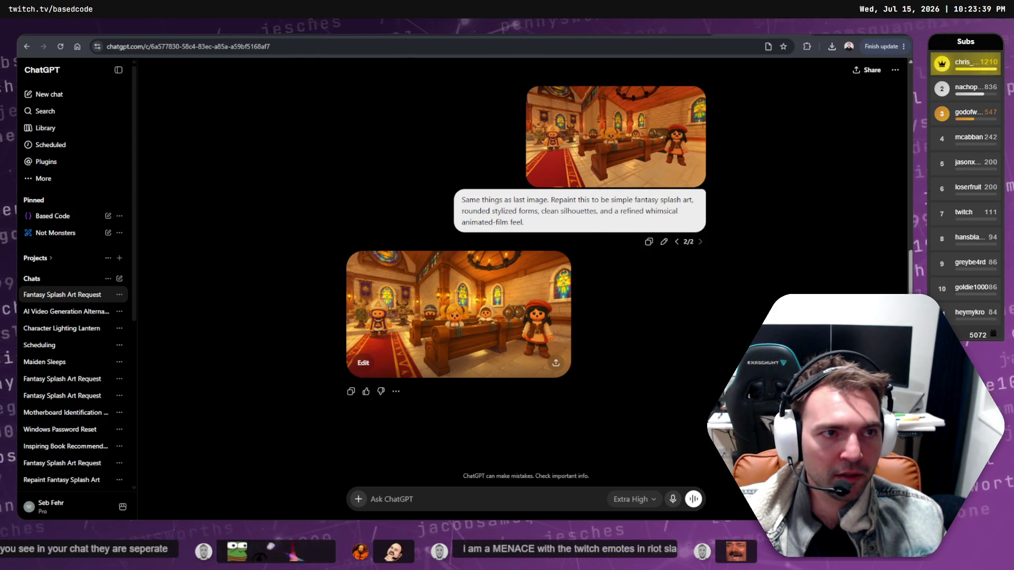
left_click(664, 242)
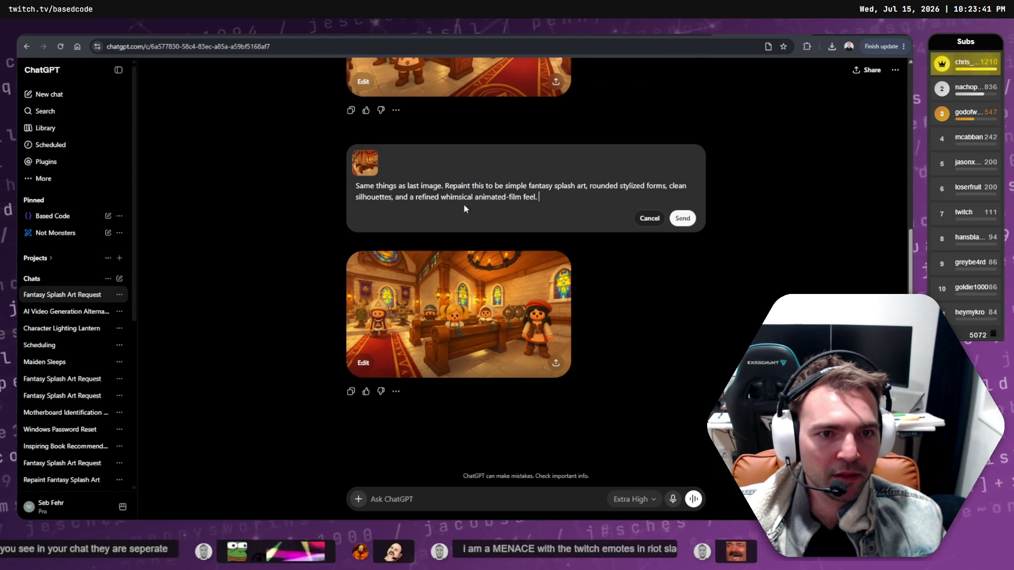
Append 'Keep the same expressions.' to the splash-art prompt, resend it, and move to the lantern chat.
scroll(445, 188, "up", 3)
type("Keep the same expre")
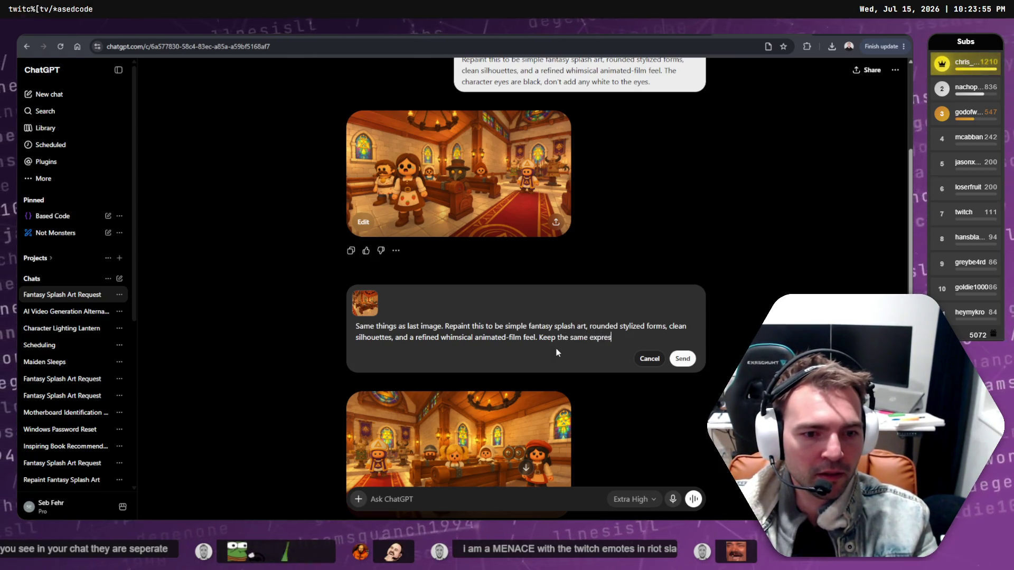
type("sion")
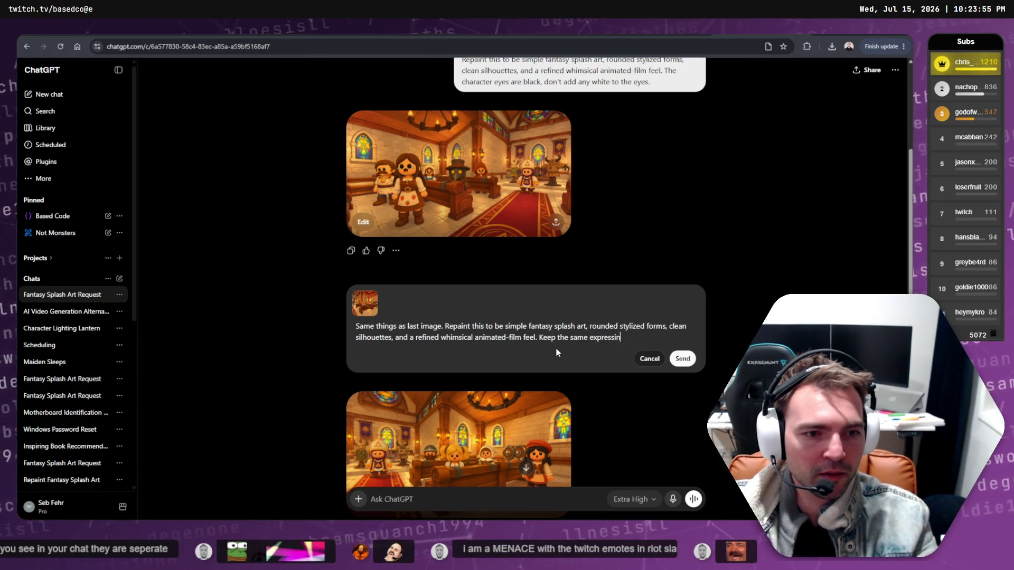
key("ctrl+BackSpace")
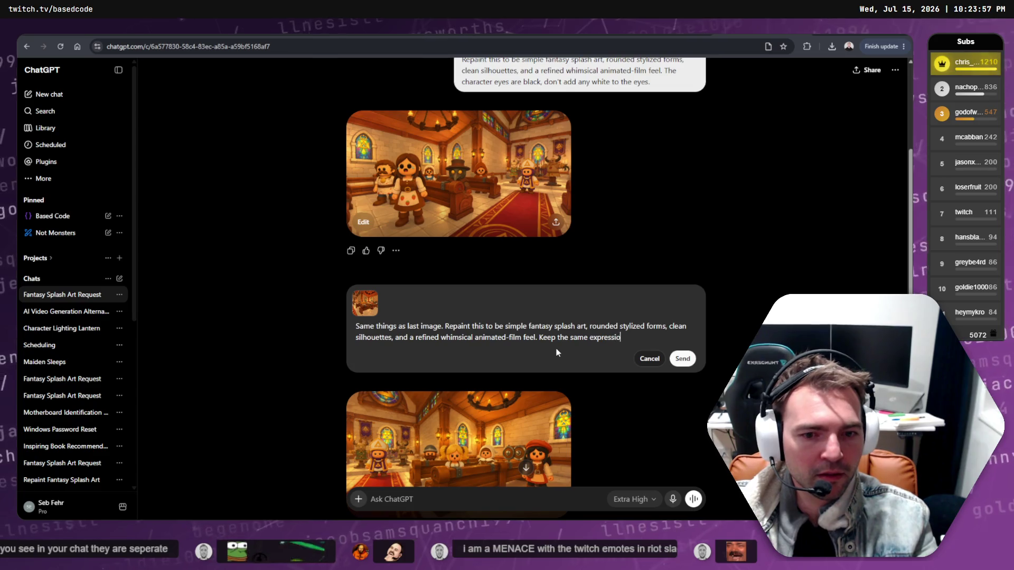
key("Return")
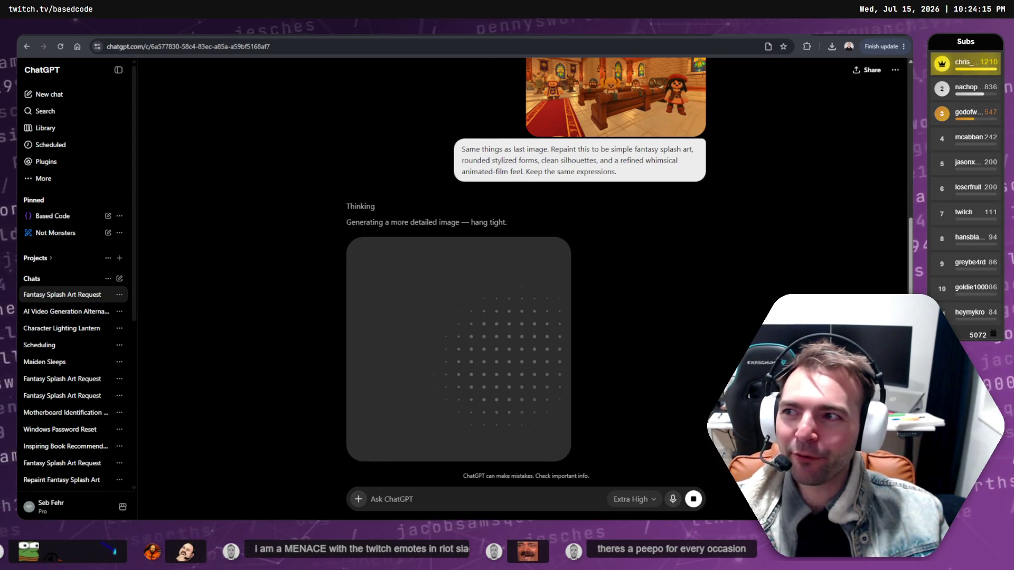
left_click(62, 327)
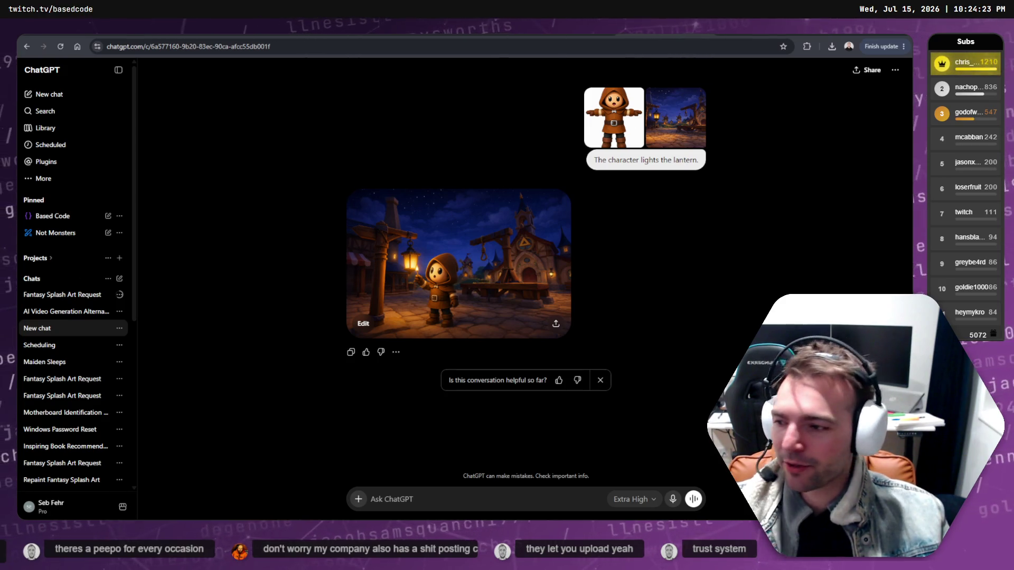
View the lantern image full size, then switch to the DaVinci Resolve trailer edit.
left_click(413, 315)
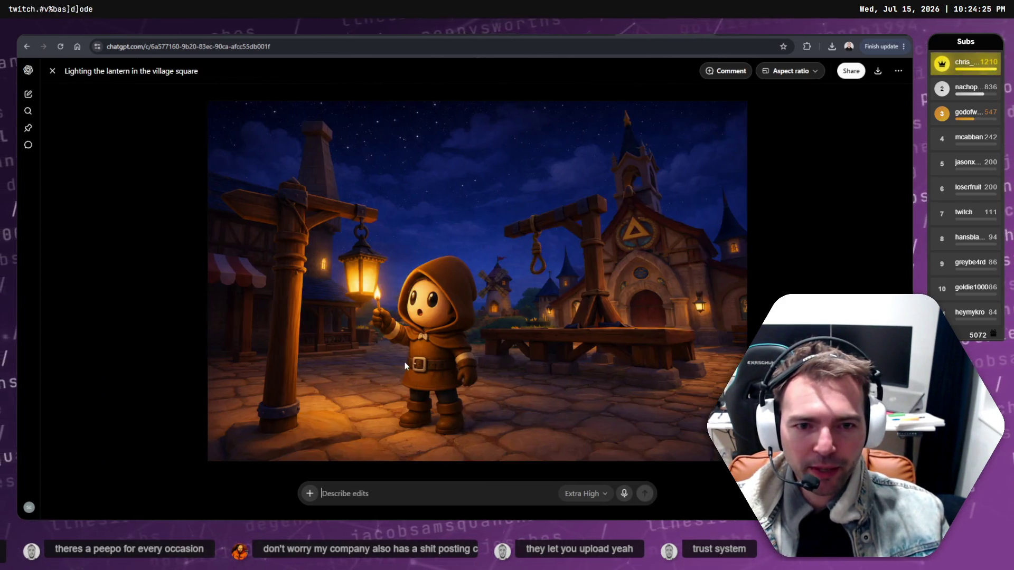
key("Escape")
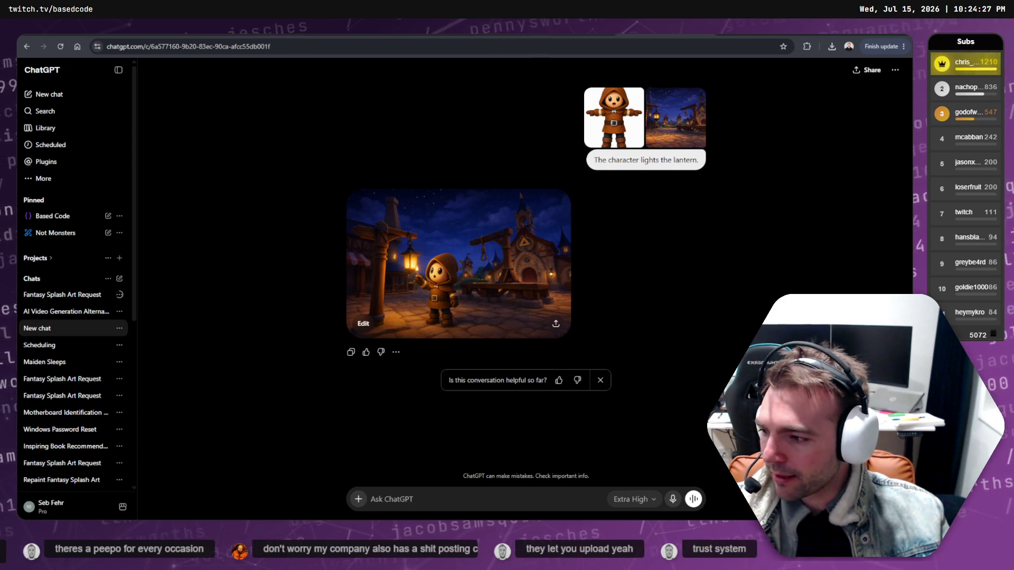
key("alt+Tab")
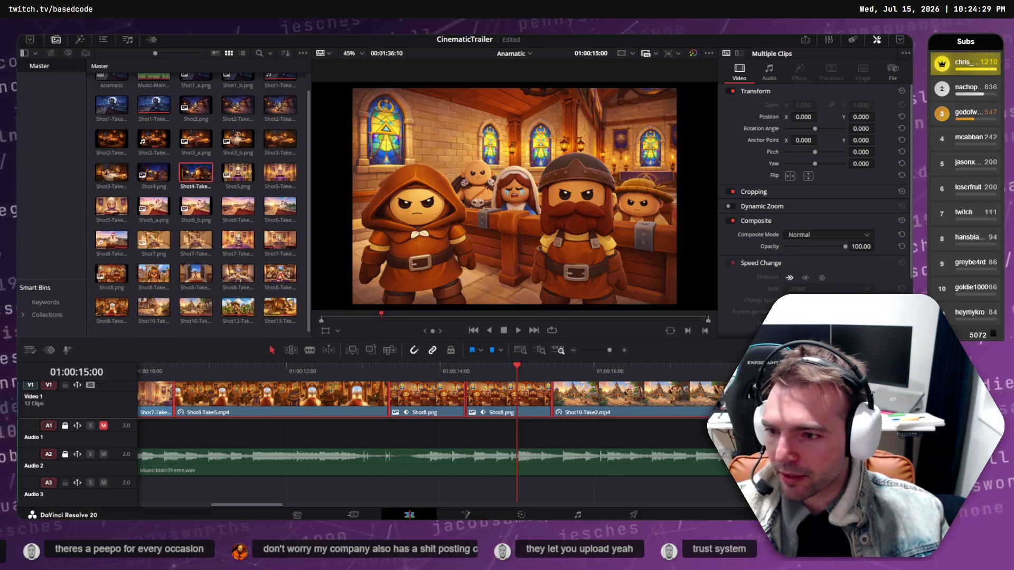
Play back the early shots and trim the start of Shot8-Take5 later.
mouse_move(278, 367)
left_mouse_down()
mouse_move(140, 367)
mouse_move(722, 355)
left_mouse_up()
key("space")
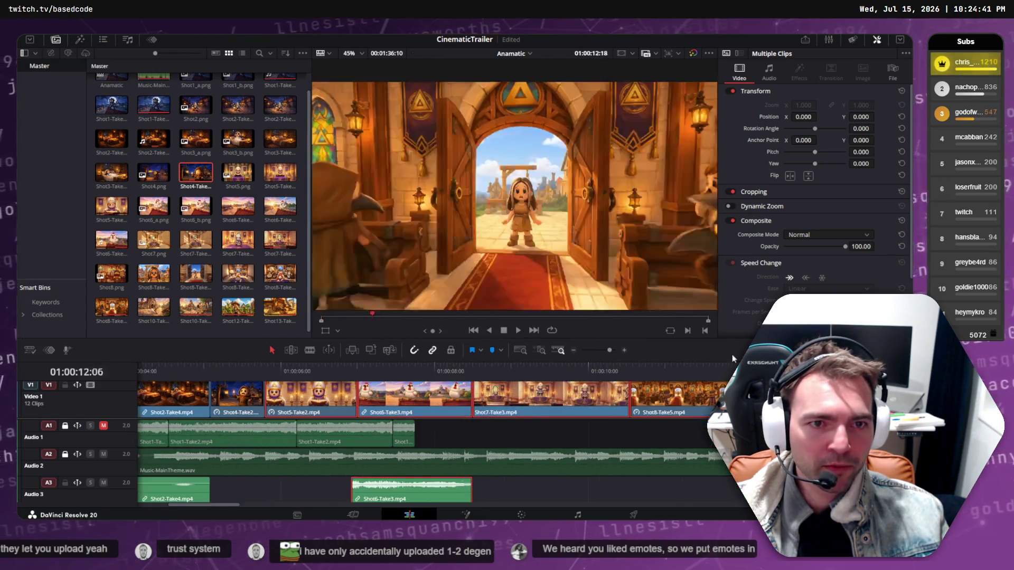
mouse_move(732, 354)
left_mouse_down()
mouse_move(222, 361)
mouse_move(713, 360)
mouse_move(454, 362)
mouse_move(693, 359)
mouse_move(664, 360)
mouse_move(681, 359)
left_mouse_up()
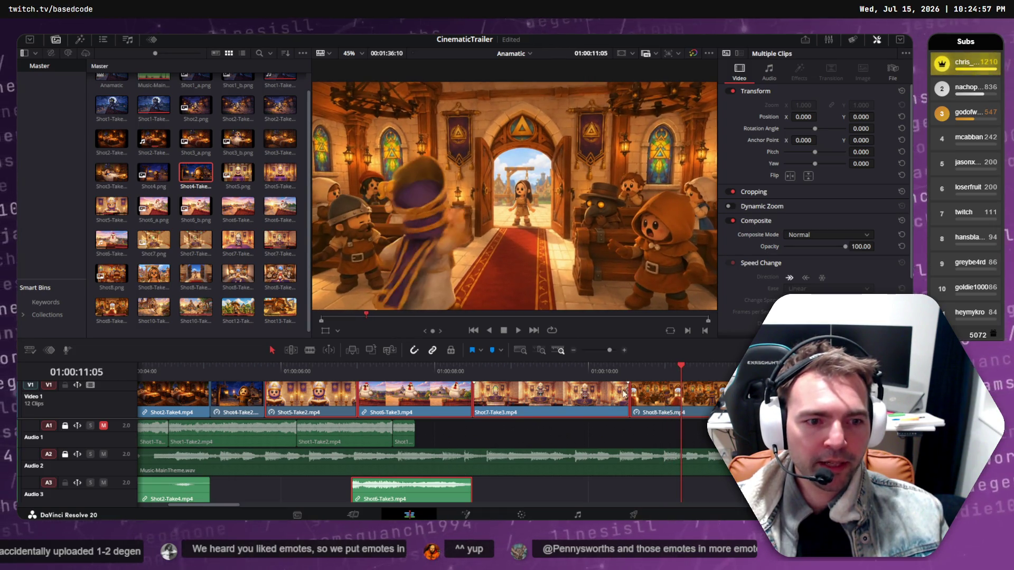
left_click_drag(634, 391, 685, 392)
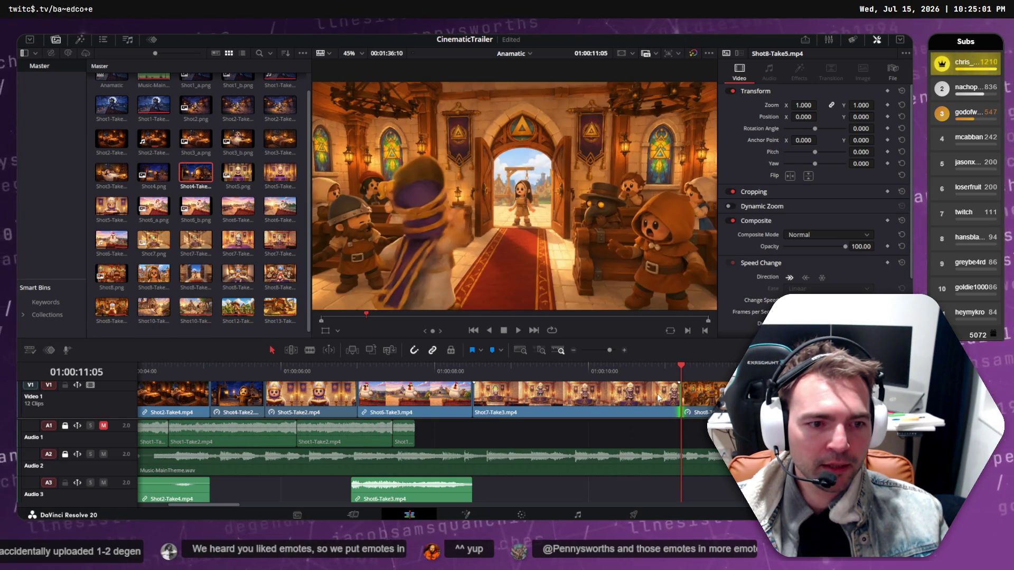
Trim Shot7-Take3's end to 01:00:10:10, close the gap with the later clips, and play back.
mouse_move(547, 367)
left_mouse_down()
mouse_move(488, 367)
mouse_move(631, 367)
mouse_move(610, 370)
left_mouse_up()
left_click(671, 395)
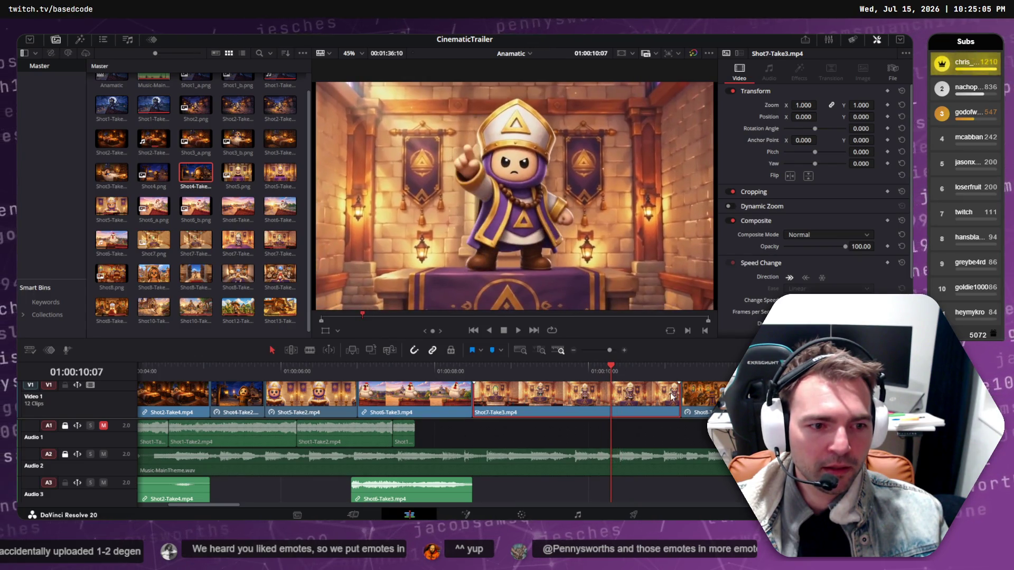
left_click_drag(674, 394, 387, 397)
scroll(668, 417, "down", 5)
left_click_drag(358, 366, 325, 367)
key("space")
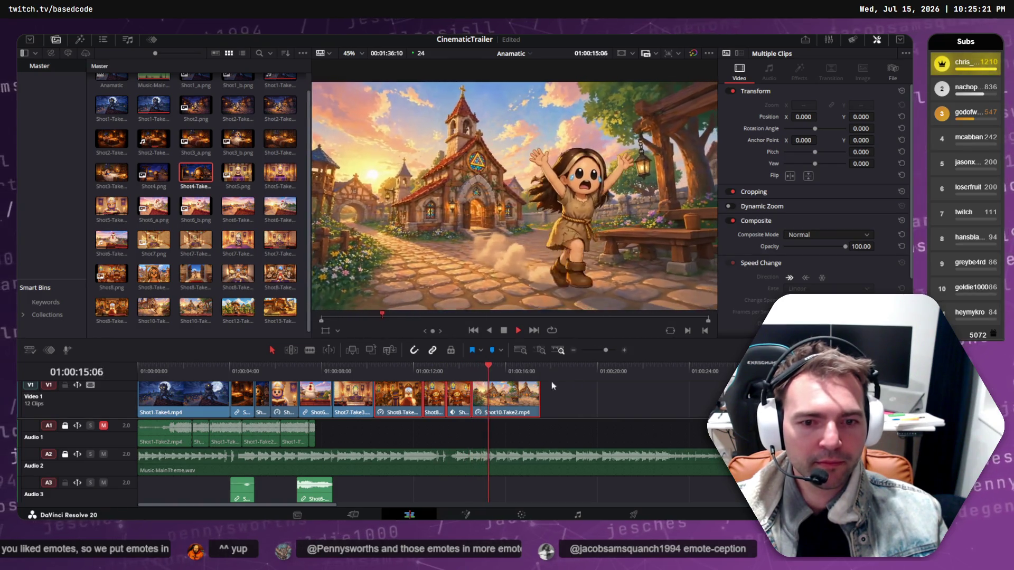
Scrub from the Shot8 door frame to the church shot and select the Shot8 clip.
left_click(411, 371)
mouse_move(410, 371)
left_mouse_down()
mouse_move(380, 370)
mouse_move(438, 373)
left_mouse_up()
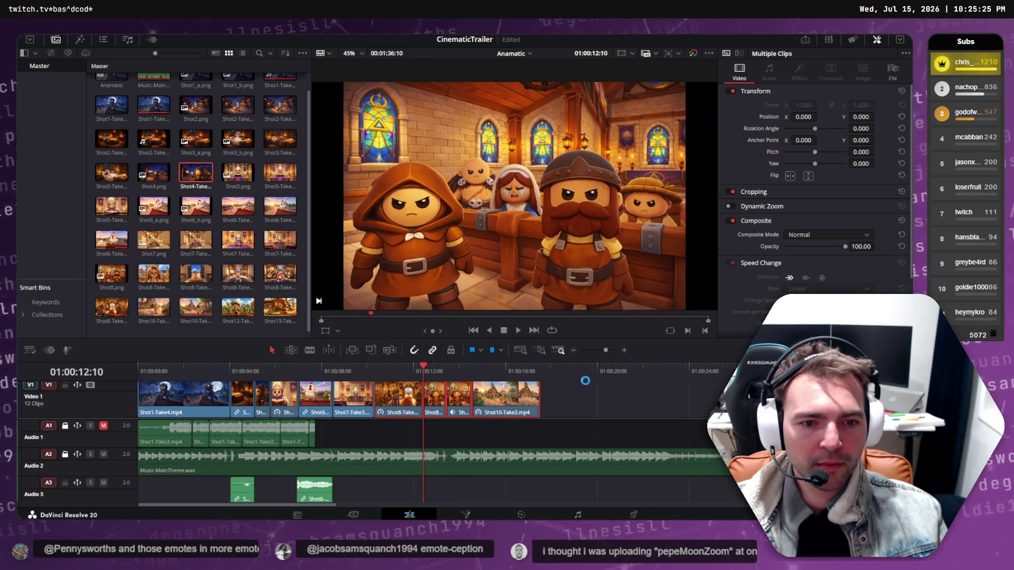
left_click(435, 408)
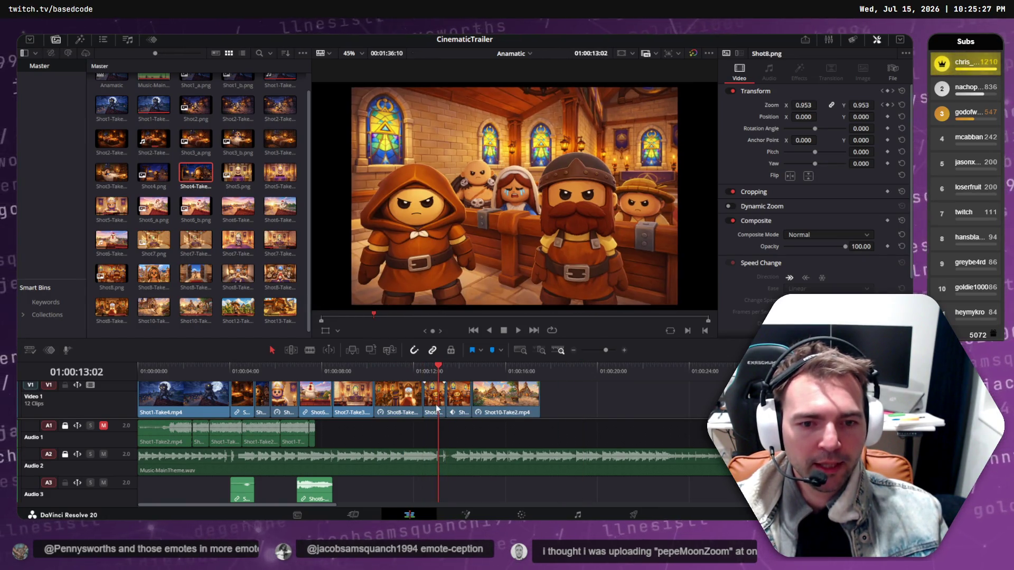
Shift the last three V1 clips about one second later, opening a gap after Shot8-Take5.
left_click_drag(435, 407, 462, 413)
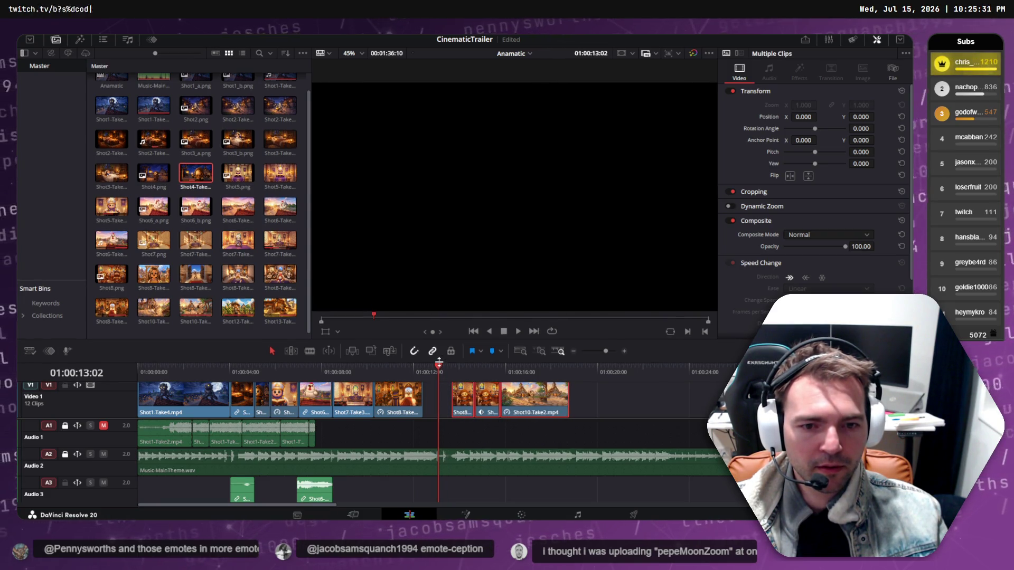
left_click(394, 391)
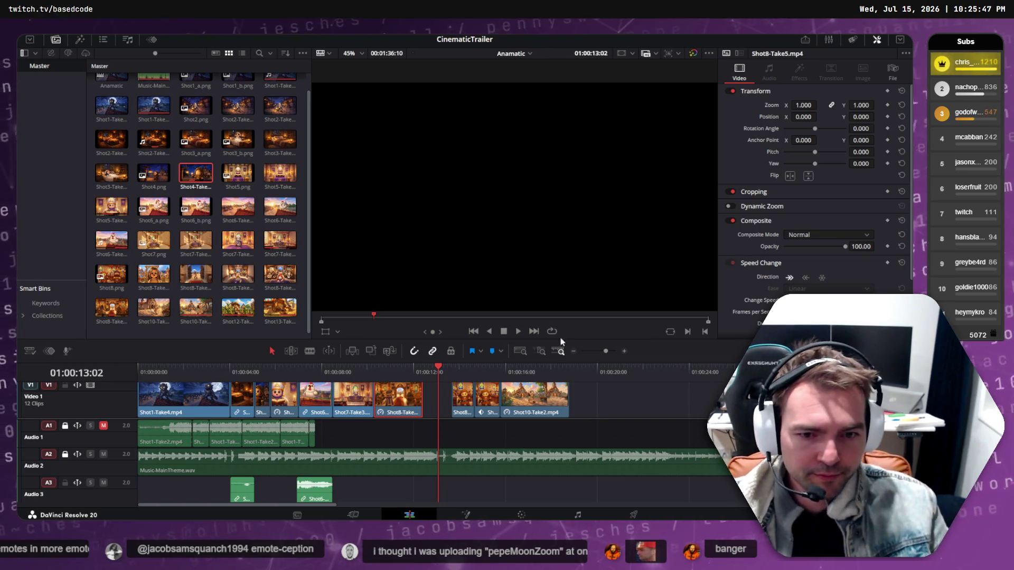
mouse_move(390, 373)
left_mouse_down()
mouse_move(376, 374)
mouse_move(435, 372)
mouse_move(337, 373)
mouse_move(430, 371)
mouse_move(341, 370)
mouse_move(385, 357)
mouse_move(353, 360)
left_mouse_up()
Play back the trailer from about 05:15, 09:21 and 10:03, stopping at 16:00.
key("space")
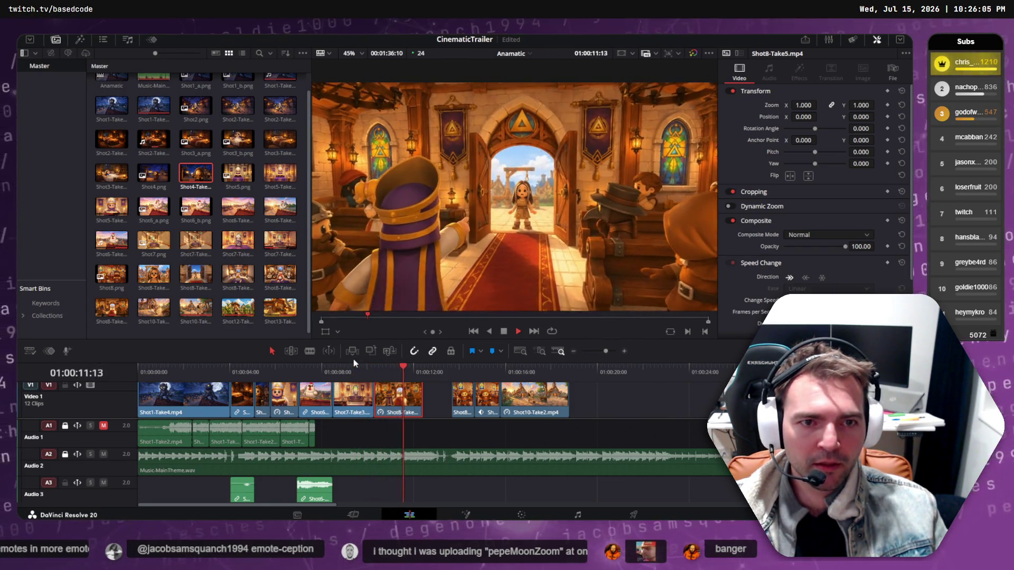
left_click(354, 367)
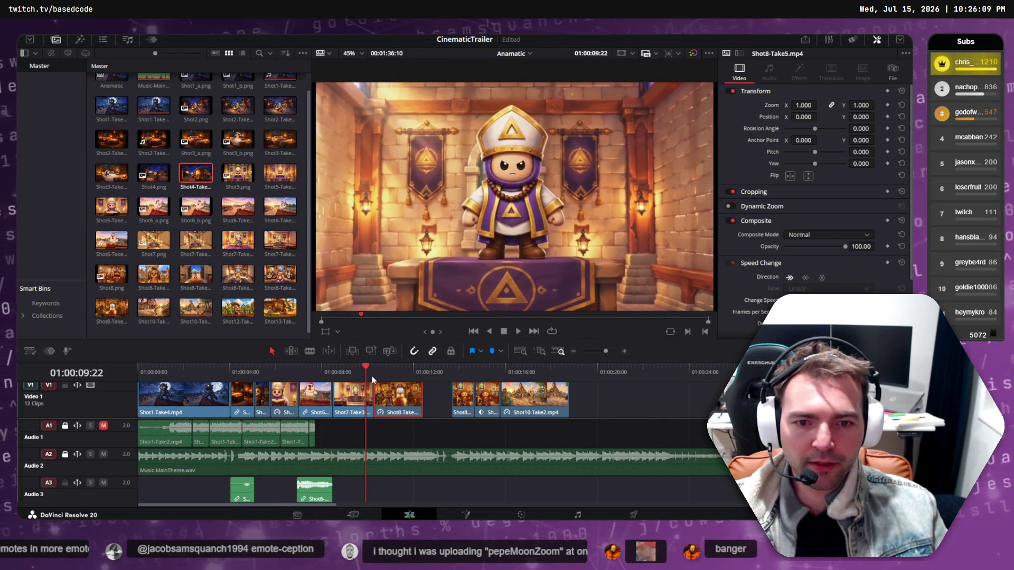
left_click(267, 374)
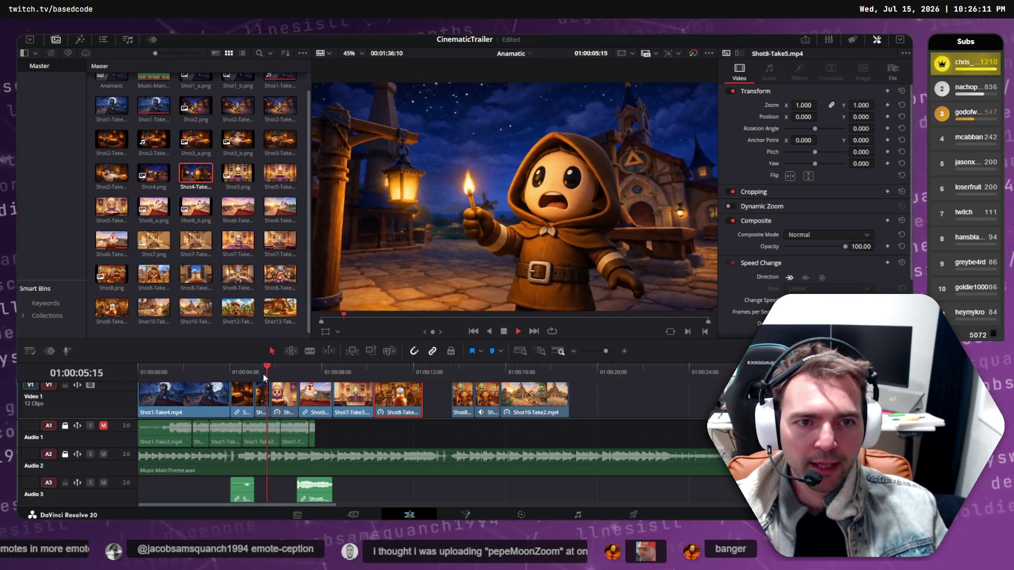
key("space")
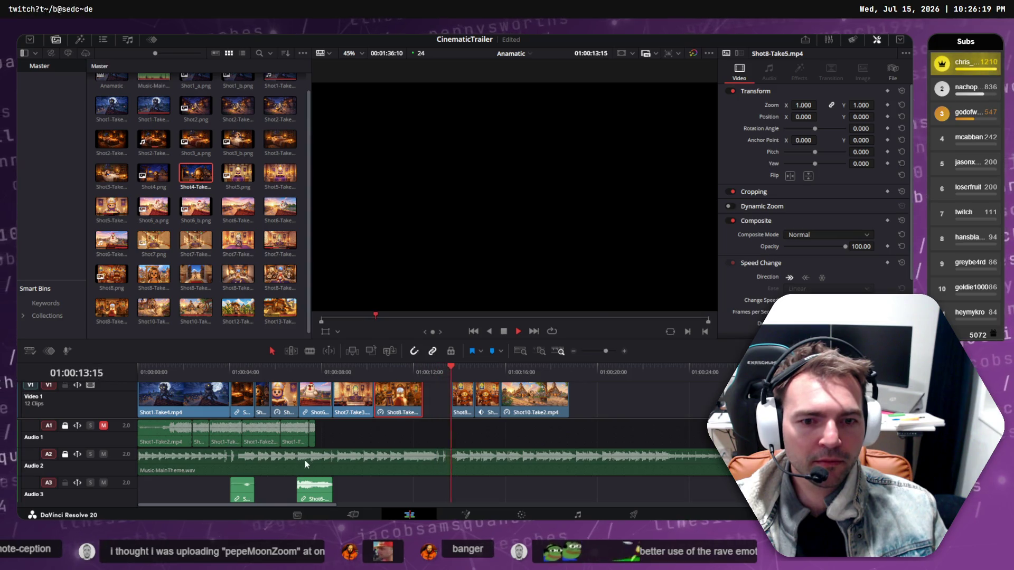
key("space")
left_click(366, 366)
key("space")
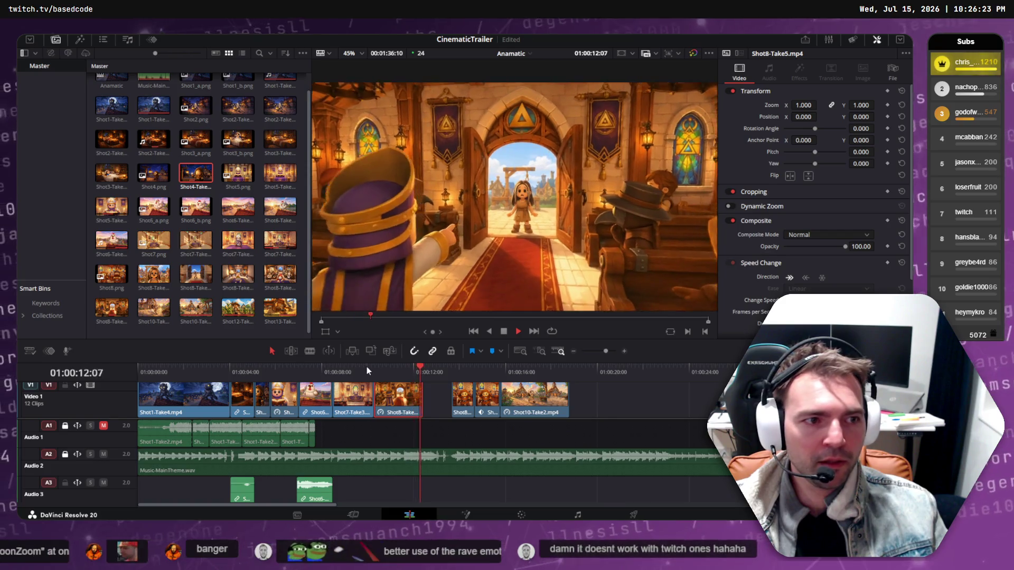
key("space")
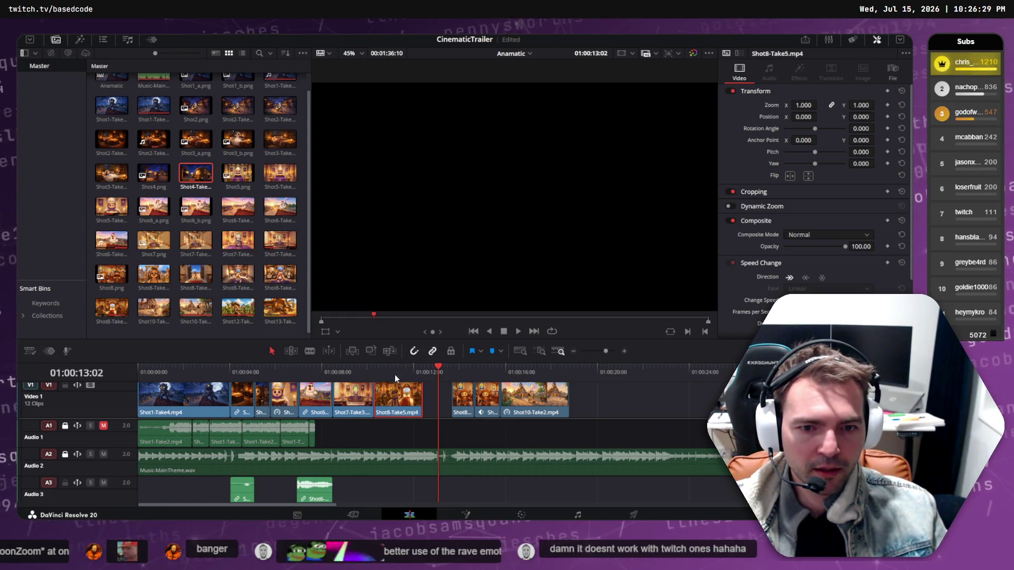
left_click(373, 373)
key("space")
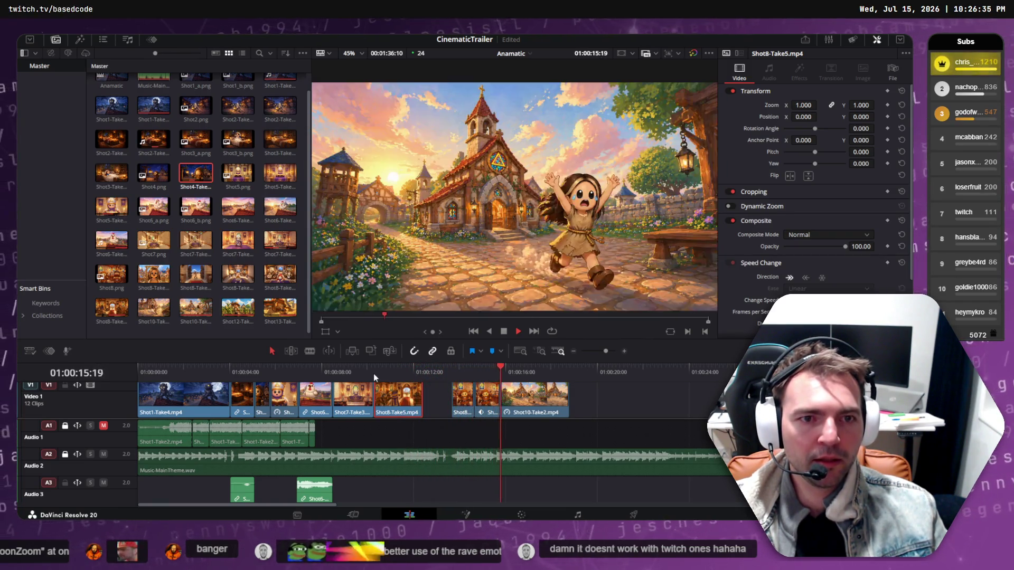
key("space")
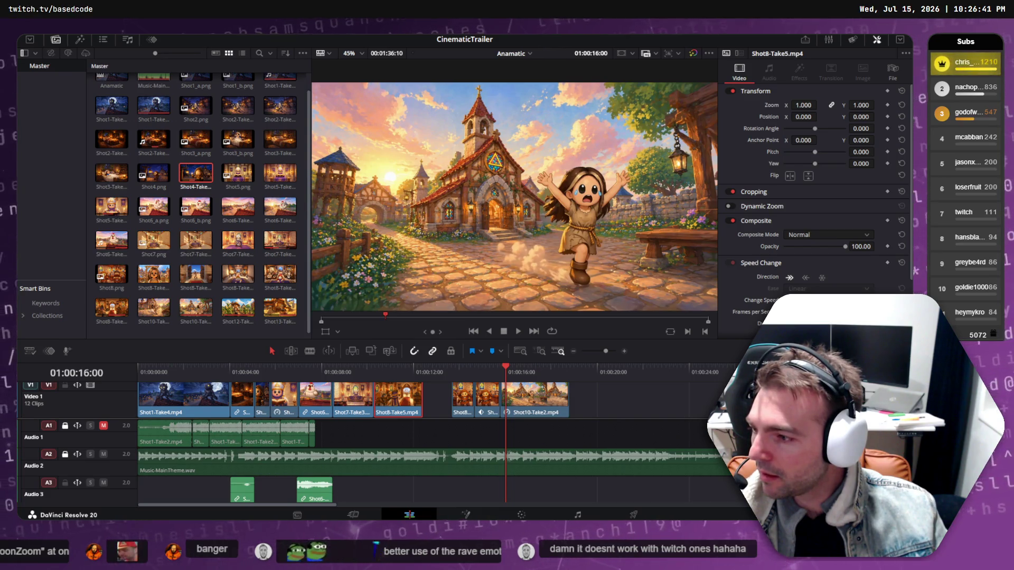
key("alt+Tab")
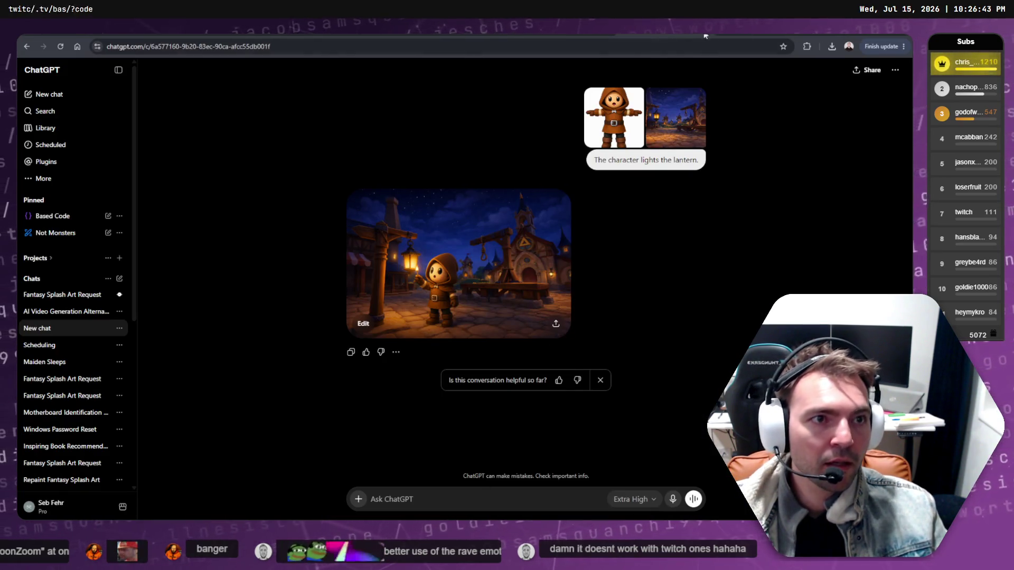
Copy the full-size chapel image from ChatGPT, then open File Explorer over the tldraw board.
left_click(544, 354)
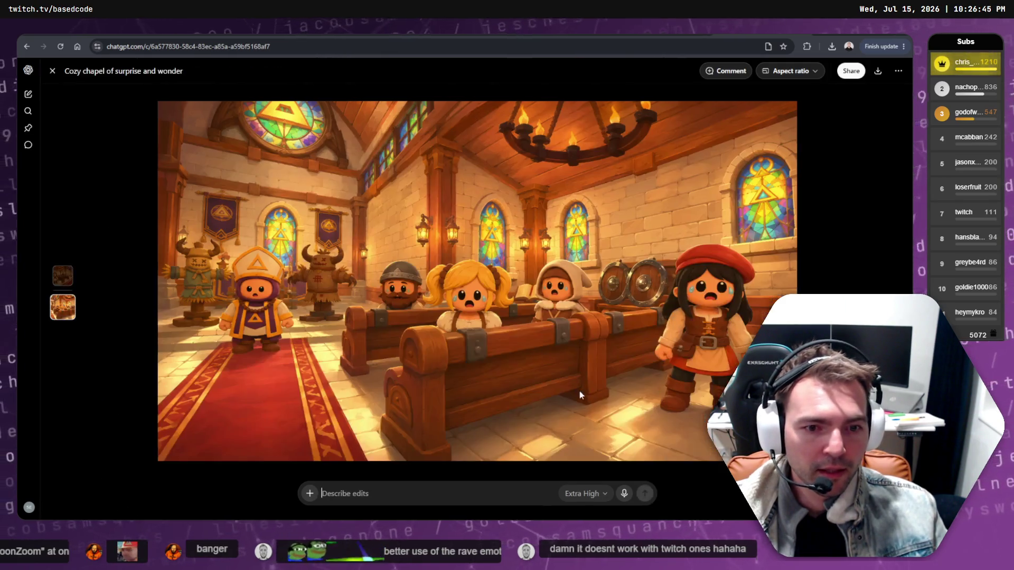
right_click(486, 303)
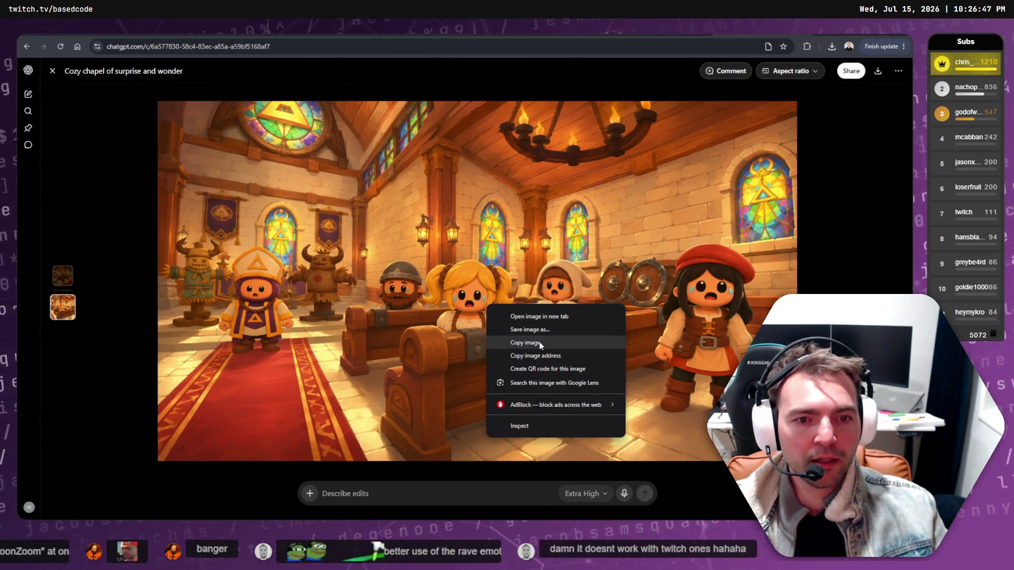
left_click(539, 343)
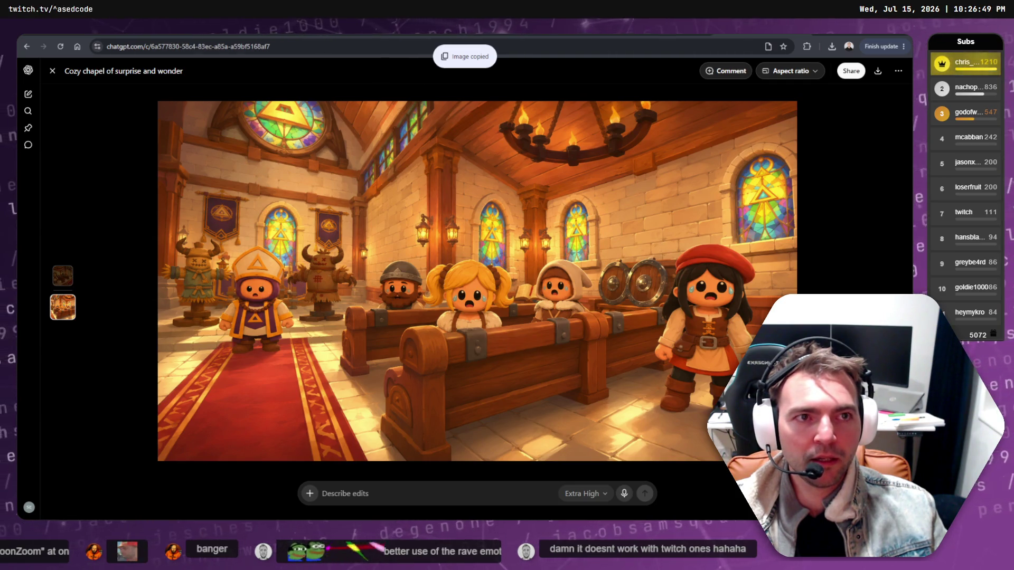
key("alt+Left")
key("alt+Right")
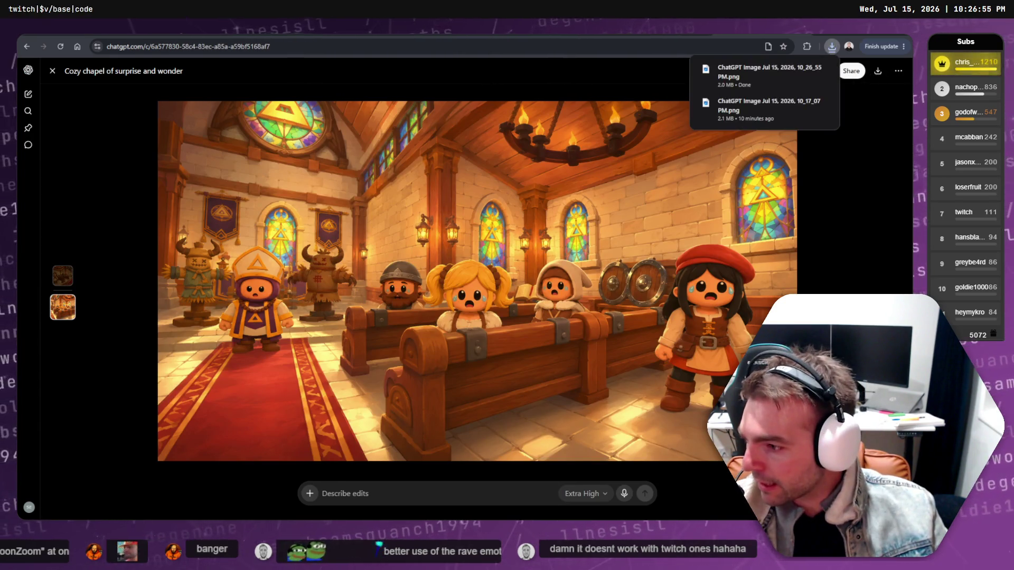
key("alt+Tab")
key("super+e")
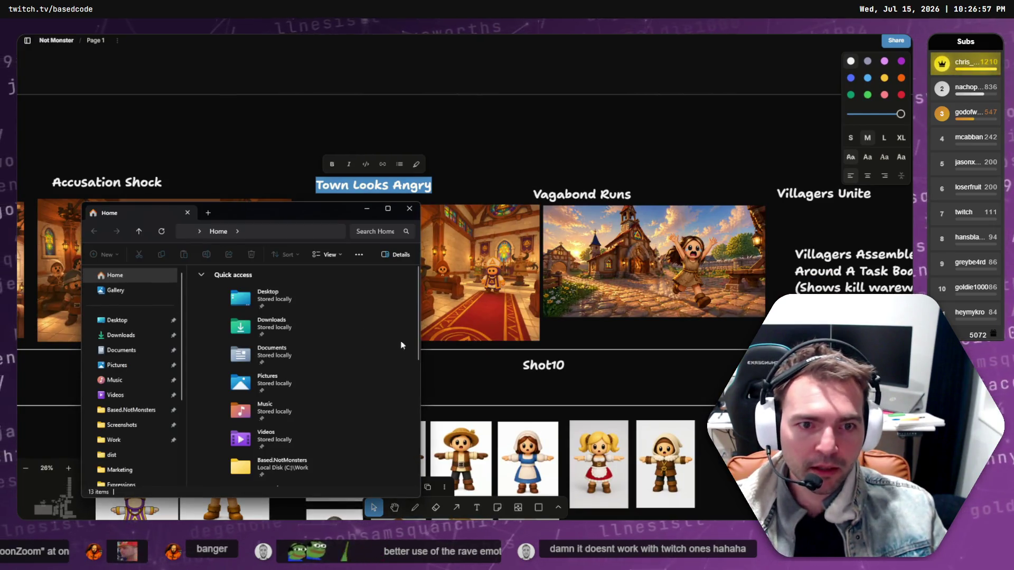
Drag the new chapel image from Downloads onto the Not Monster storyboard.
left_click(150, 341)
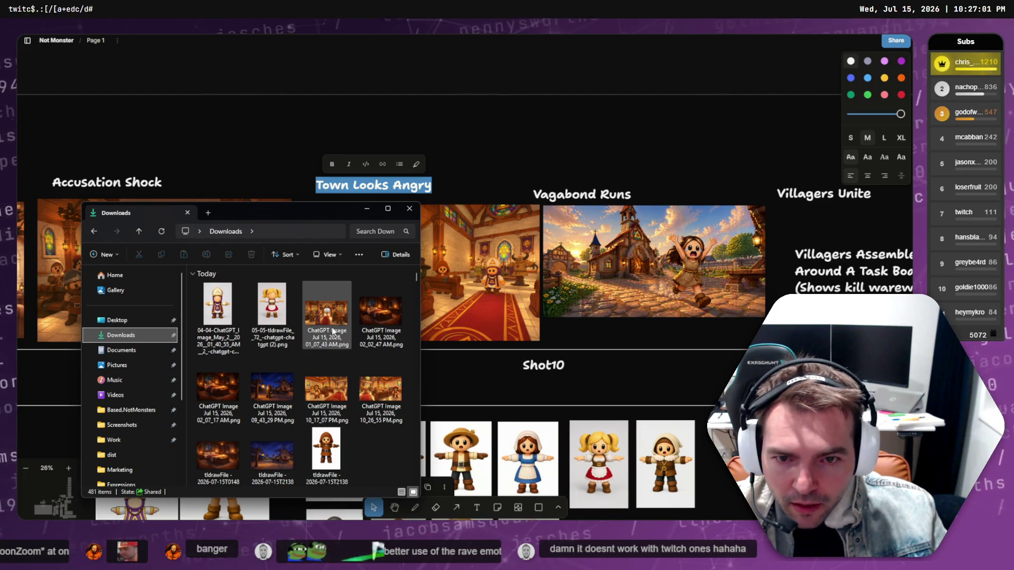
mouse_move(387, 419)
left_mouse_down()
mouse_move(477, 247)
mouse_move(483, 157)
mouse_move(466, 150)
mouse_move(424, 347)
mouse_move(455, 209)
mouse_move(458, 271)
mouse_move(435, 334)
mouse_move(435, 254)
mouse_move(434, 334)
mouse_move(434, 323)
left_mouse_up()
scroll(455, 238, "down", 10)
scroll(446, 301, "down", 5)
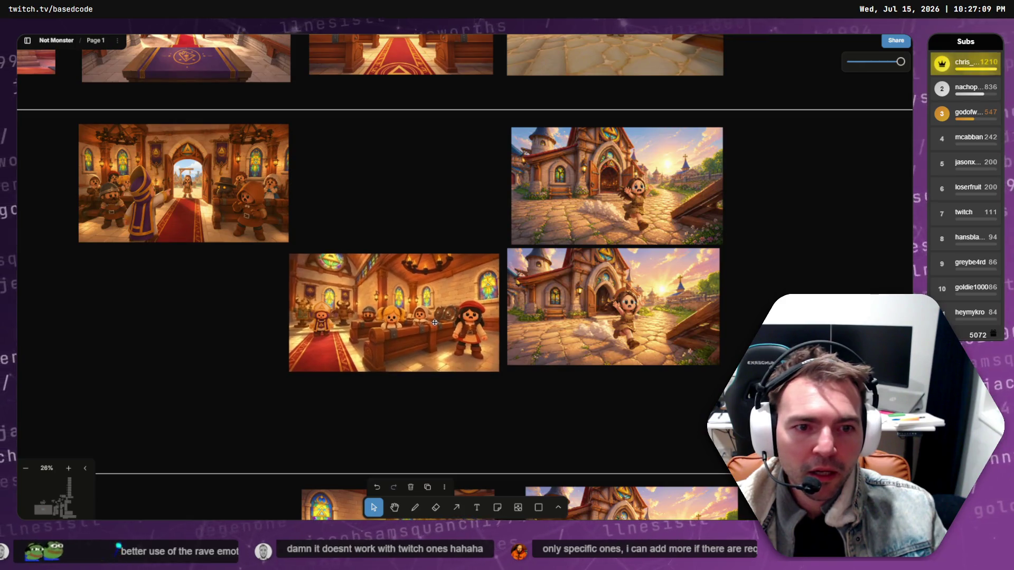
scroll(412, 264, "up", 12)
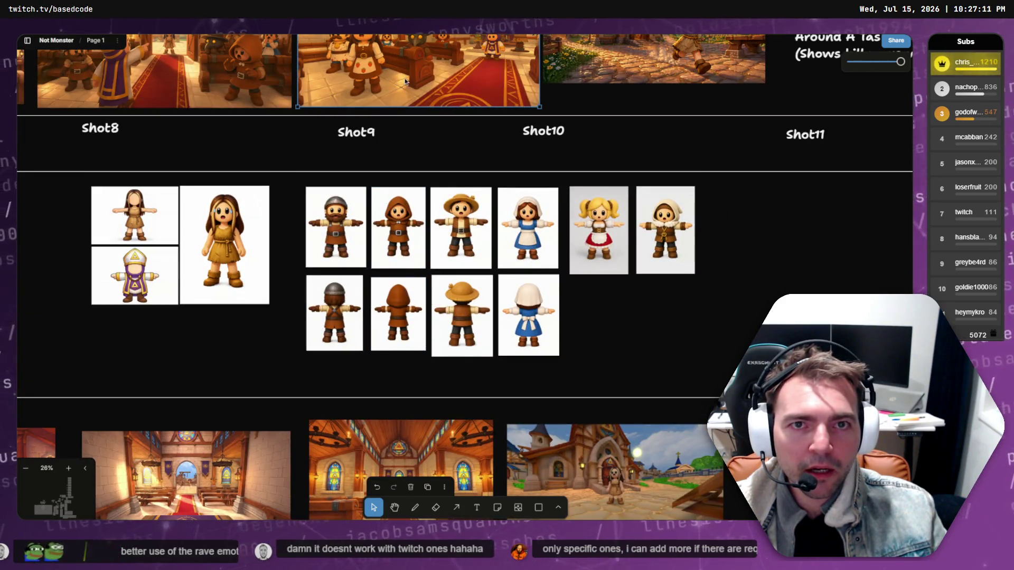
scroll(392, 200, "down", 10)
Shrink the church image and nudge it into place in the row.
mouse_move(406, 81)
left_mouse_down()
mouse_move(386, 309)
mouse_move(388, 266)
left_mouse_up()
left_click_drag(520, 296, 496, 280)
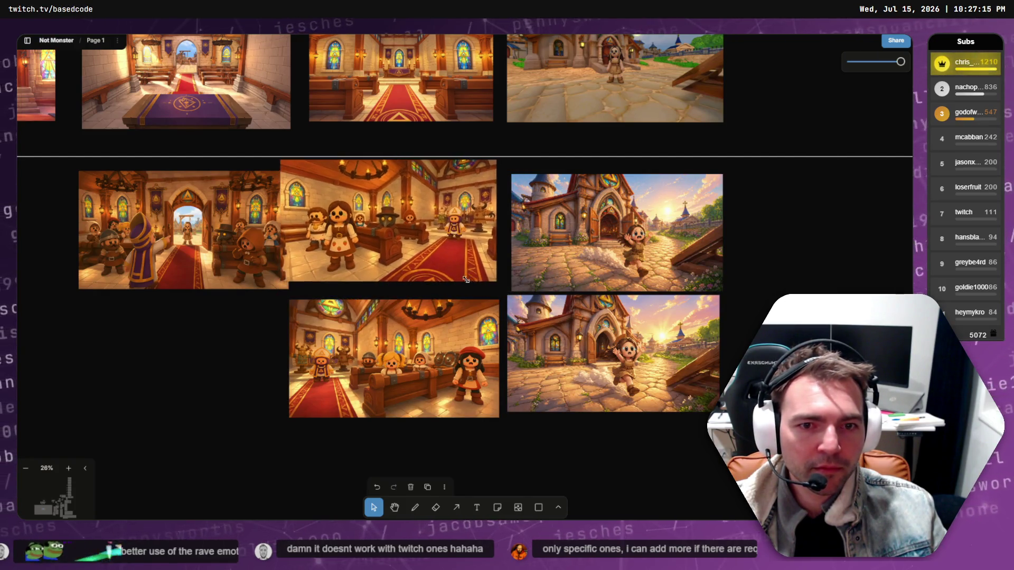
left_click_drag(407, 252, 414, 265)
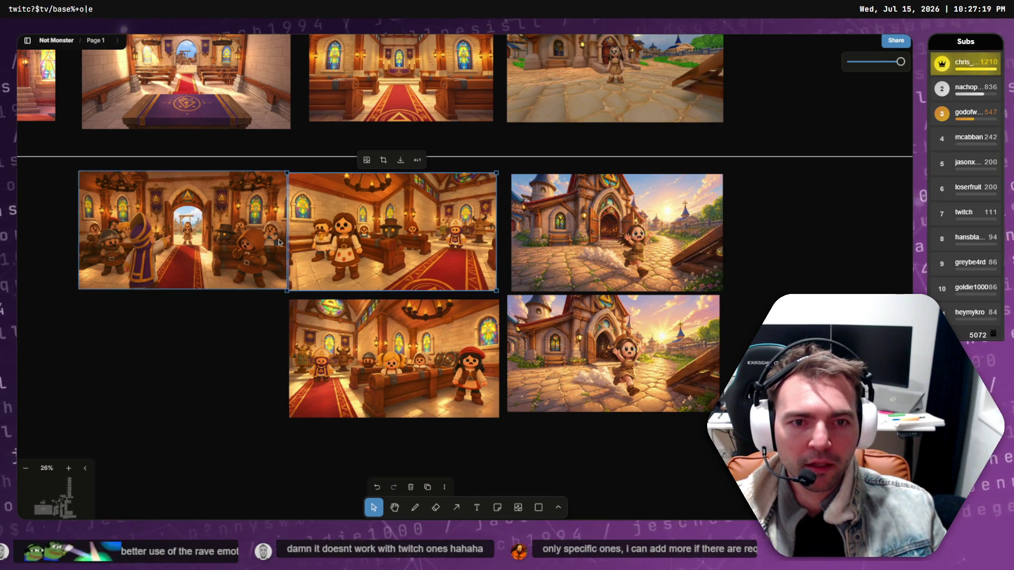
key("alt+Tab")
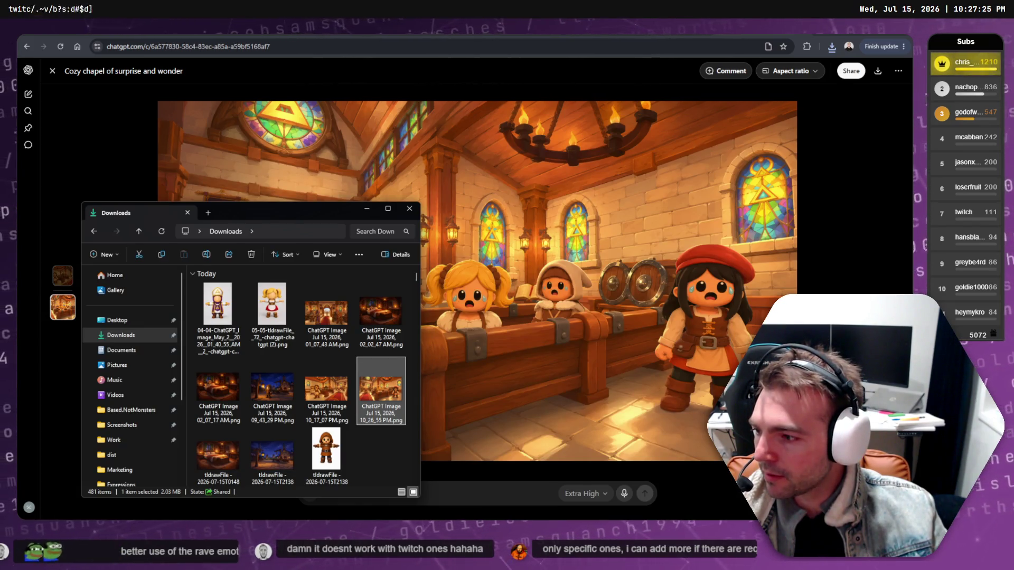
Load the two downloaded chapel villager images as Runway's first and last keyframes.
key("alt+Tab")
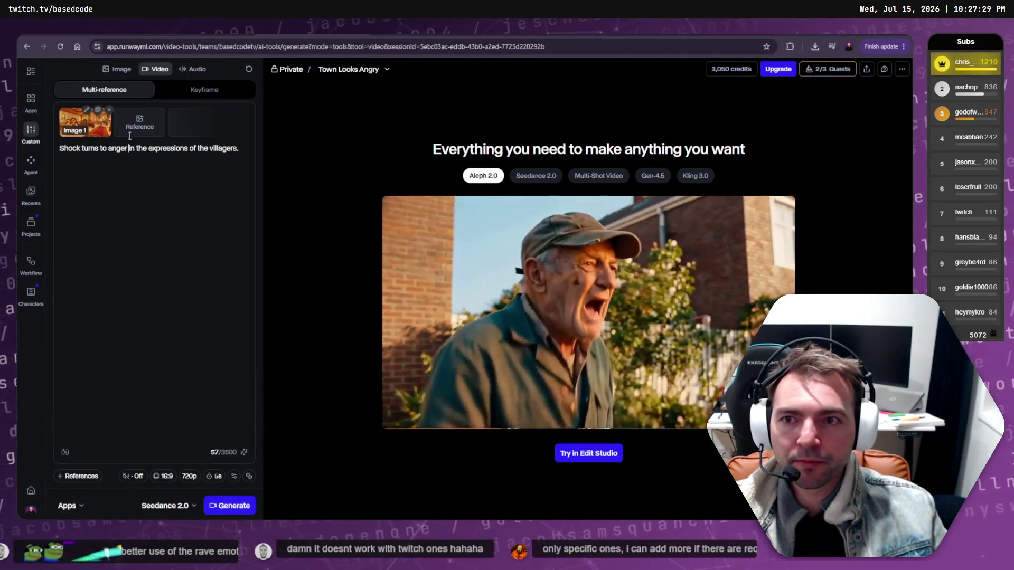
left_click(203, 90)
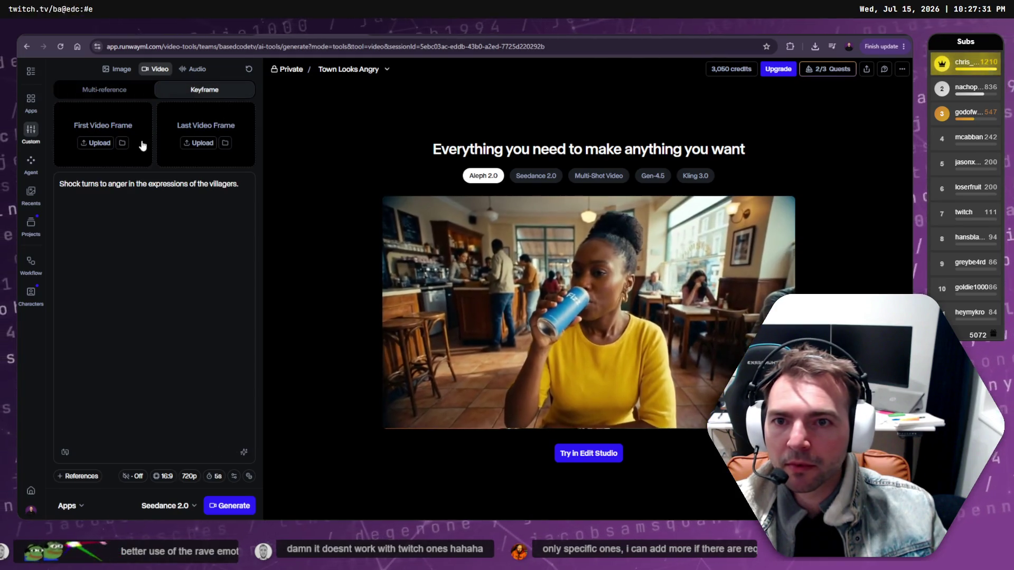
left_click(94, 149)
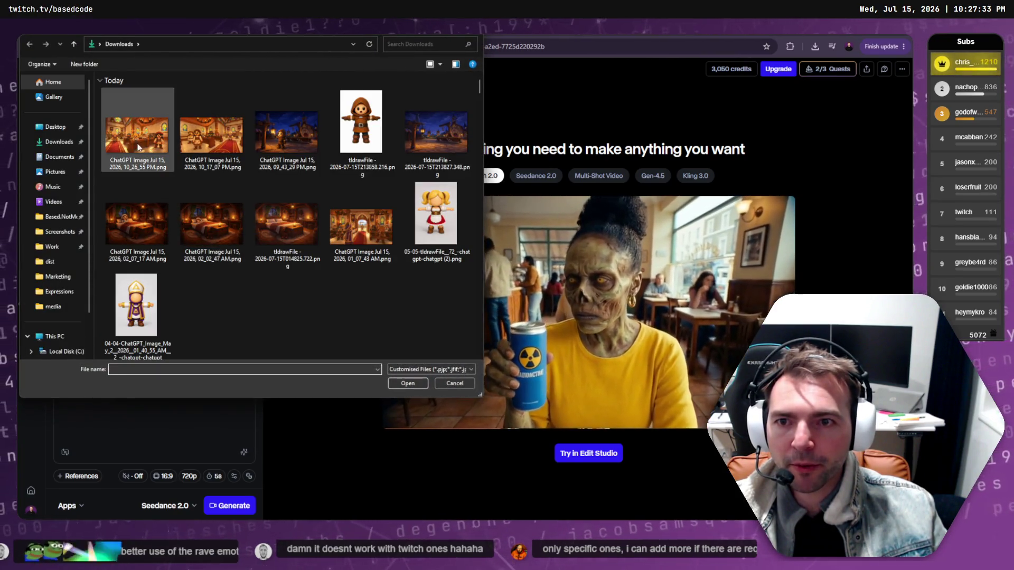
double_click(198, 148)
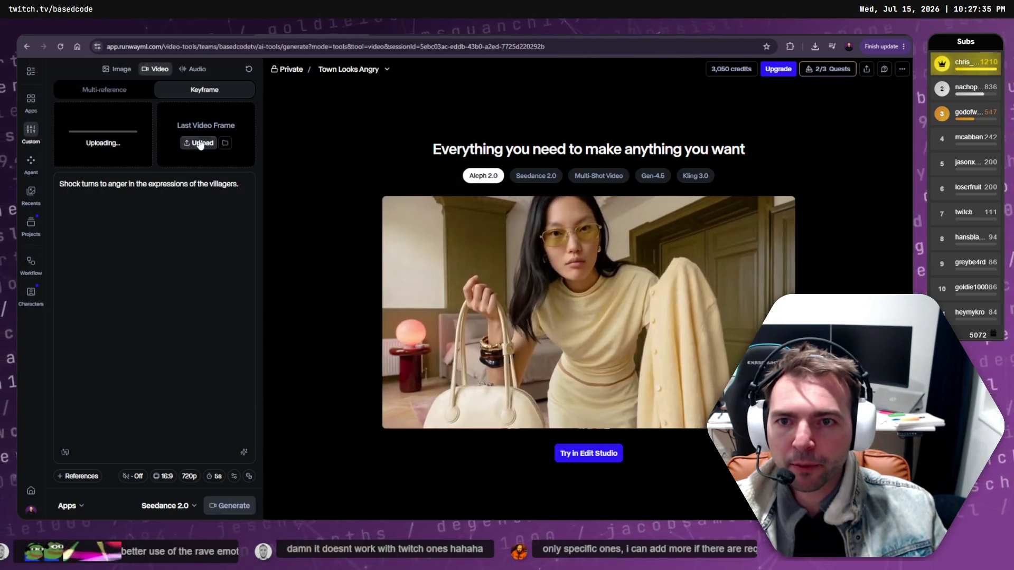
left_click(204, 145)
double_click(169, 163)
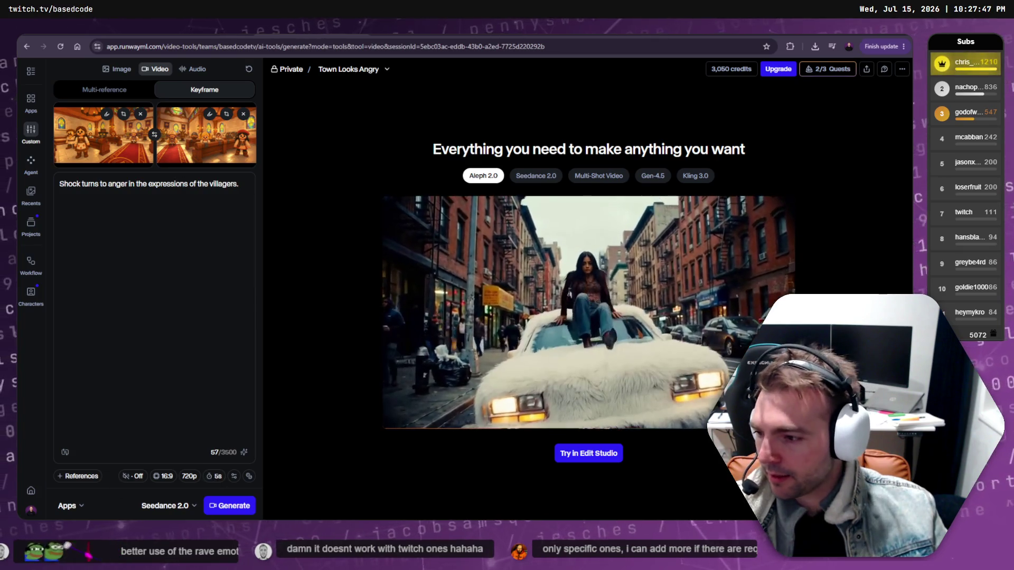
key("alt+Tab")
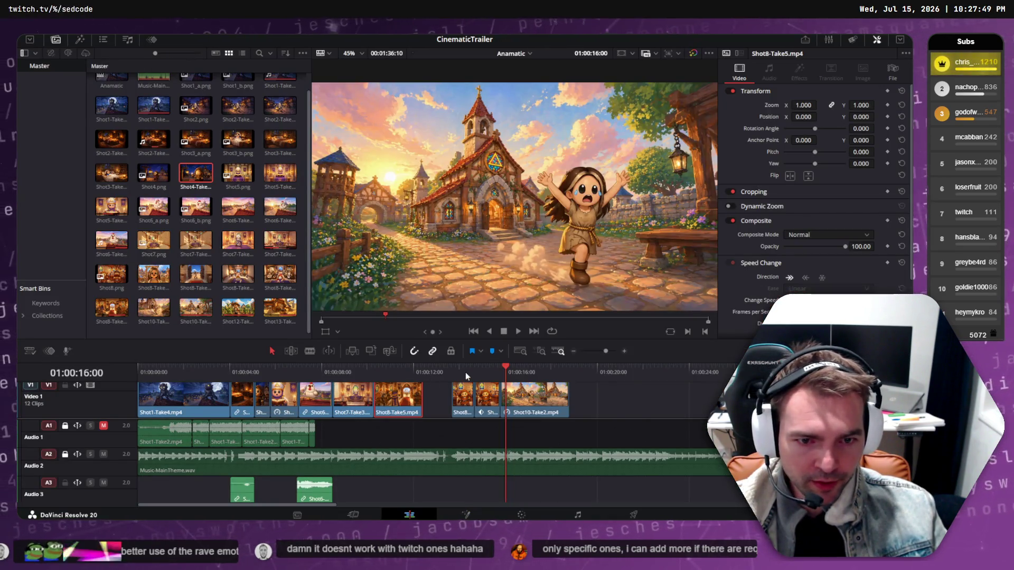
Replay the trailer's chapel clip starting from about 01:00:13:16.
left_click_drag(464, 372, 452, 369)
key("space")
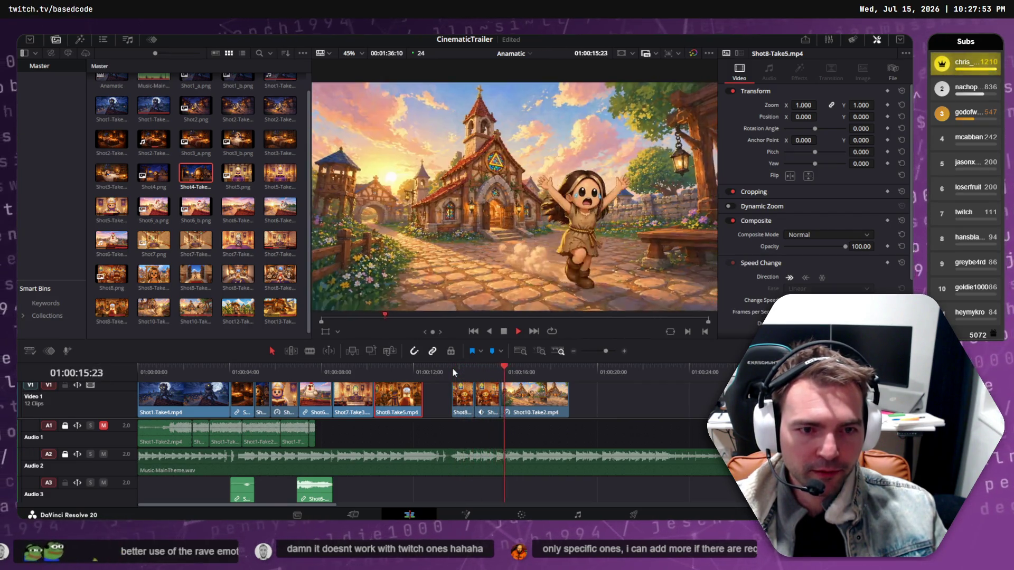
left_click(448, 366)
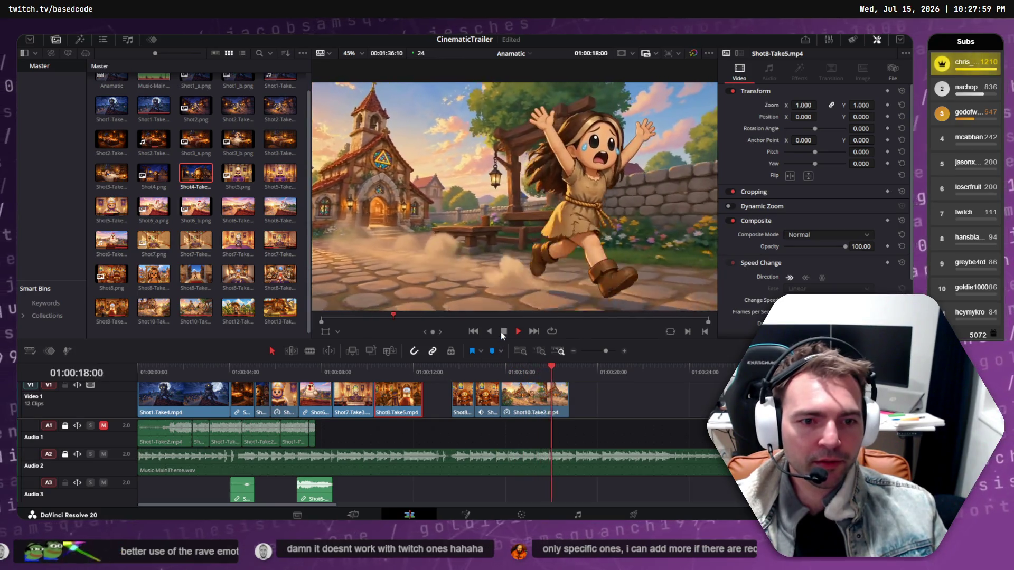
left_click(504, 332)
key("alt+Tab")
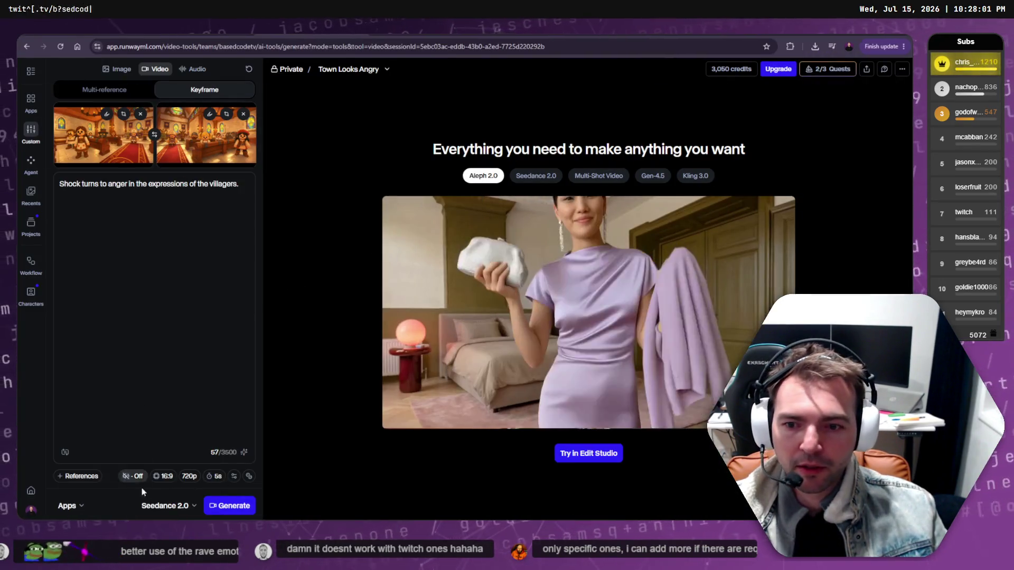
Set the villagers keyframe video to 4 seconds and start its Seedance 2.0 generation.
left_click(214, 477)
left_click_drag(212, 432, 208, 431)
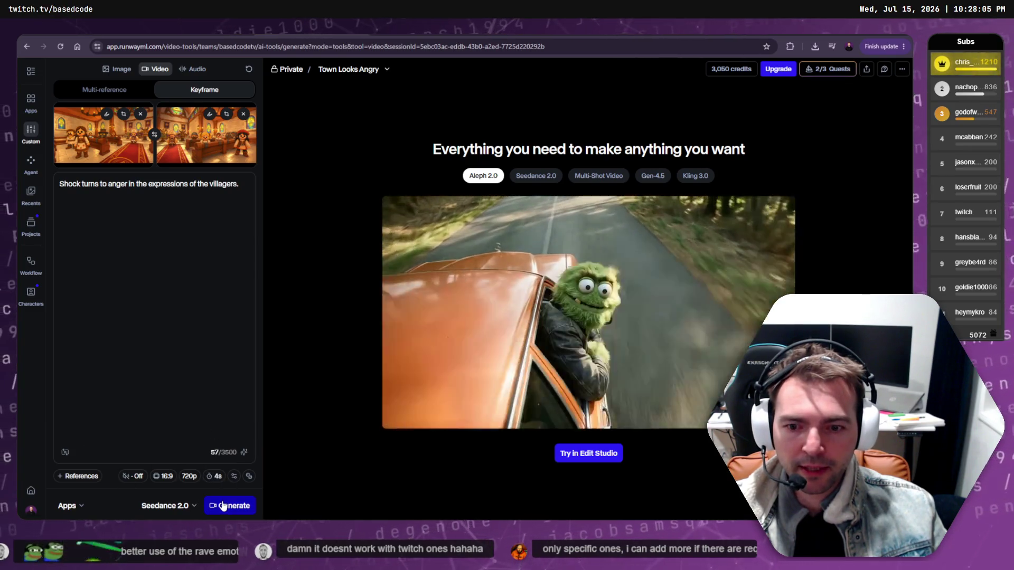
left_click(217, 505)
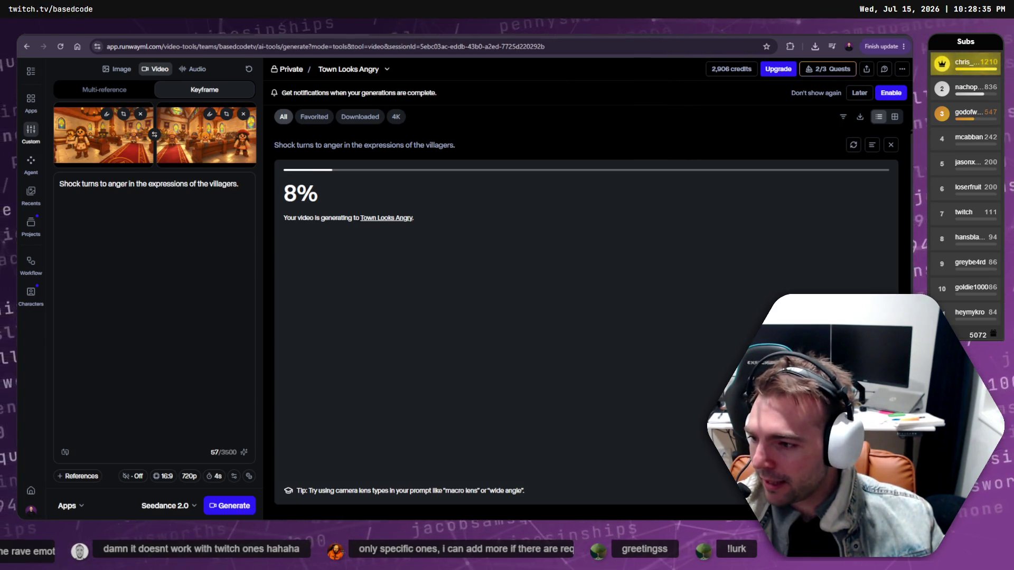
key("alt+Tab")
mouse_move(144, 366)
left_mouse_down()
mouse_move(466, 372)
mouse_move(355, 372)
mouse_move(375, 364)
left_mouse_up()
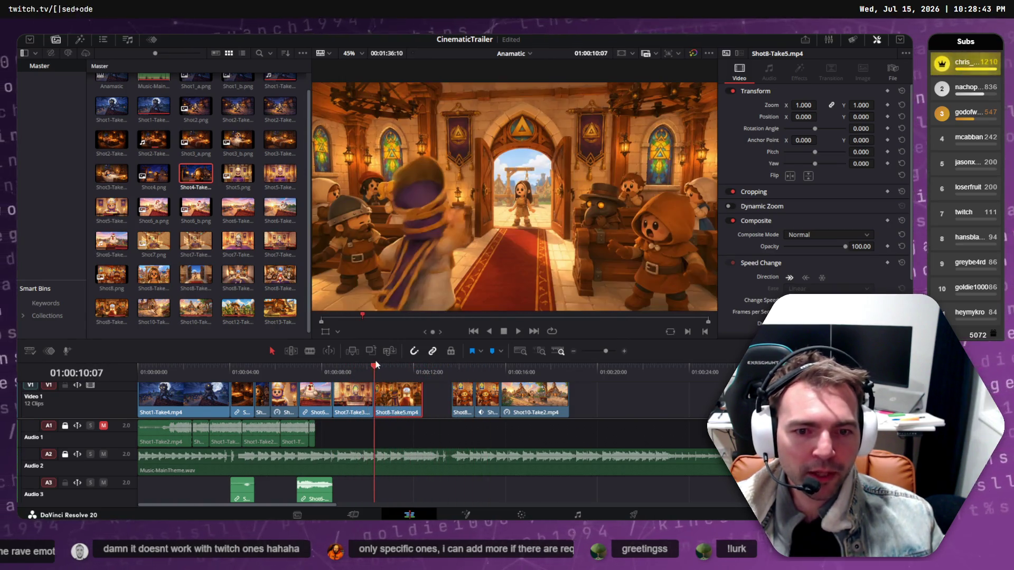
Play the chapel shots from 01:00:10:07, stopping at the empty gap after Shot8-Take5.
key("space")
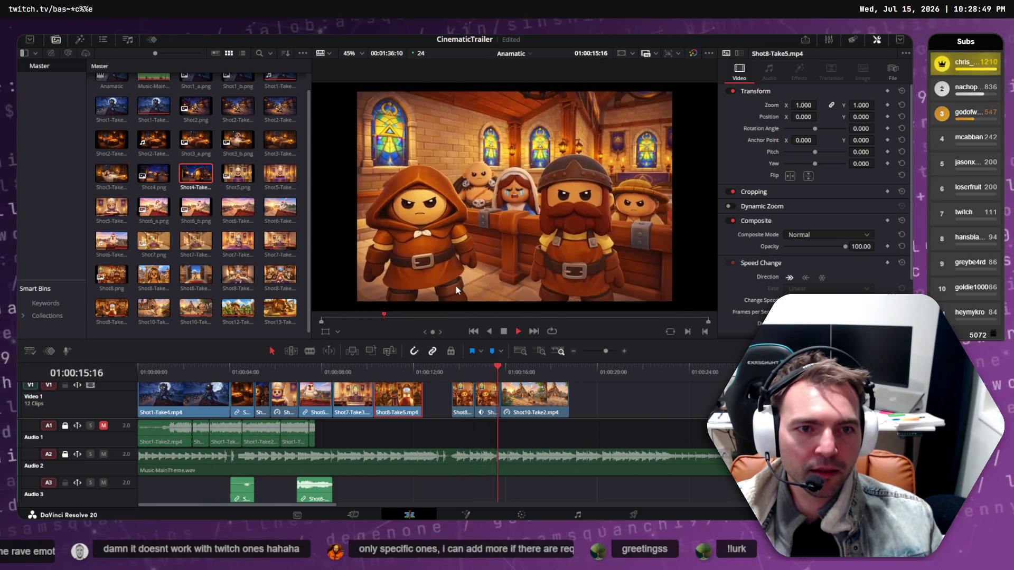
left_click(373, 369)
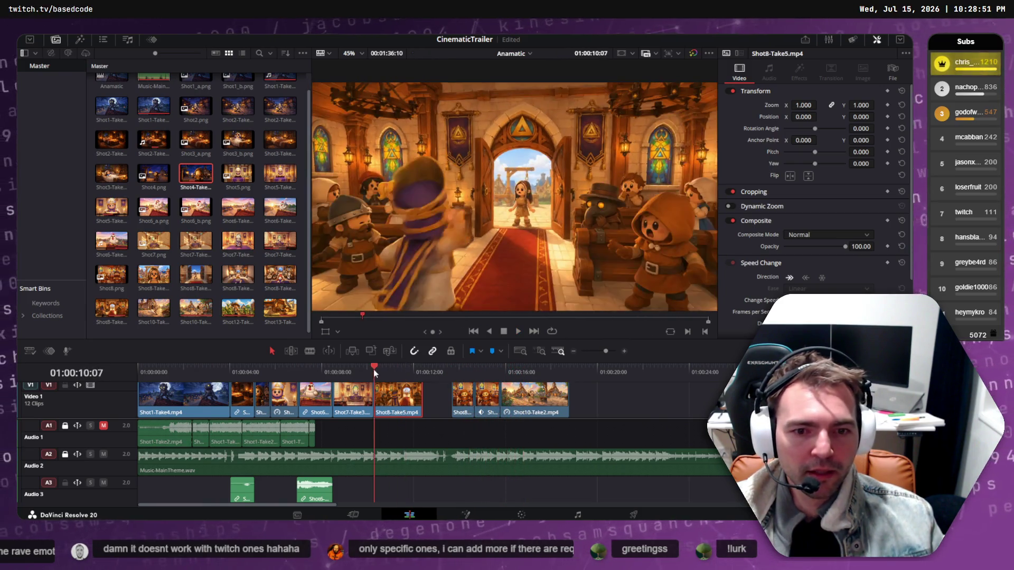
mouse_move(372, 370)
left_mouse_down()
mouse_move(586, 369)
mouse_move(342, 370)
left_mouse_up()
key("space")
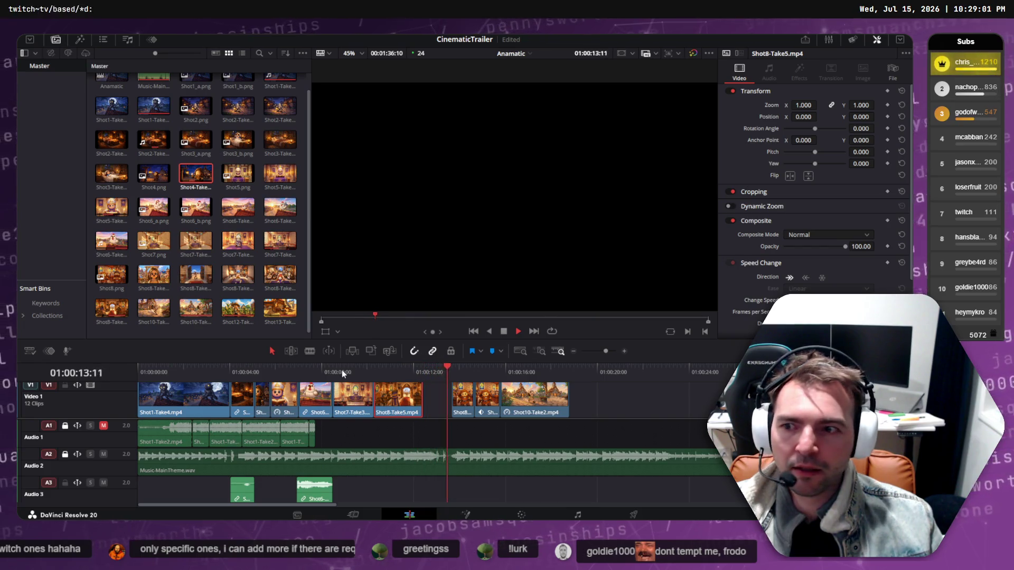
key("space")
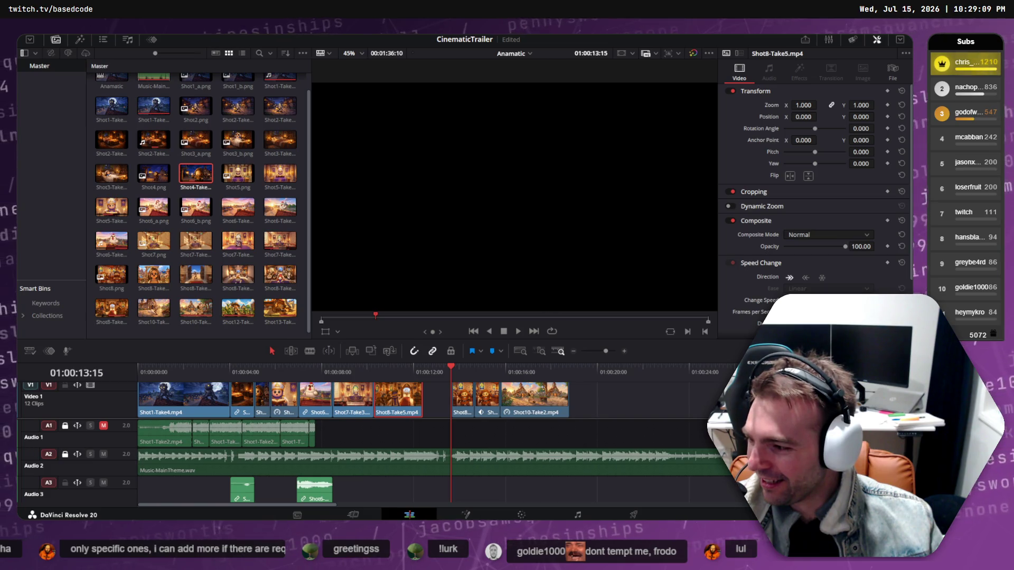
key("alt+Tab")
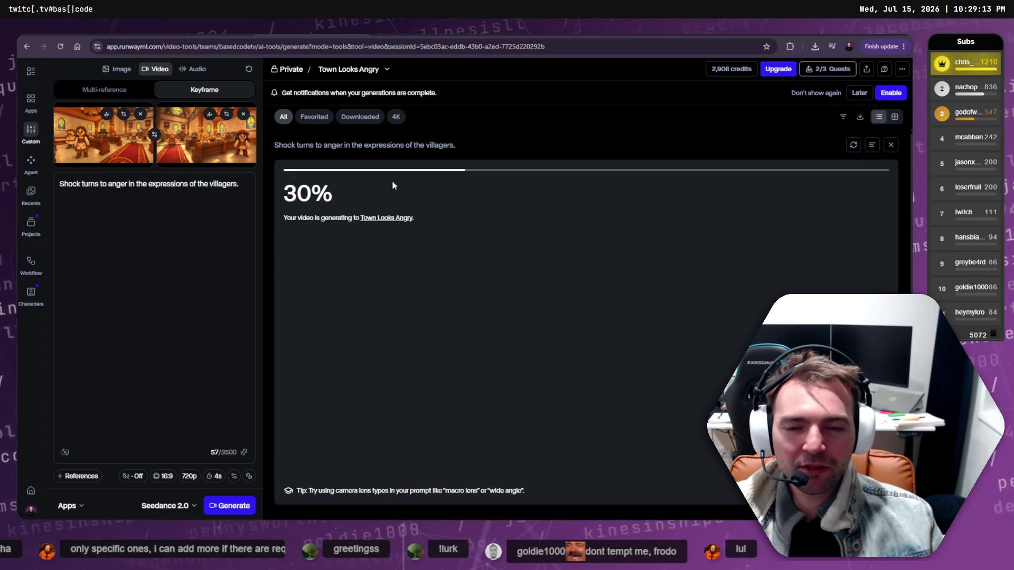
Open the Chapel Accusation project and view its Kling 3.0 Pro chapel clip.
left_click(387, 69)
left_click(338, 106)
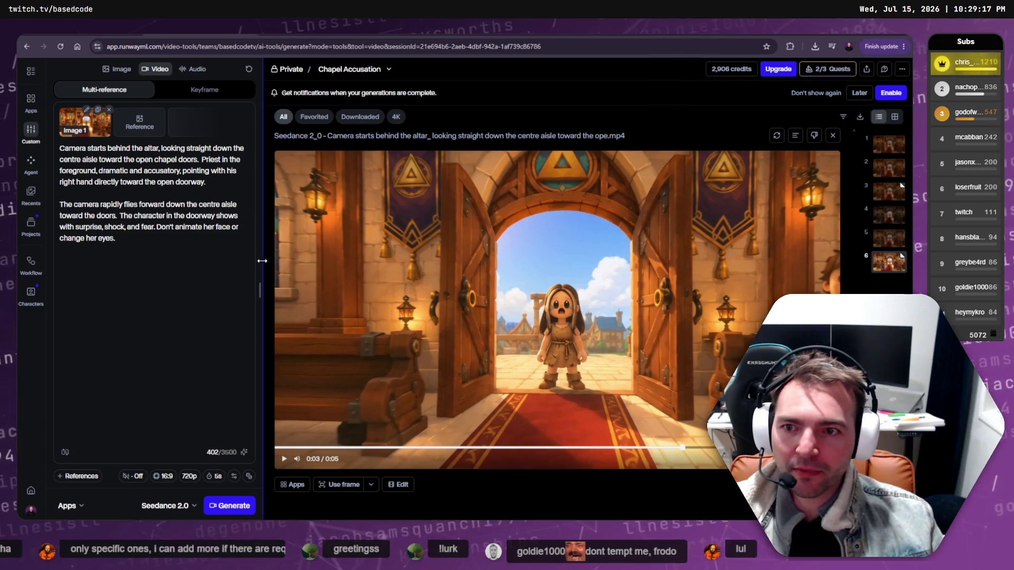
left_click(890, 198)
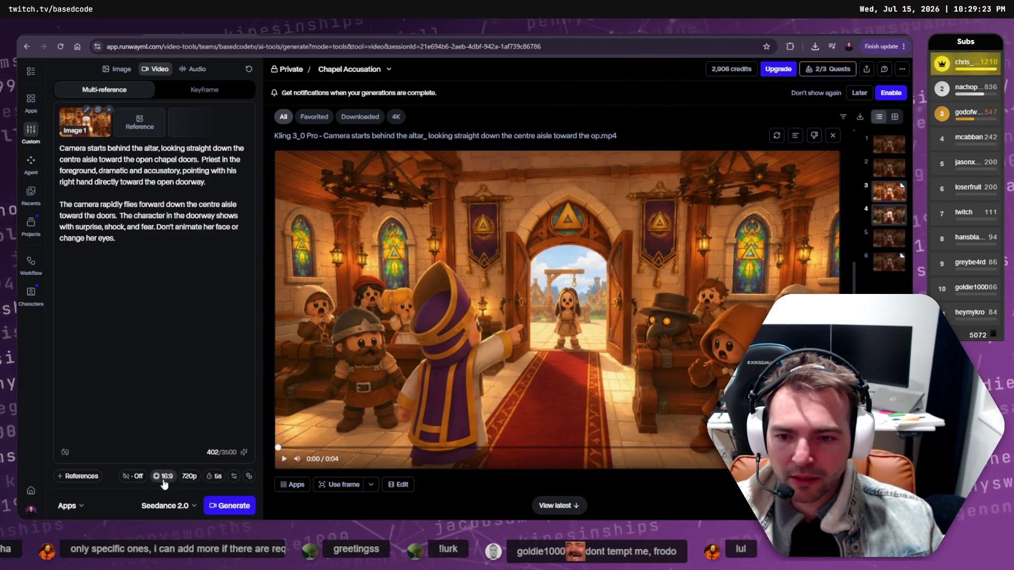
Choose ByteDance's Seedance 2.0 as the video model.
left_click(180, 506)
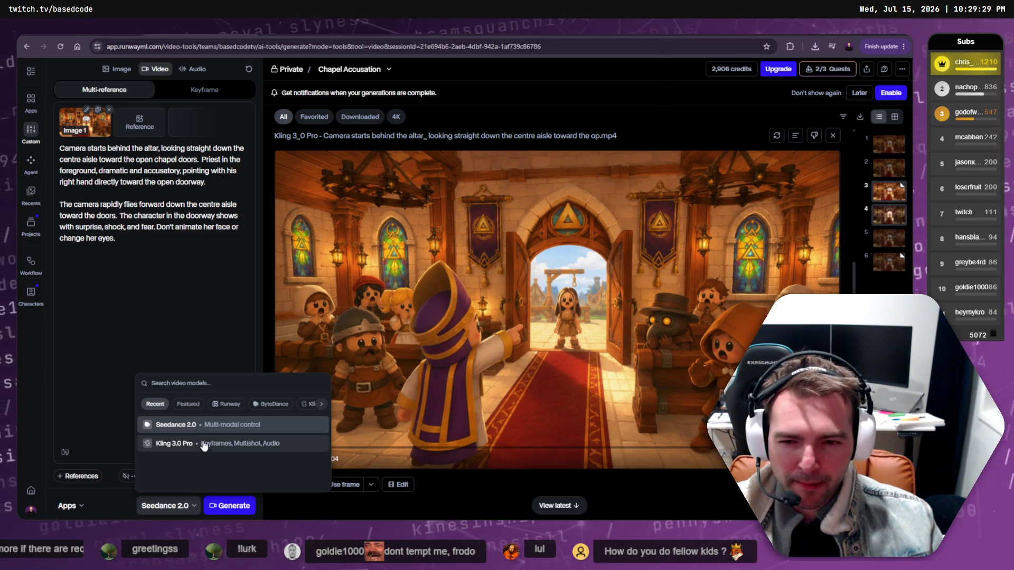
left_click(185, 404)
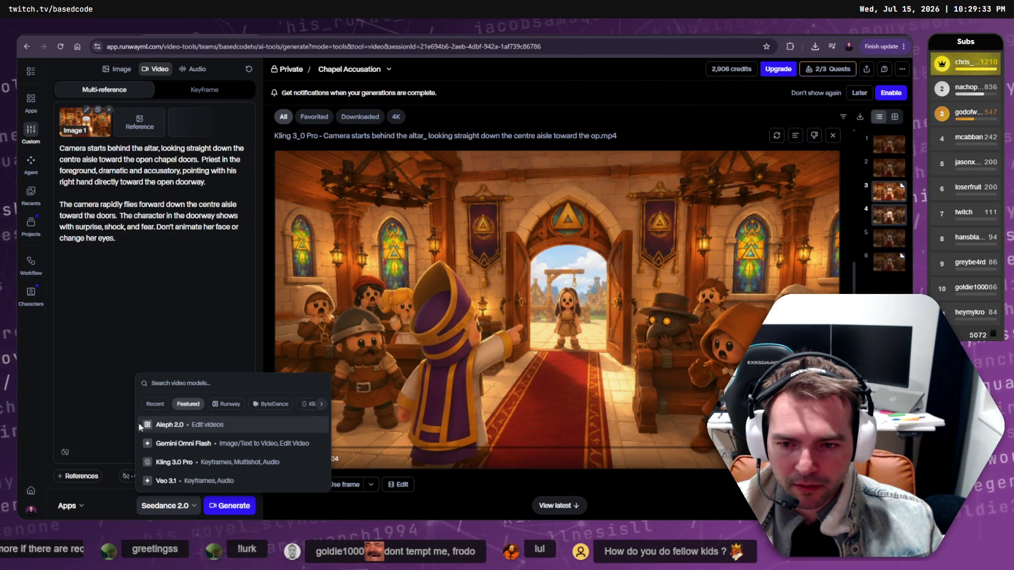
left_click(322, 404)
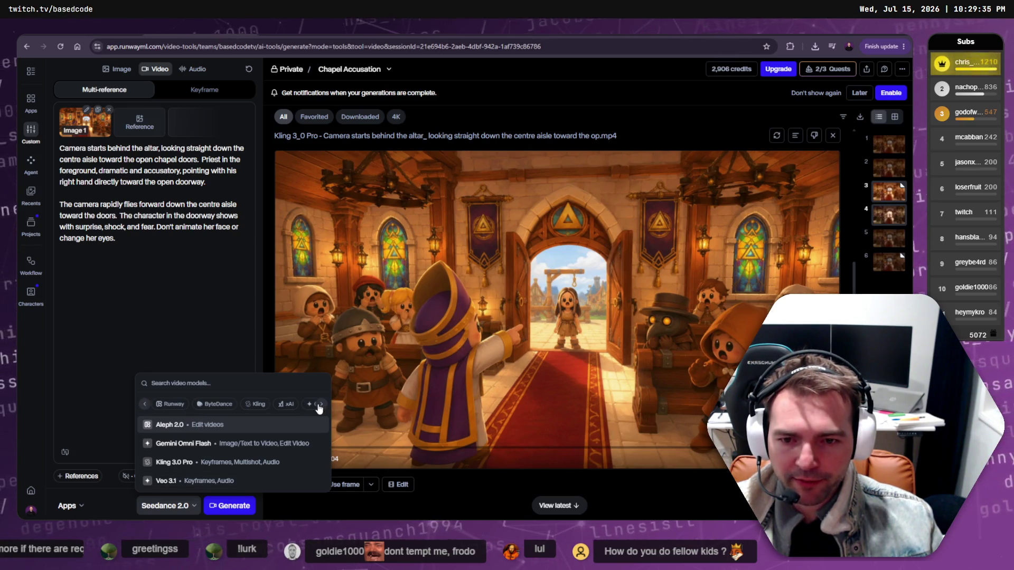
left_click(206, 406)
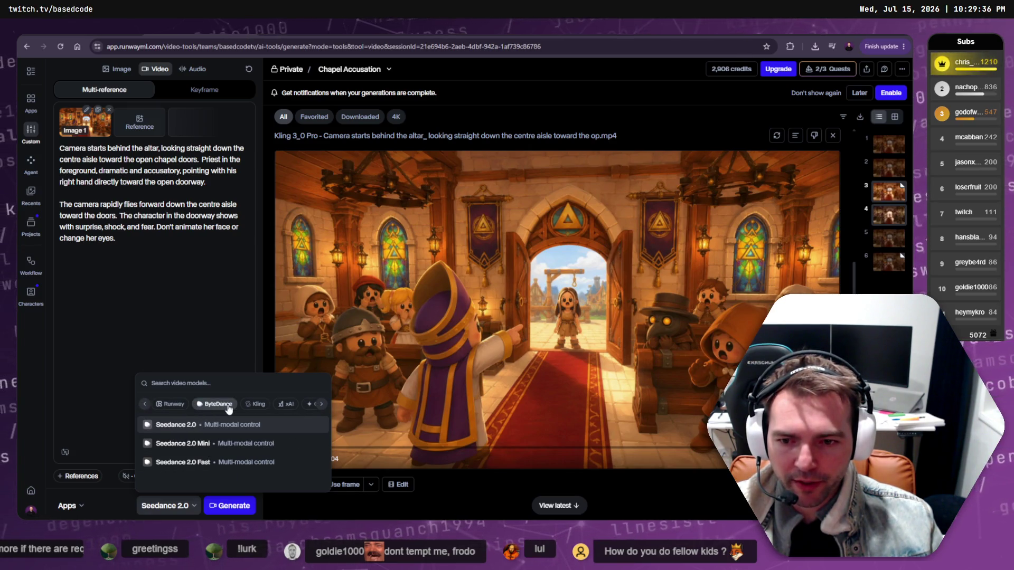
left_click(178, 429)
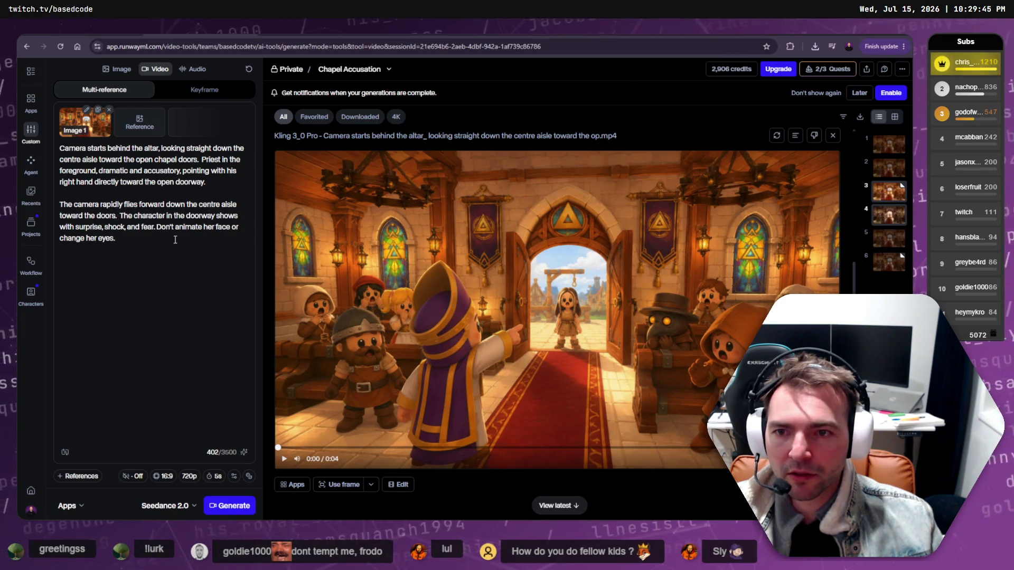
End the camera paragraph with 'stopping on the shocked face of the middle character', dropping the doorway sentences.
type("stopping on th")
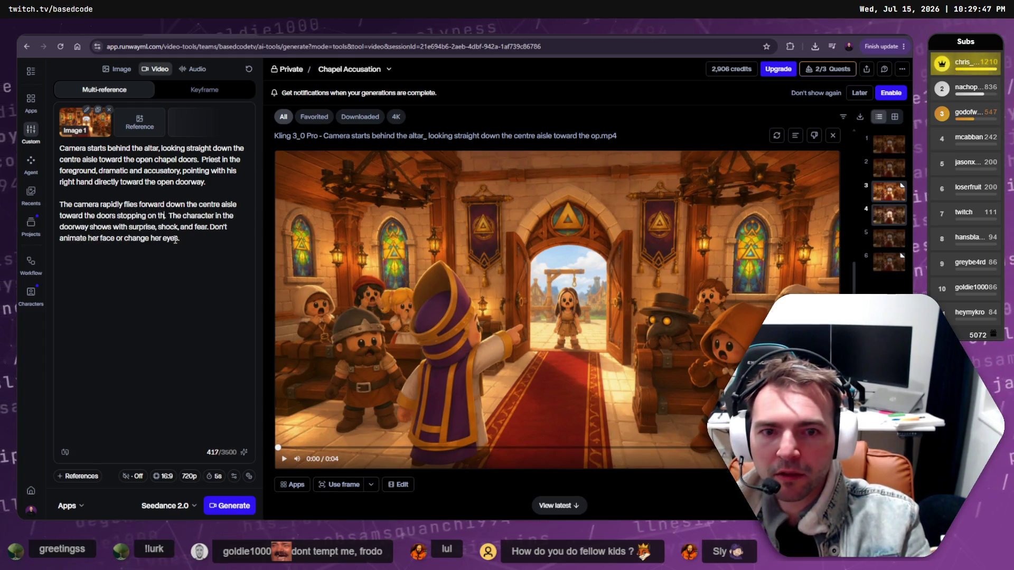
type("e shocked")
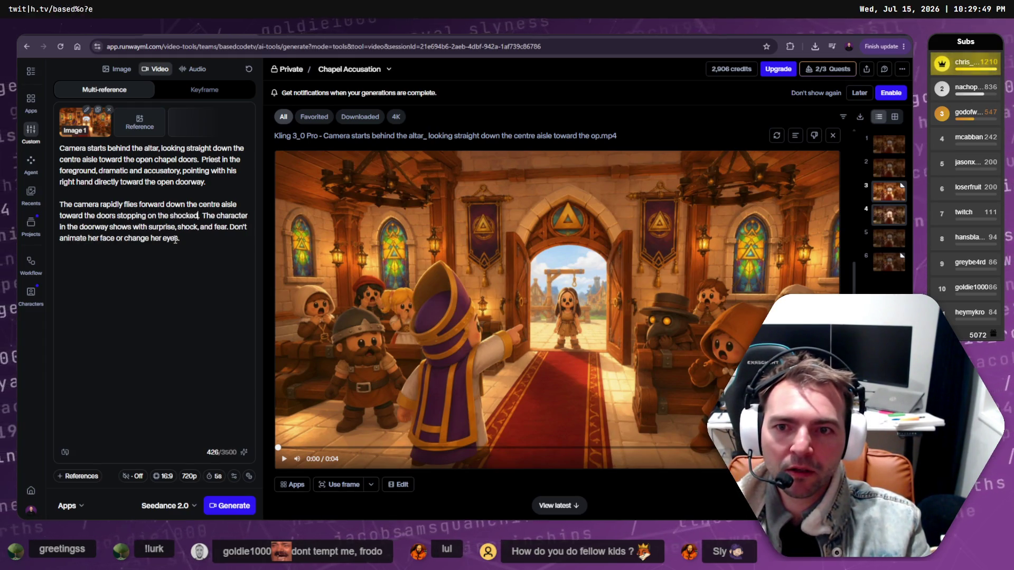
type(" face of the middle characte")
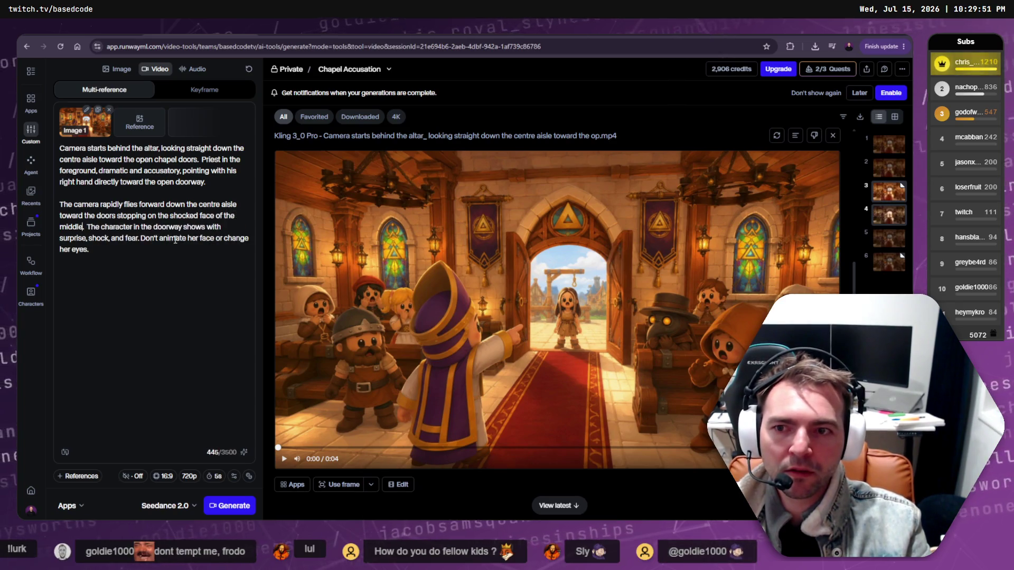
type("r")
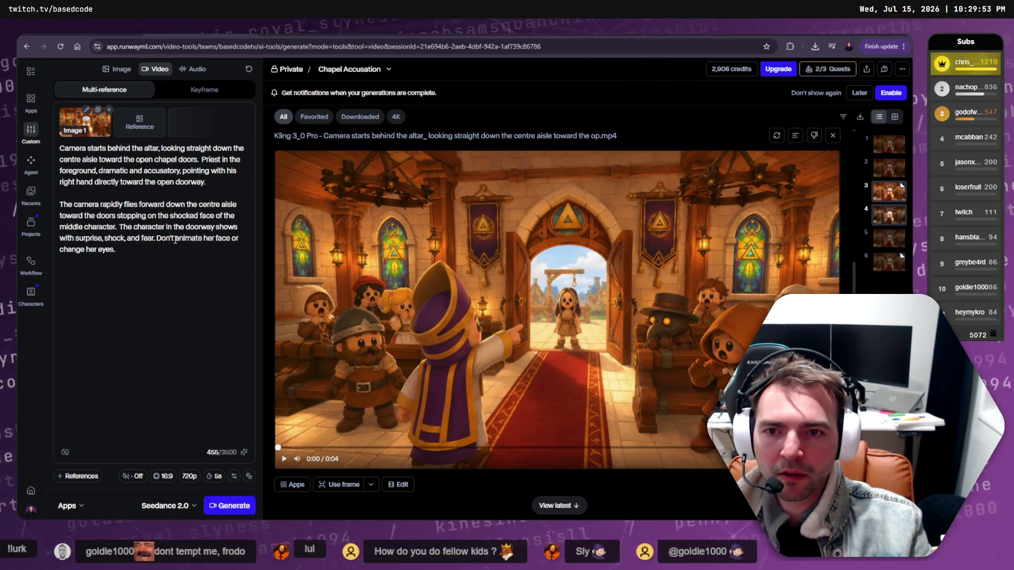
key("Right")
key("Right")
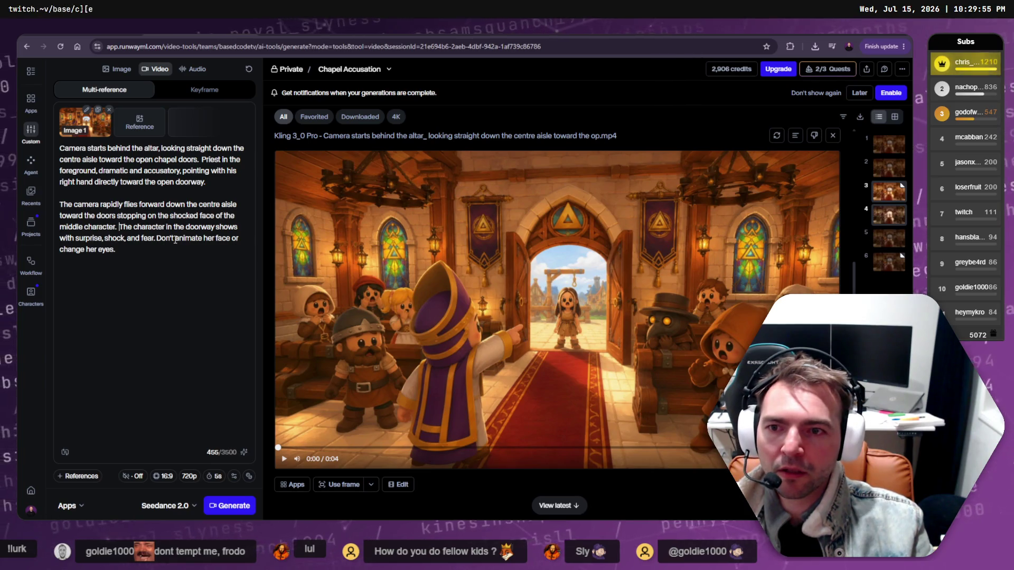
key("shift+Down")
key("shift+Down")
key("BackSpace")
type("Eyes are black with white high")
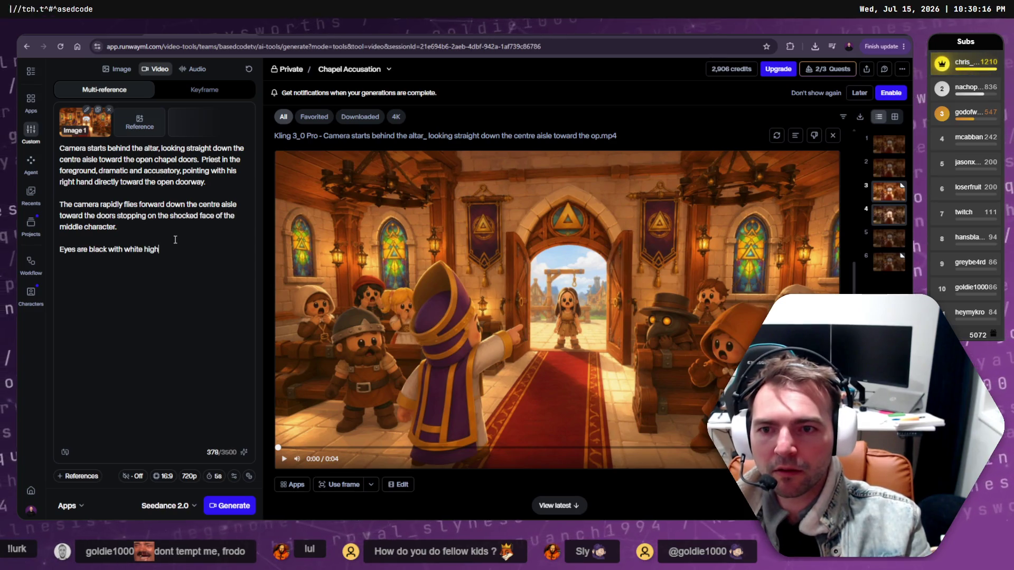
type("lights.")
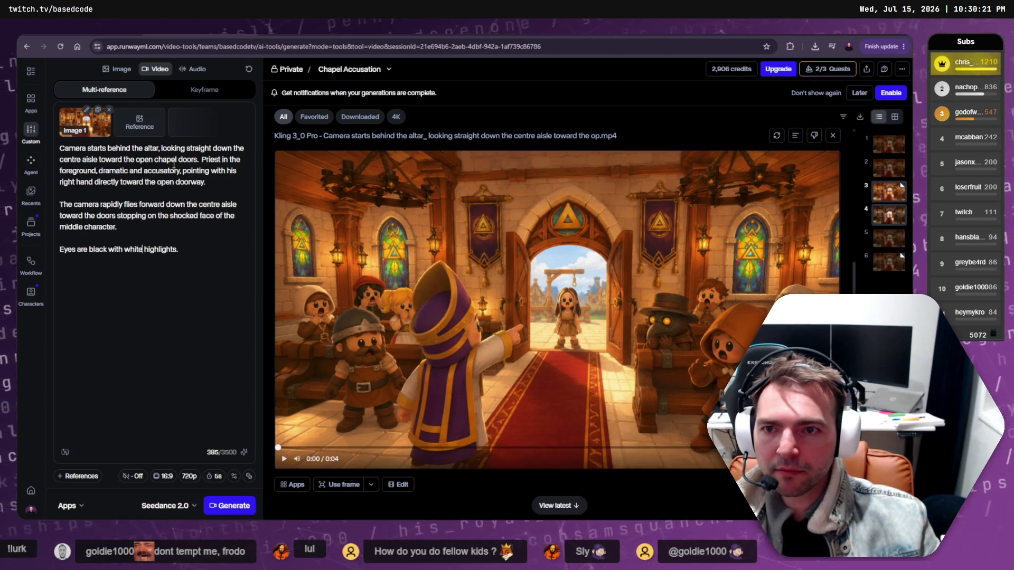
Delete the opening altar sentence and move the priest paragraph after the camera paragraph.
left_click_drag(200, 158, 38, 158)
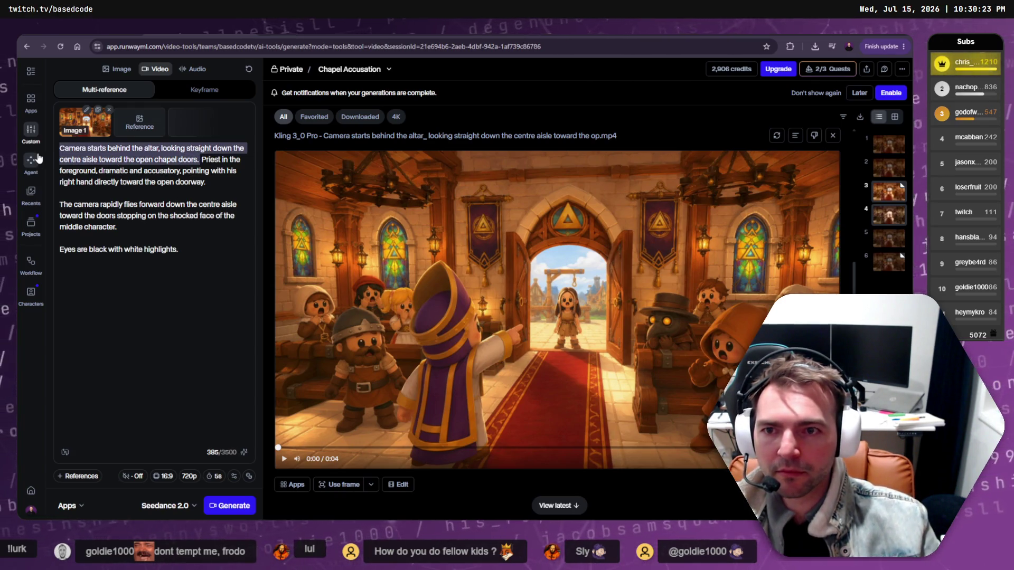
key("BackSpace")
key("Delete")
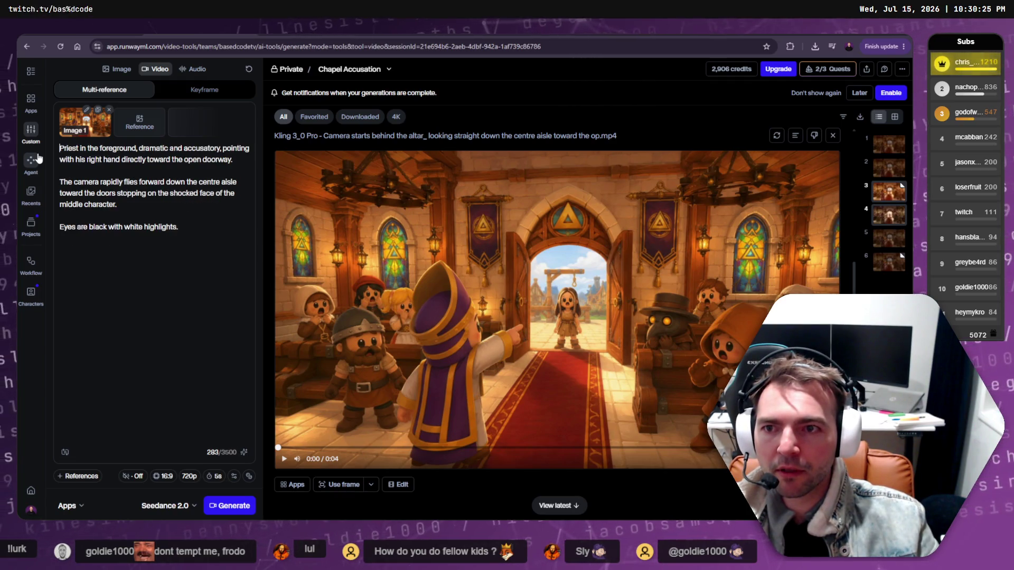
key("shift+Down")
key("shift+Down")
key("ctrl+c")
key("BackSpace")
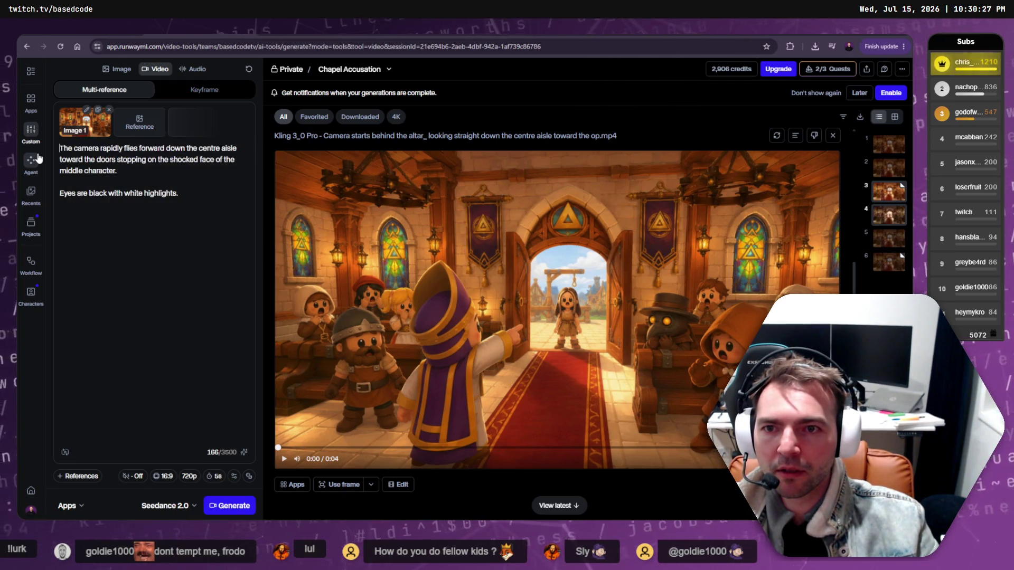
key("Return")
key("ctrl+v")
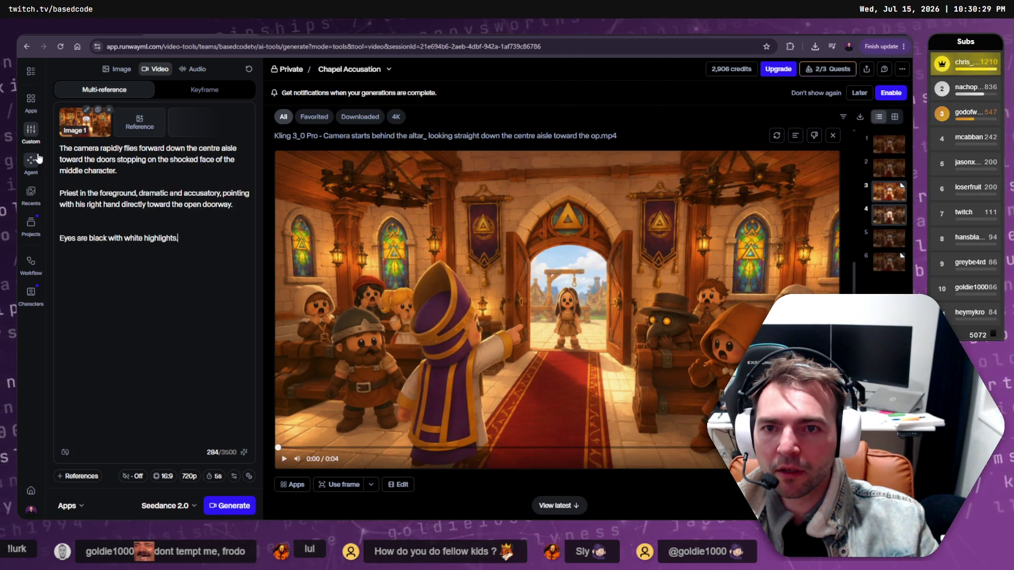
key("BackSpace")
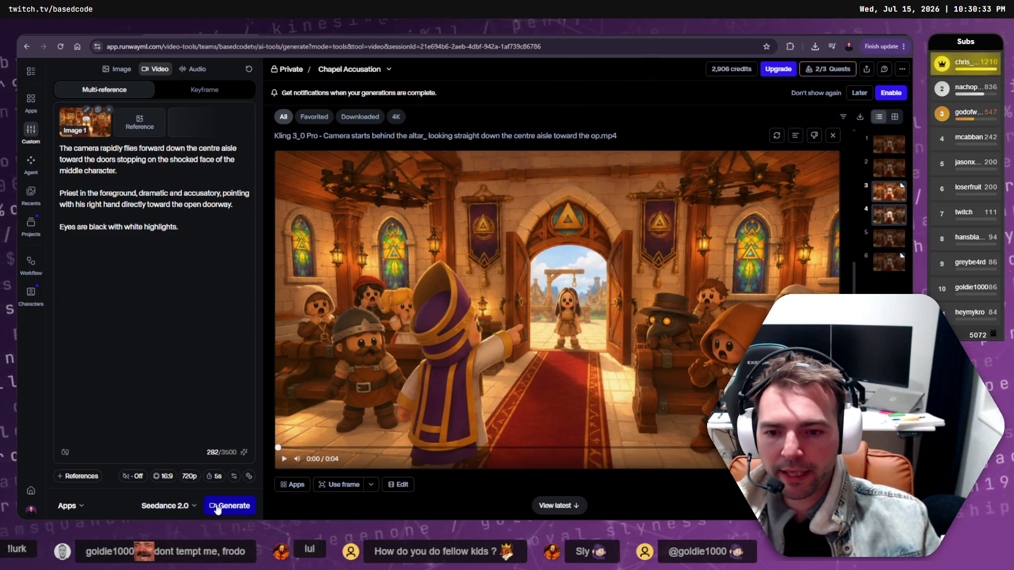
Set the clip duration to 4 seconds and generate the reordered chapel clip.
left_click(214, 476)
left_click_drag(127, 447, 119, 447)
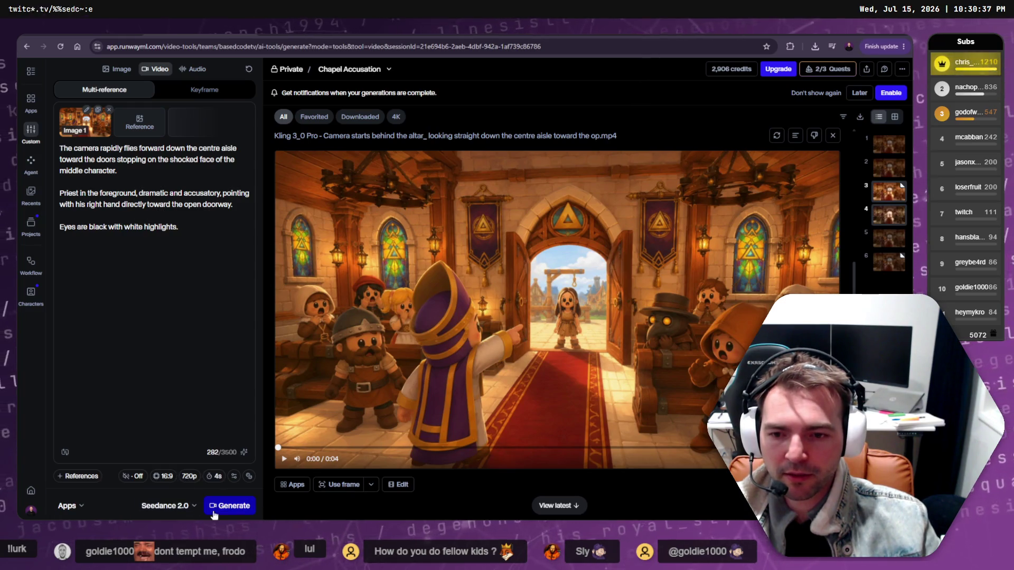
left_click(246, 502)
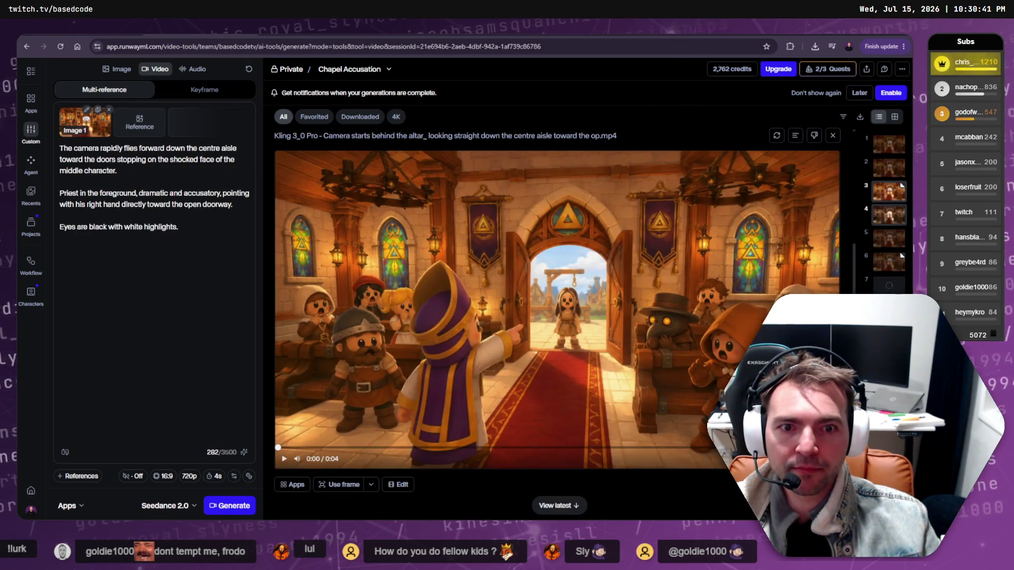
Check the queued Chapel Accusation generation's status, then return to the Town Looks Angry session.
left_click(893, 286)
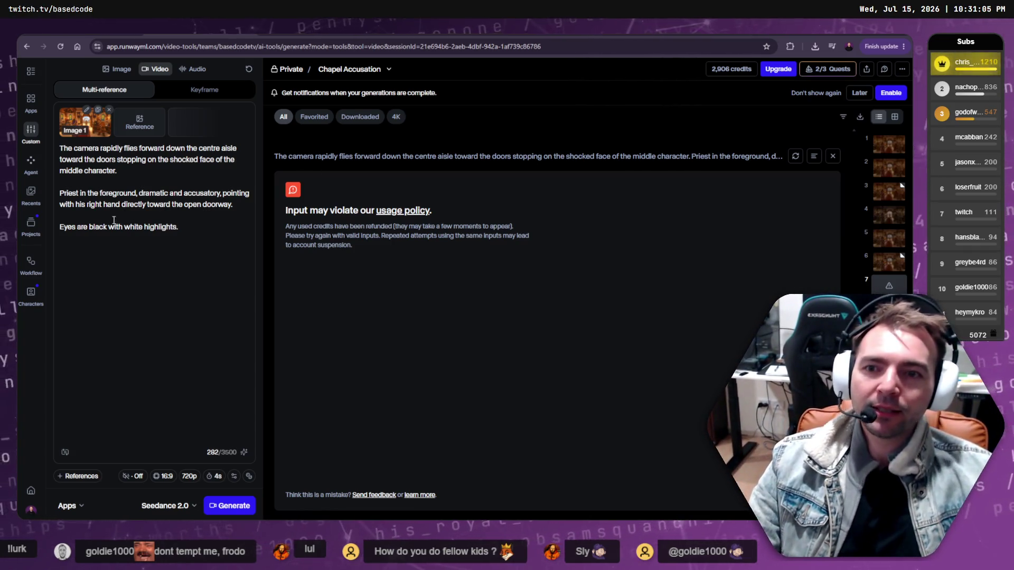
left_click_drag(187, 227, 59, 146)
left_click(161, 241)
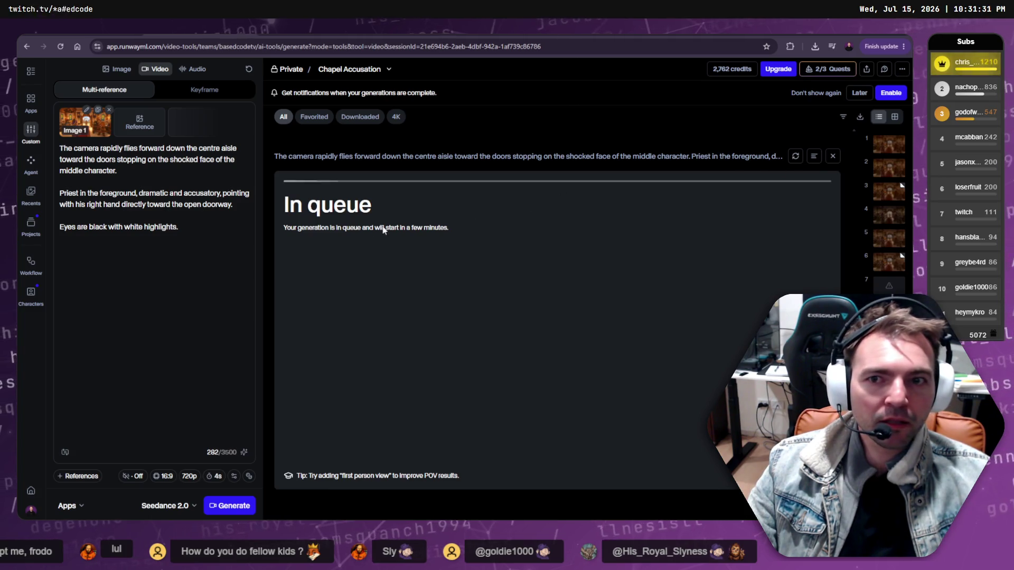
key("ctrl+Tab")
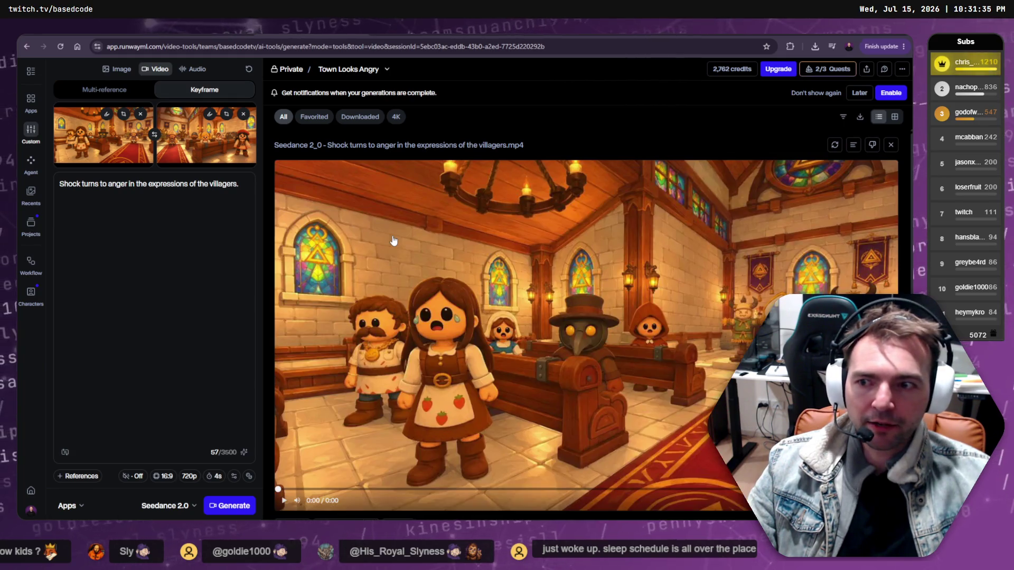
Play the villagers clip and add a Pan right camera sentence as its own paragraph.
left_click(283, 504)
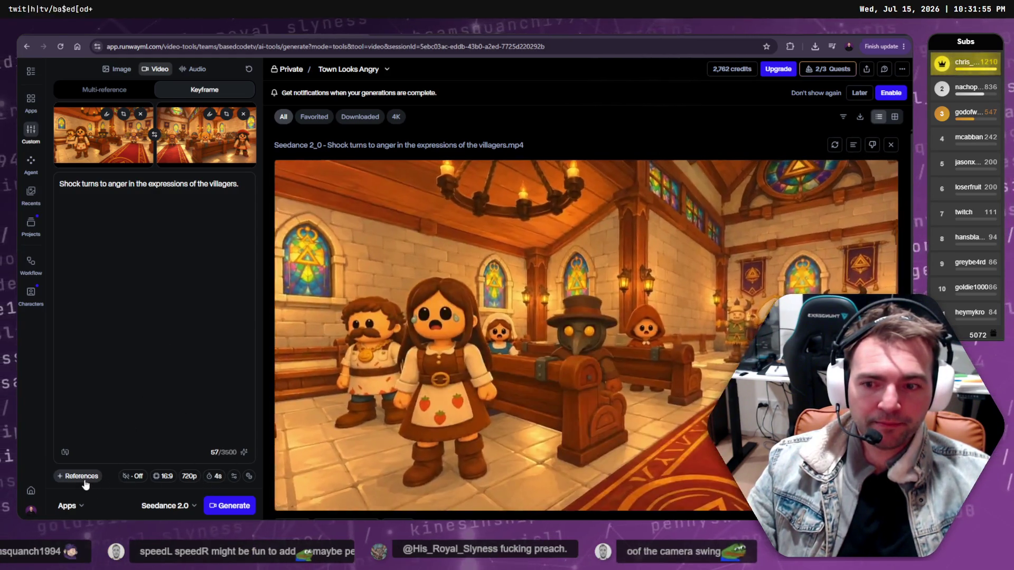
left_click(65, 452)
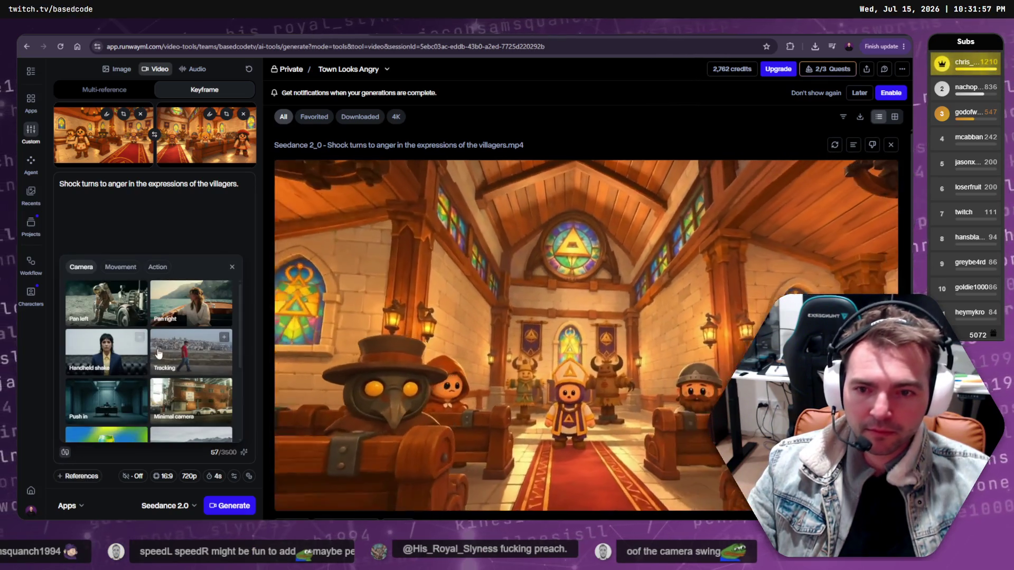
mouse_move(180, 301)
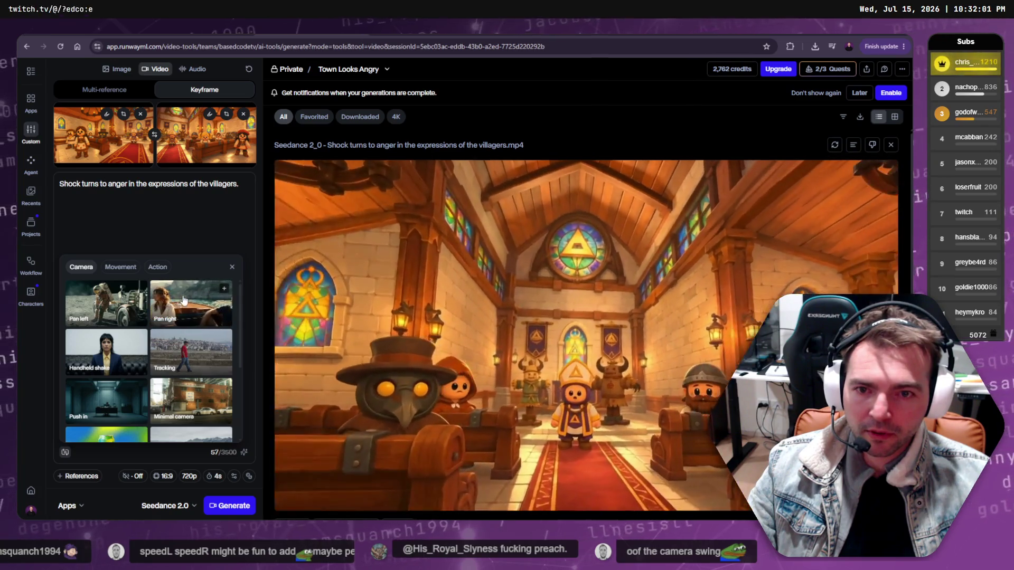
left_click(225, 291)
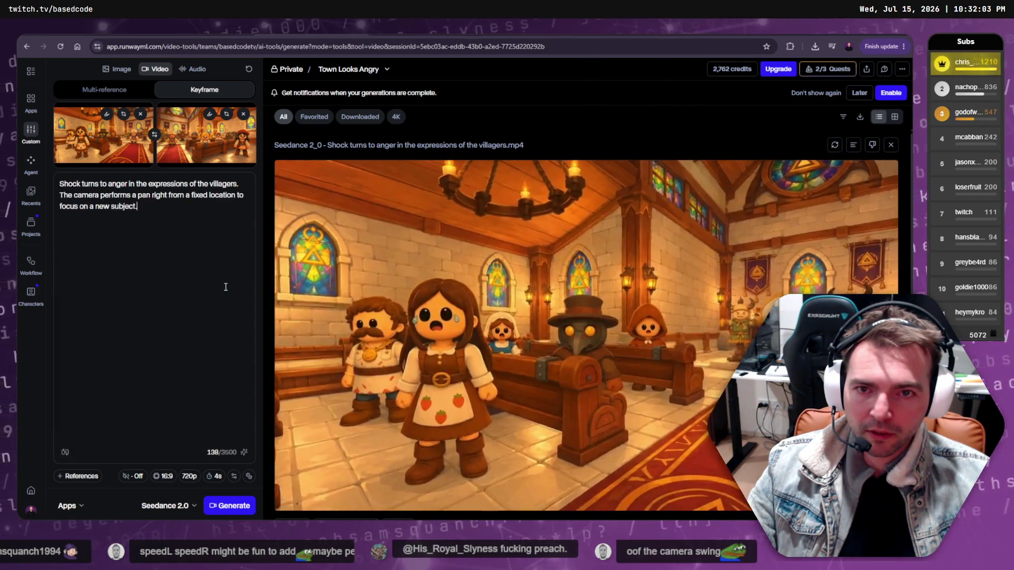
left_click(239, 185)
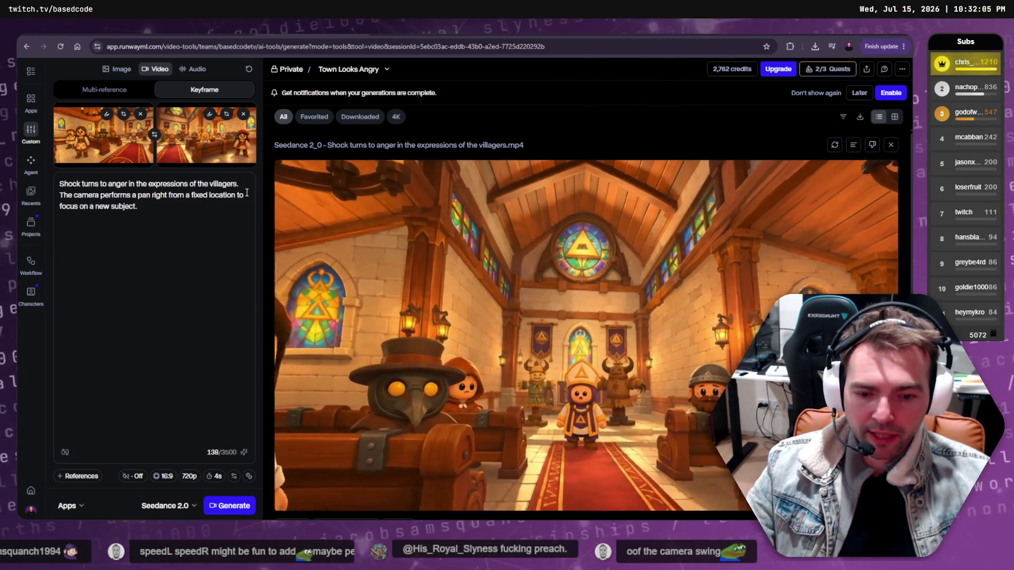
key("Return")
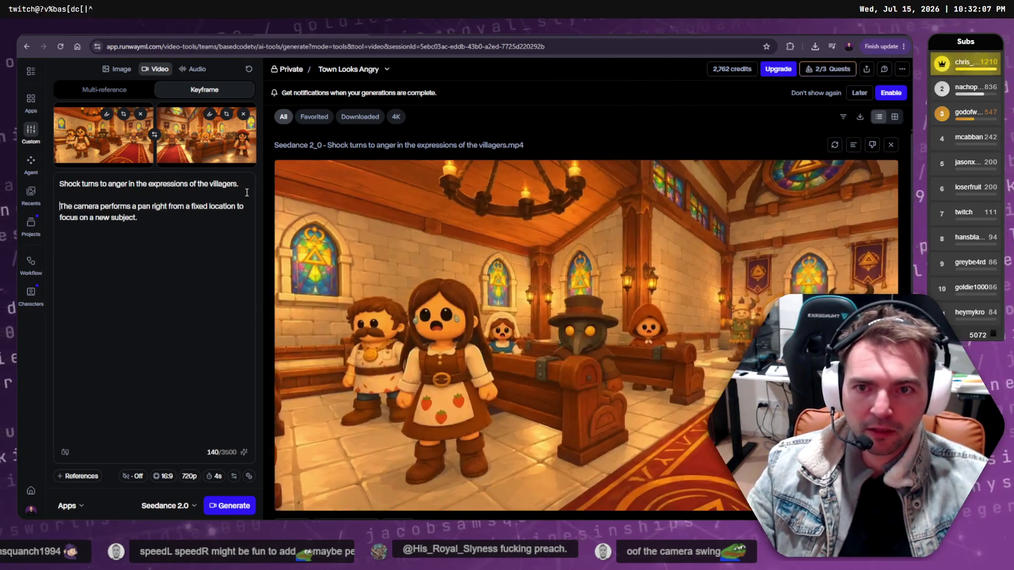
Insert 'all' after 'of' in the prompt and generate the revised villagers clip.
left_click(197, 184)
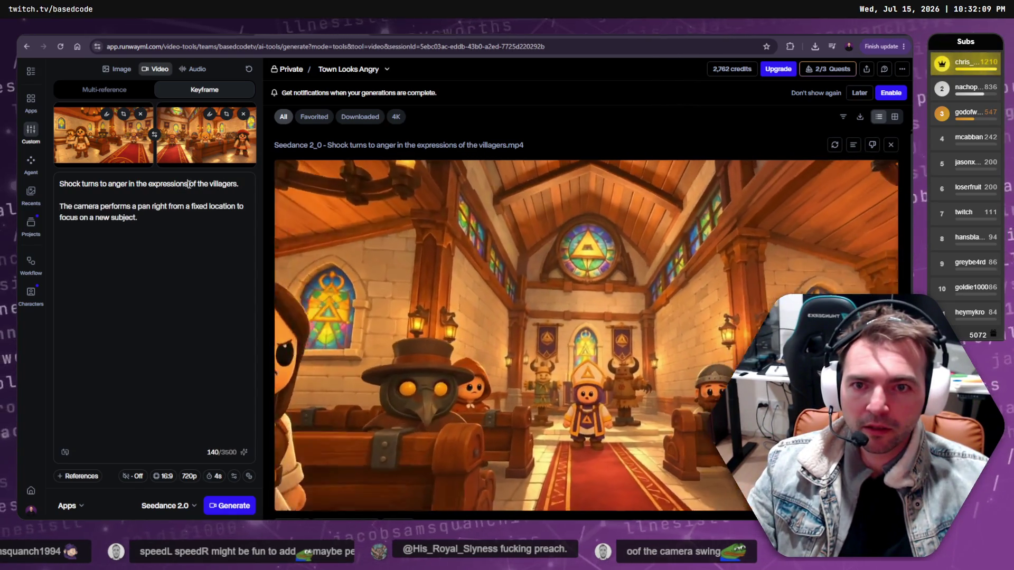
type("all")
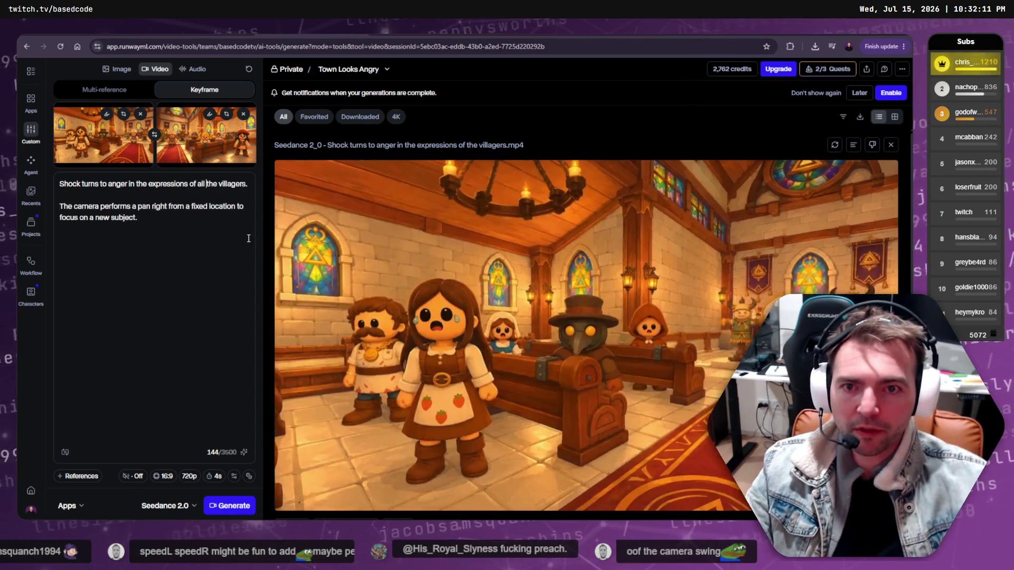
left_click(229, 506)
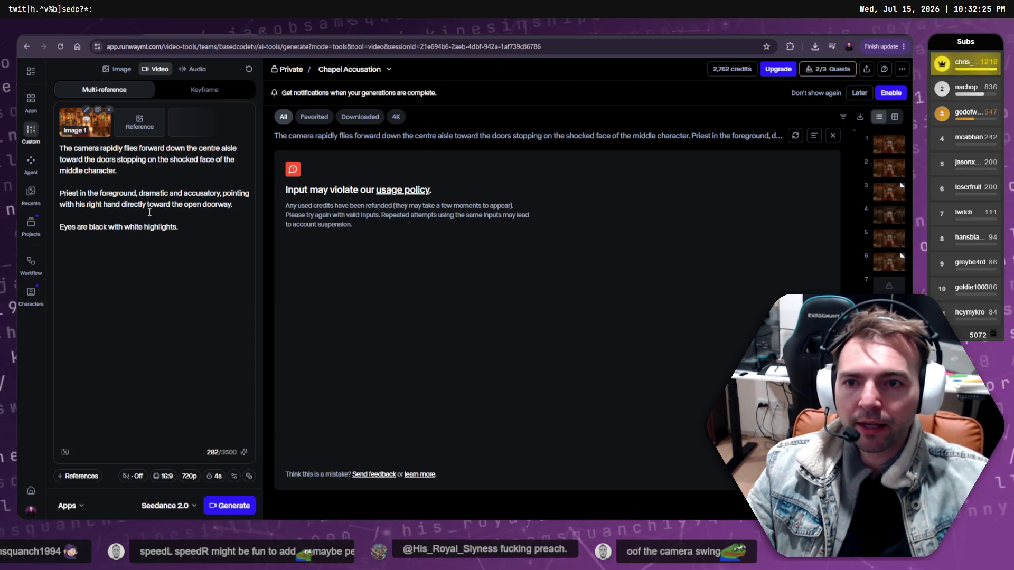
Reword the chapel prompt to 'Character in the foreground points…', replacing 'Priest' and 'pointing'.
key("ctrl+Delete")
type("Chara")
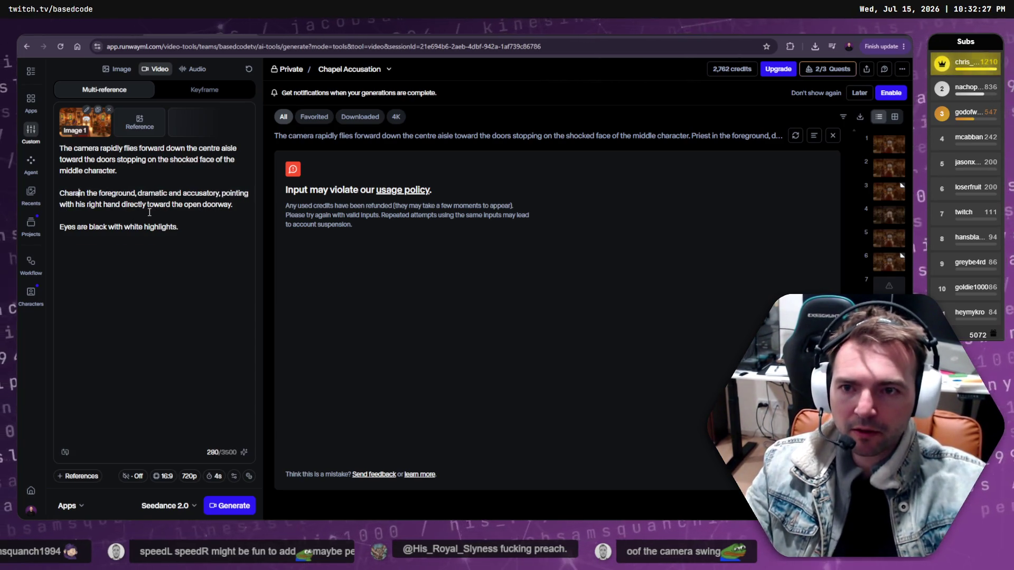
type("cter in ")
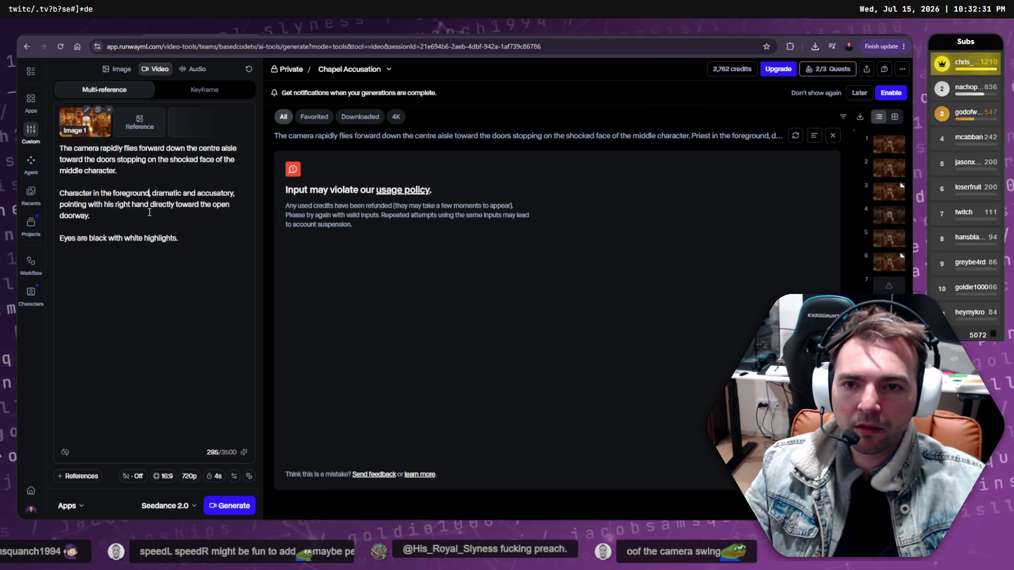
type("oints")
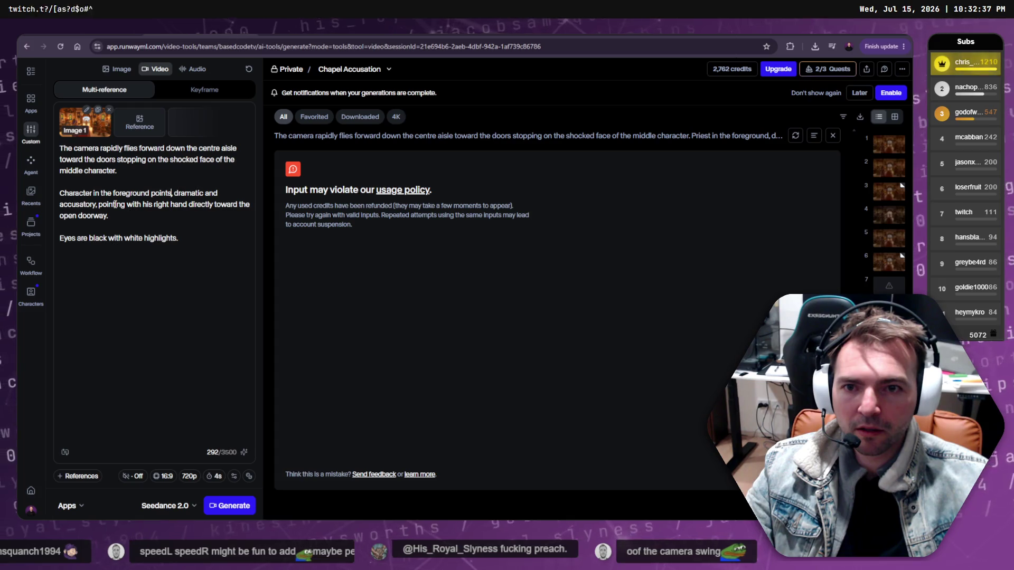
key("BackSpace")
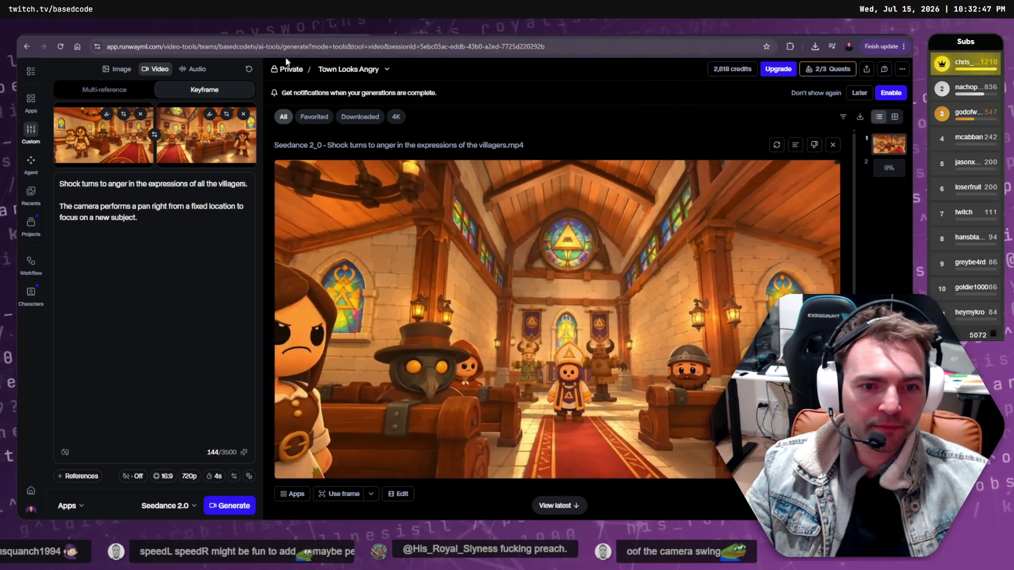
Check the generating villagers clip, remove the rejected chapel result, and switch between session tabs.
left_click(888, 168)
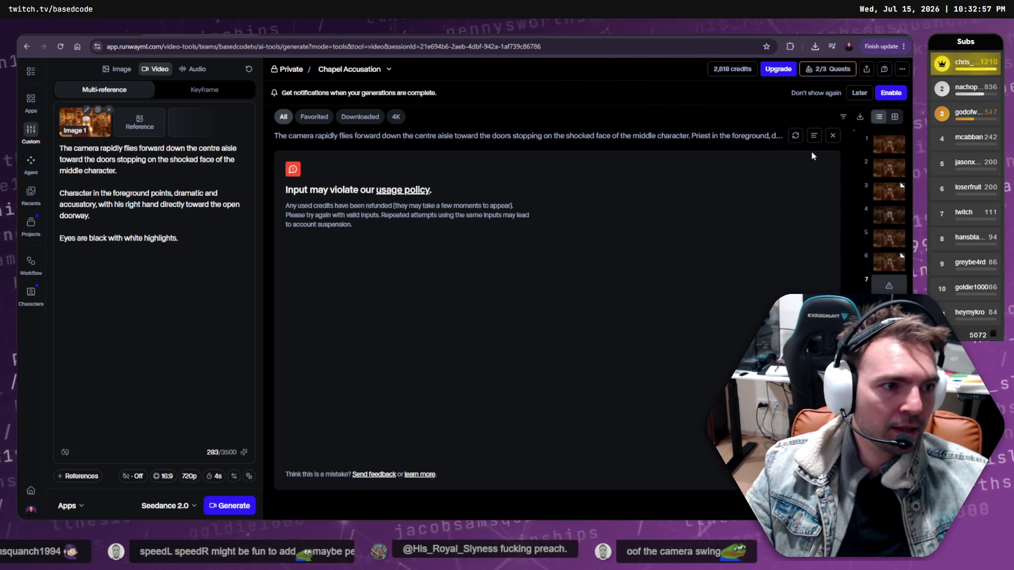
left_click(831, 137)
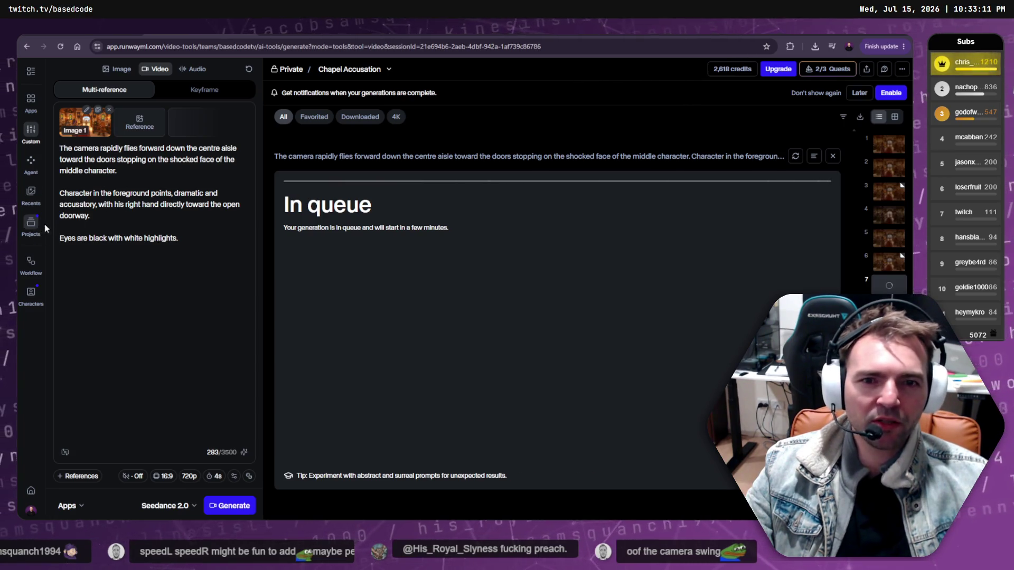
left_click(166, 35)
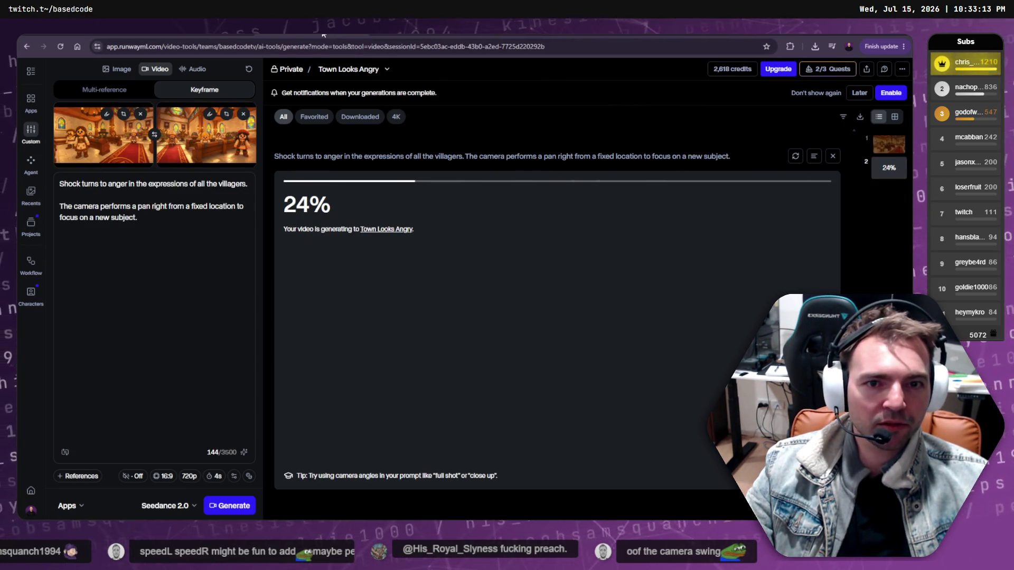
left_click(285, 35)
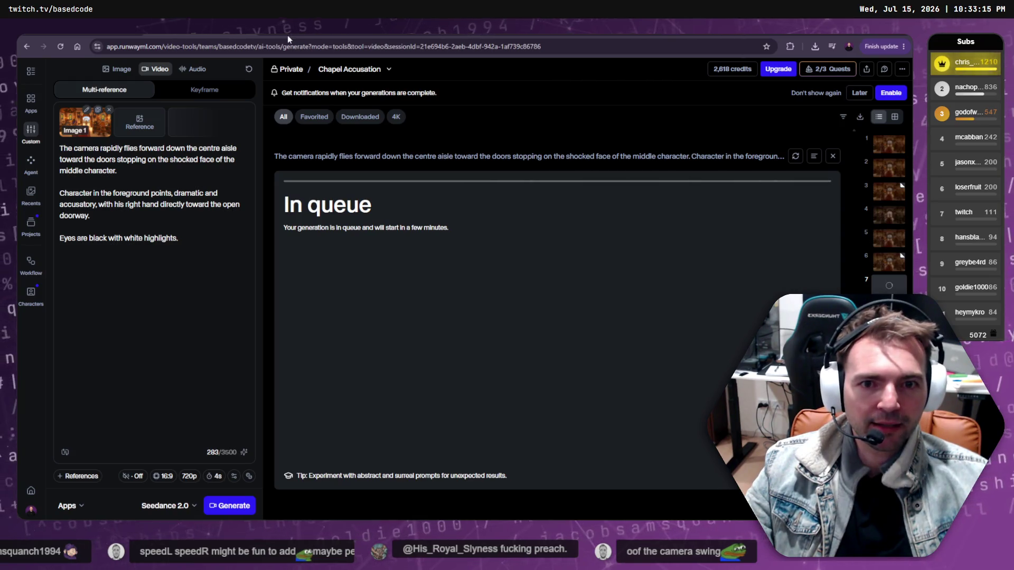
left_click(205, 33)
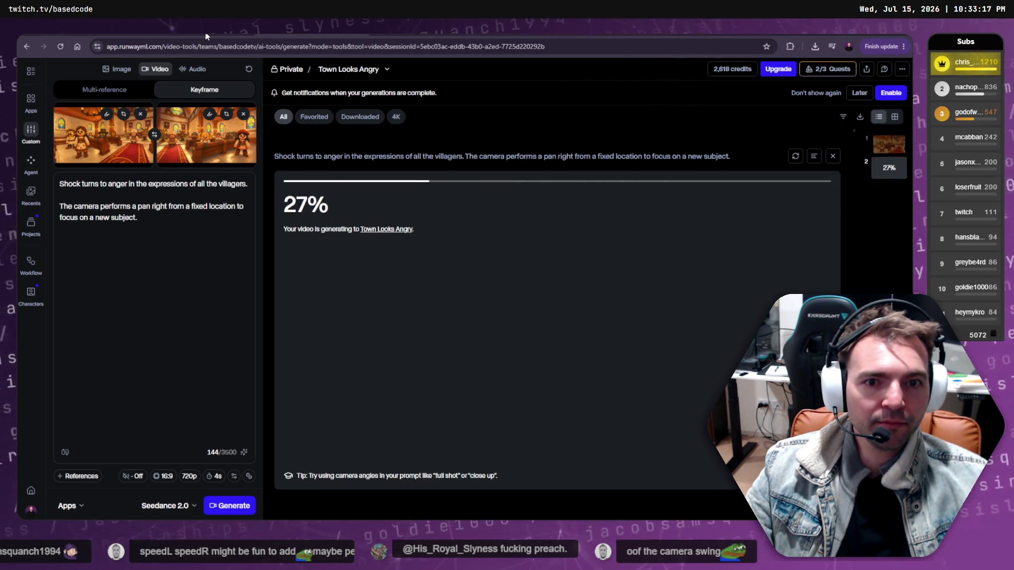